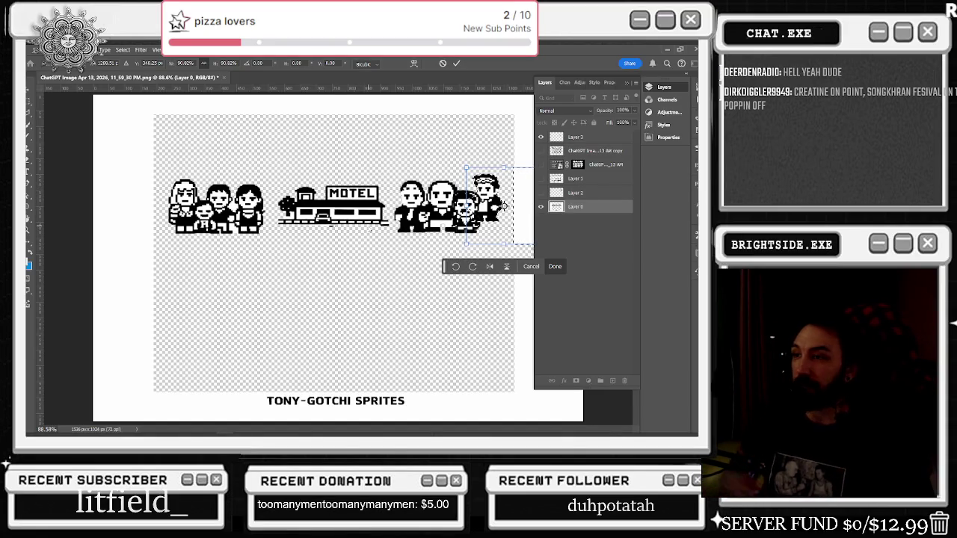
# Step: Commit the pending free transform on Layer 2 and pick the Rectangular Marquee tool
pyautogui.hotkey('ctrl', '-')
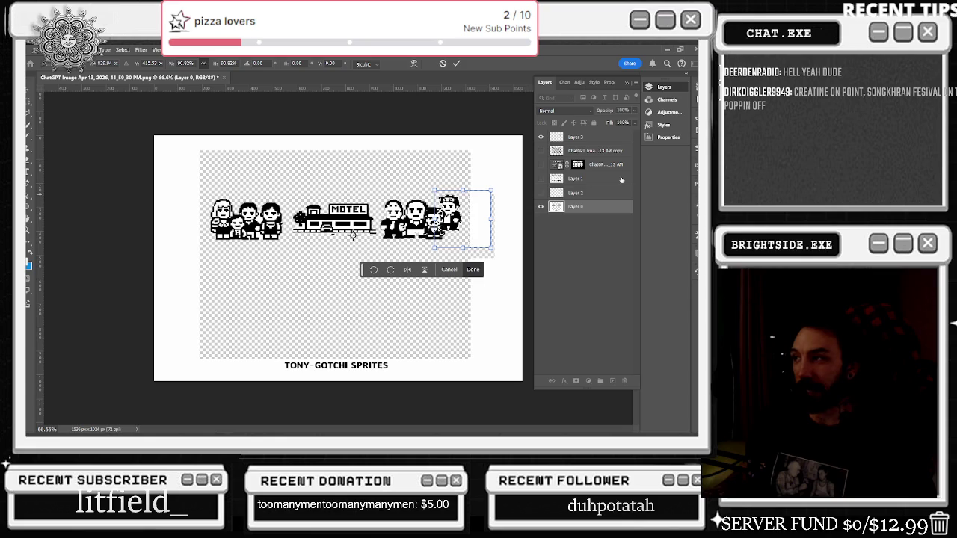
pyautogui.click(595, 193)
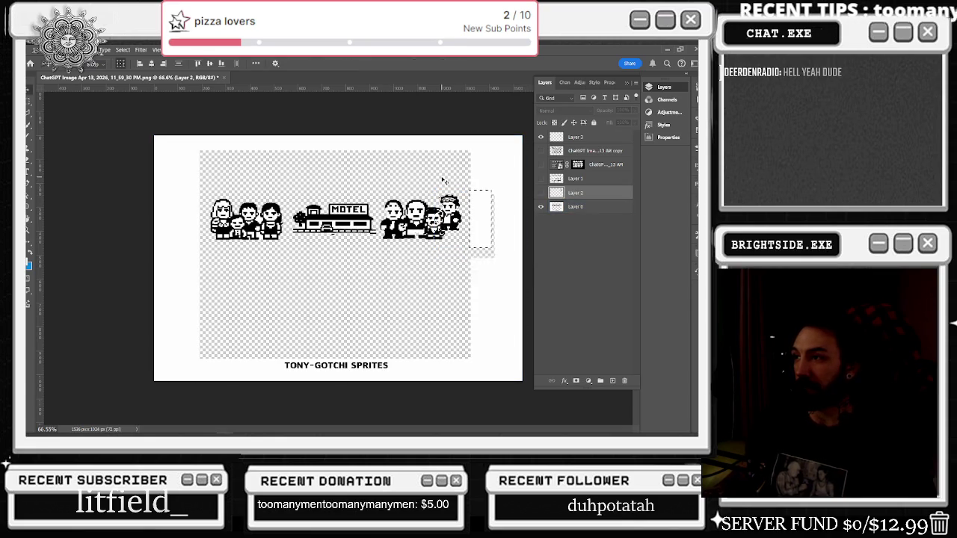
pyautogui.click(29, 101)
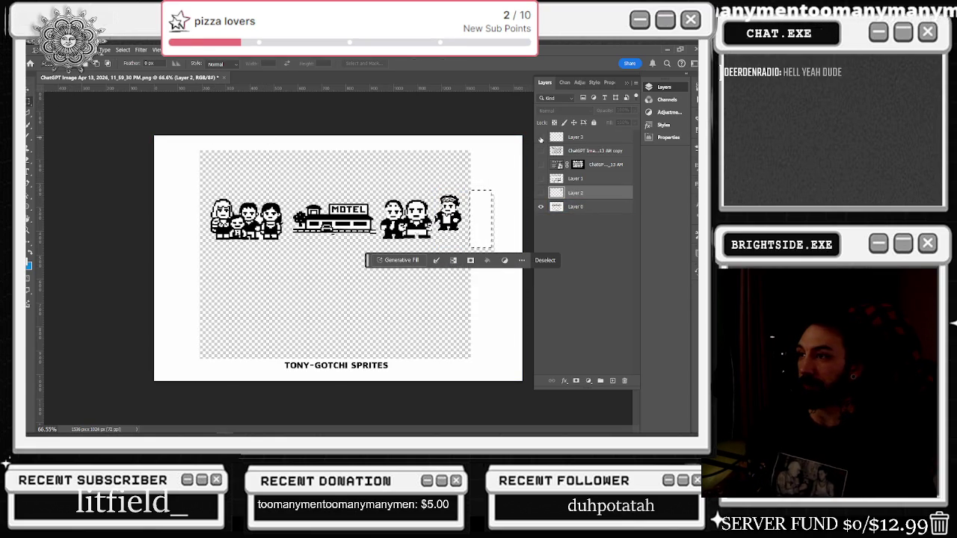
# Step: Check the sheet, background and Layer 1 visibility, hide the full sheet, and deselect
pyautogui.click(540, 150)
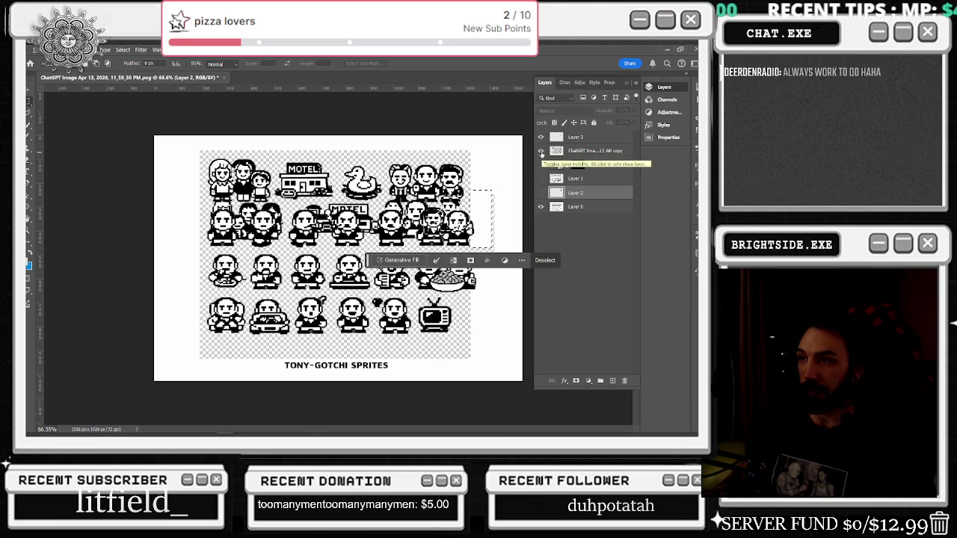
pyautogui.click(540, 152)
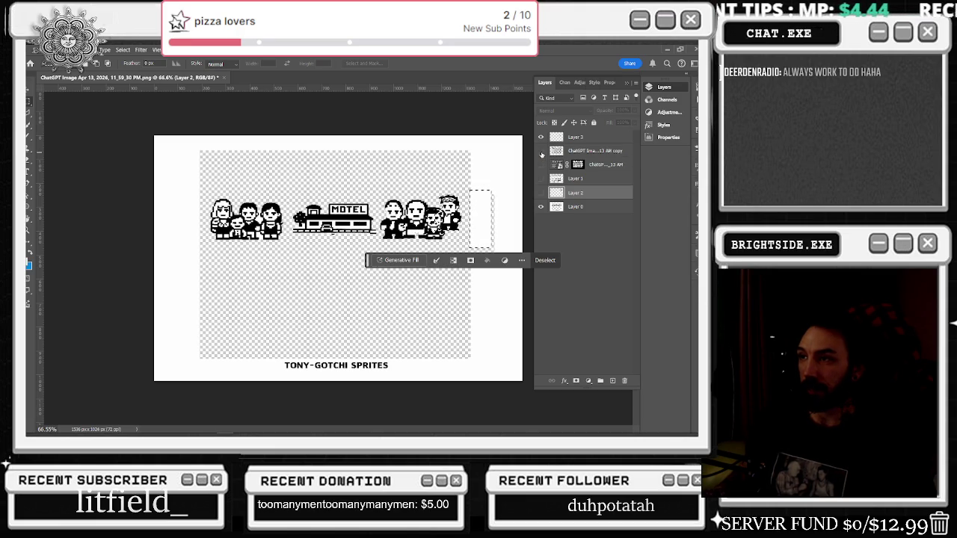
pyautogui.click(540, 151)
pyautogui.click(542, 206)
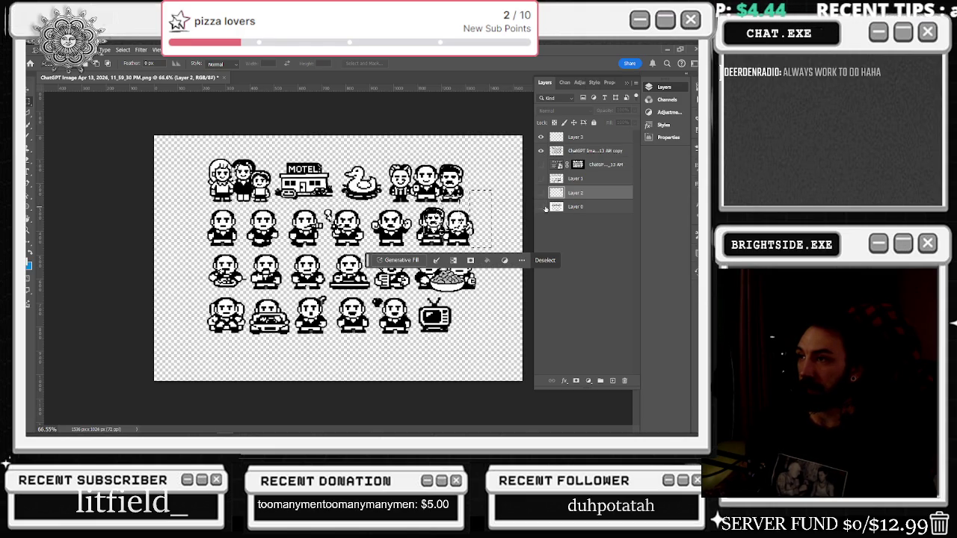
pyautogui.click(541, 206)
pyautogui.click(541, 206)
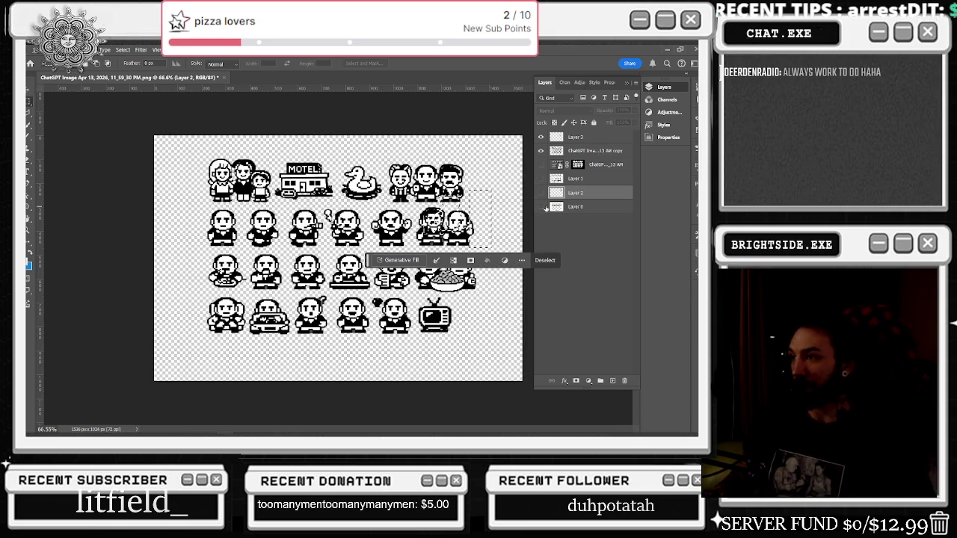
pyautogui.click(541, 207)
pyautogui.click(542, 179)
pyautogui.click(541, 179)
pyautogui.click(542, 151)
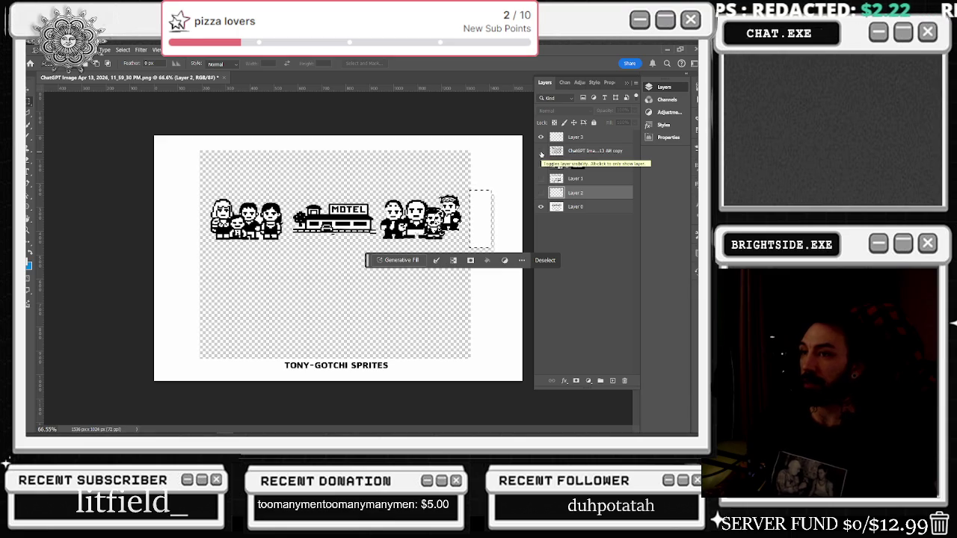
pyautogui.hotkey('ctrl', 'd')
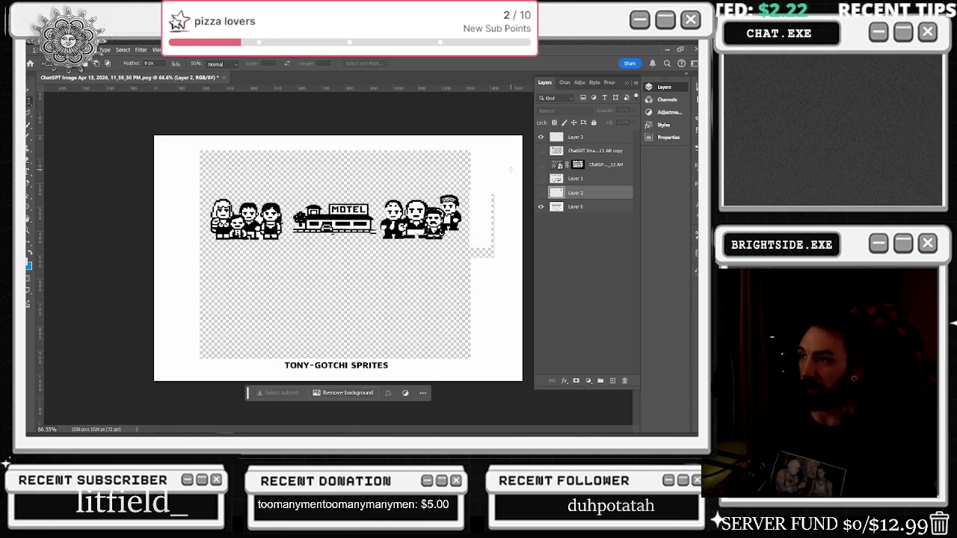
# Step: Marquee the duck on the sprite sheet layer, copy it to new Layer 4, then hide the sheet
pyautogui.click(542, 152)
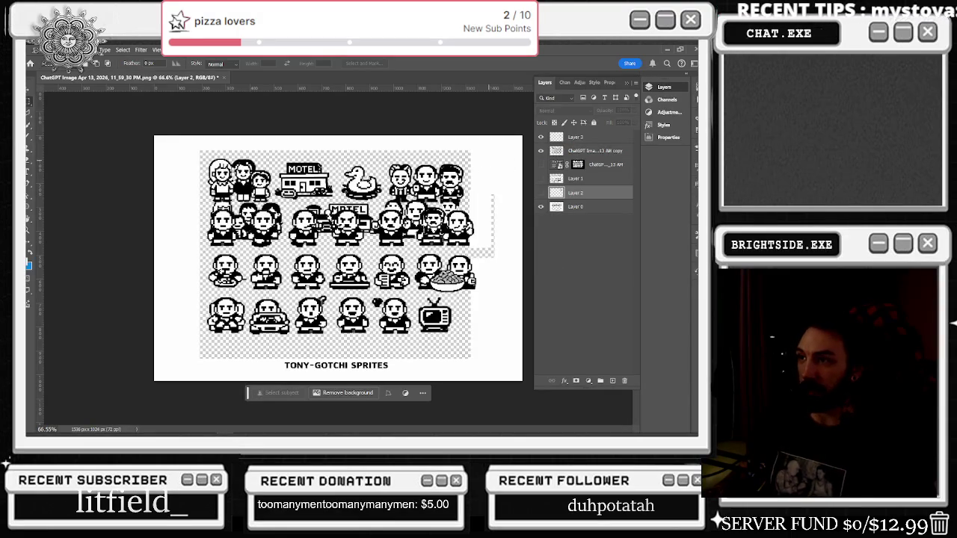
pyautogui.scroll(1, 350, 213)
pyautogui.scroll(1, 350, 214)
pyautogui.scroll(1, 350, 214)
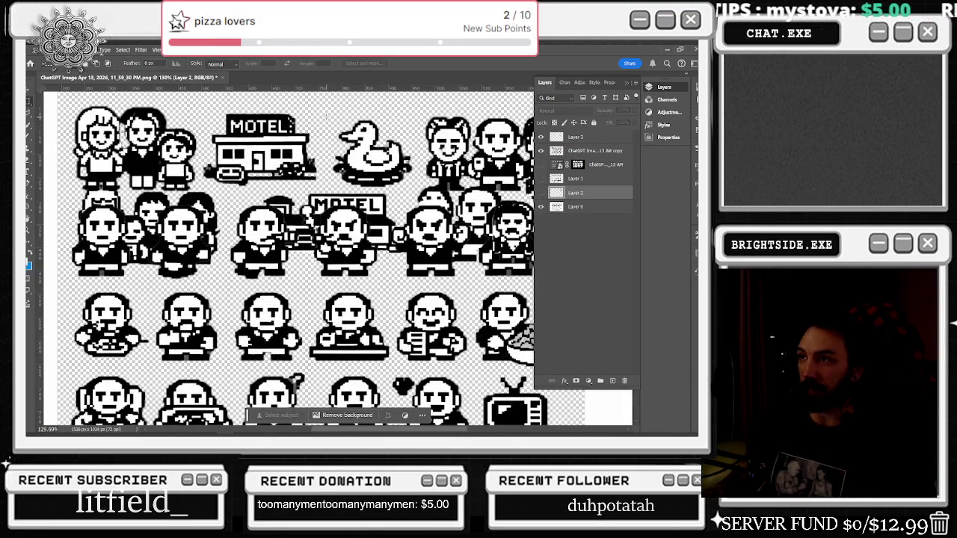
pyautogui.moveTo(327, 117); pyautogui.dragTo(417, 187)
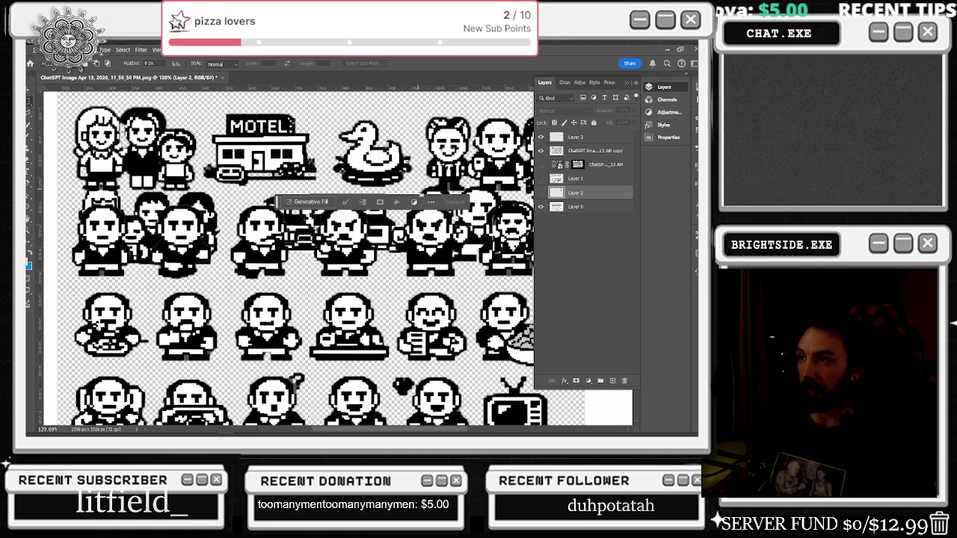
pyautogui.rightClick(394, 163)
pyautogui.click(432, 225)
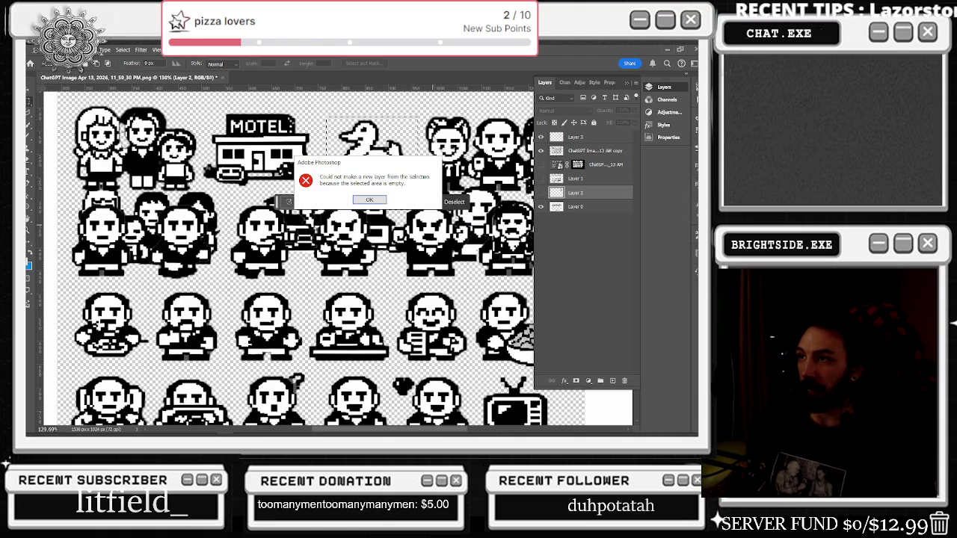
pyautogui.click(370, 200)
pyautogui.click(569, 152)
pyautogui.rightClick(382, 152)
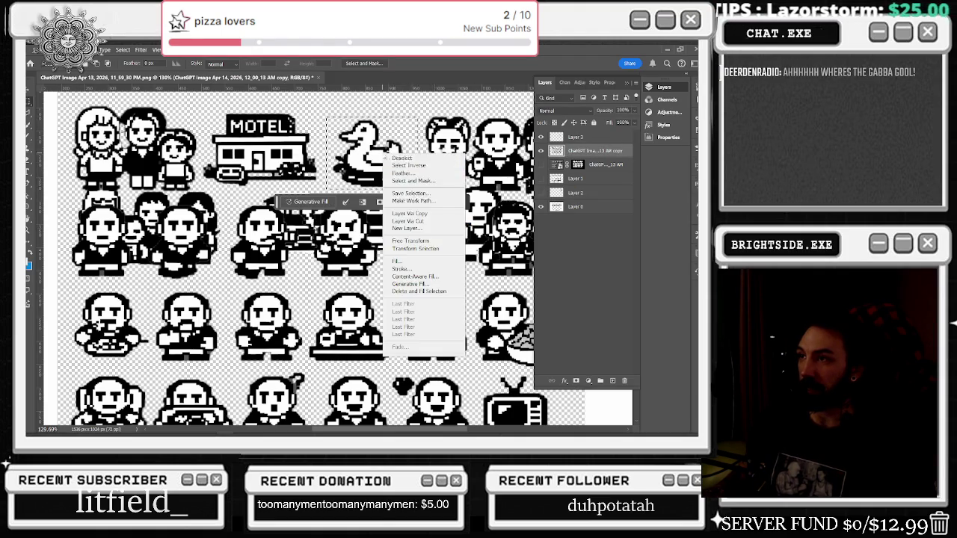
pyautogui.click(419, 214)
pyautogui.click(541, 165)
pyautogui.hotkey('ctrl', '0')
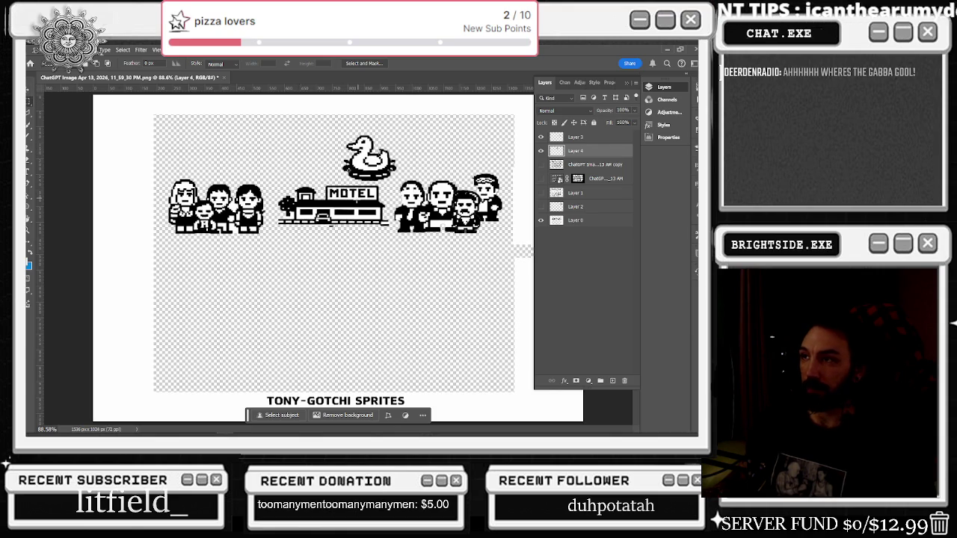
# Step: Move the duck sprite down-left to sit below the family group
pyautogui.press('v')
pyautogui.moveTo(371, 159); pyautogui.dragTo(219, 277)
pyautogui.click(541, 165)
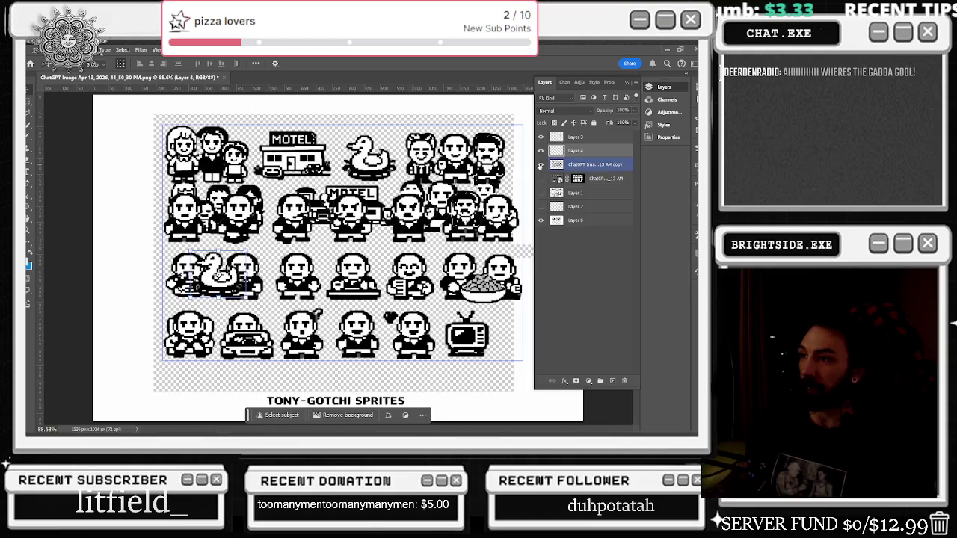
pyautogui.click(576, 220)
# Step: Hide the sprite sheet copy layer and reveal Layer 1's second Tony sheet
pyautogui.click(540, 178)
pyautogui.click(591, 165)
pyautogui.click(541, 178)
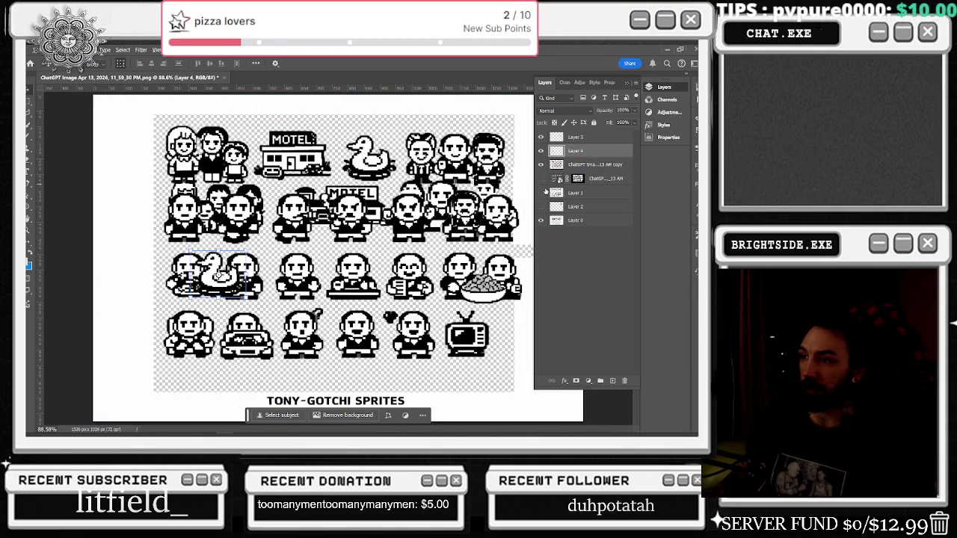
pyautogui.click(540, 164)
pyautogui.click(380, 307)
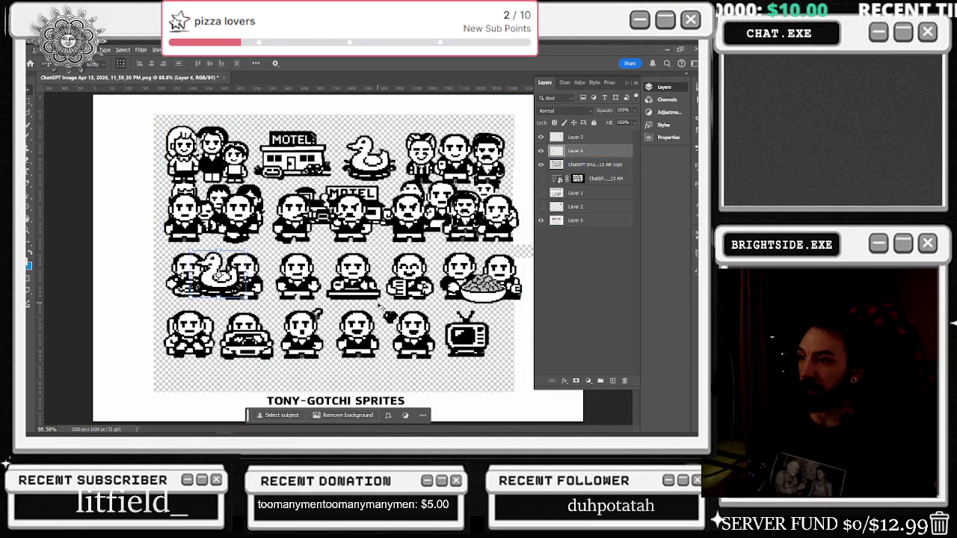
pyautogui.click(541, 165)
pyautogui.click(541, 193)
pyautogui.click(542, 194)
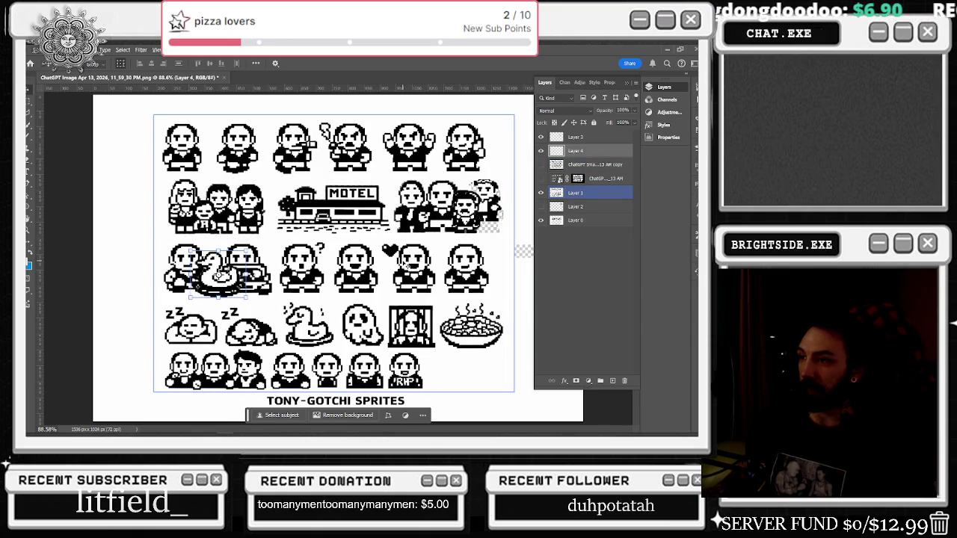
# Step: Clear the leftover duck selection and start marqueeing the heart Tony sprite
pyautogui.press('m')
pyautogui.hotkey('ctrl', 'd')
pyautogui.moveTo(380, 240)
pyautogui.mouseDown()
pyautogui.moveTo(442, 293)
pyautogui.moveTo(381, 240)
pyautogui.mouseUp()
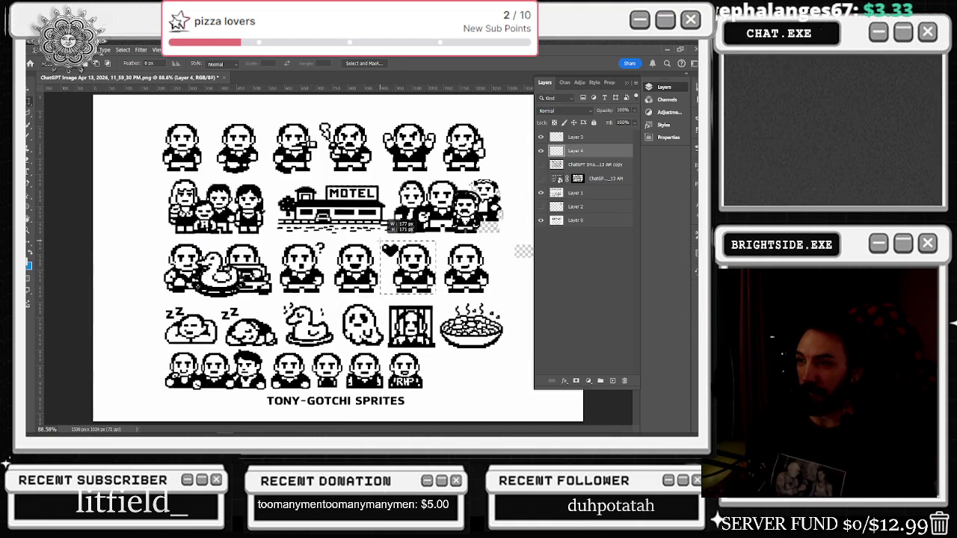
# Step: Copy the heart-topped Tony from Layer 1 onto new Layer 5 via Layer Via Copy
pyautogui.rightClick(412, 265)
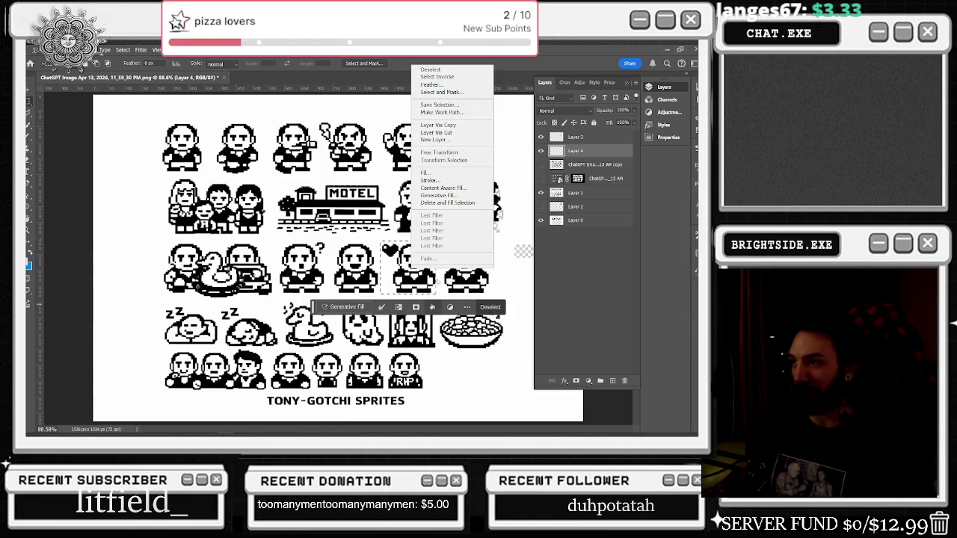
pyautogui.click(443, 126)
pyautogui.press('Return')
pyautogui.click(591, 165)
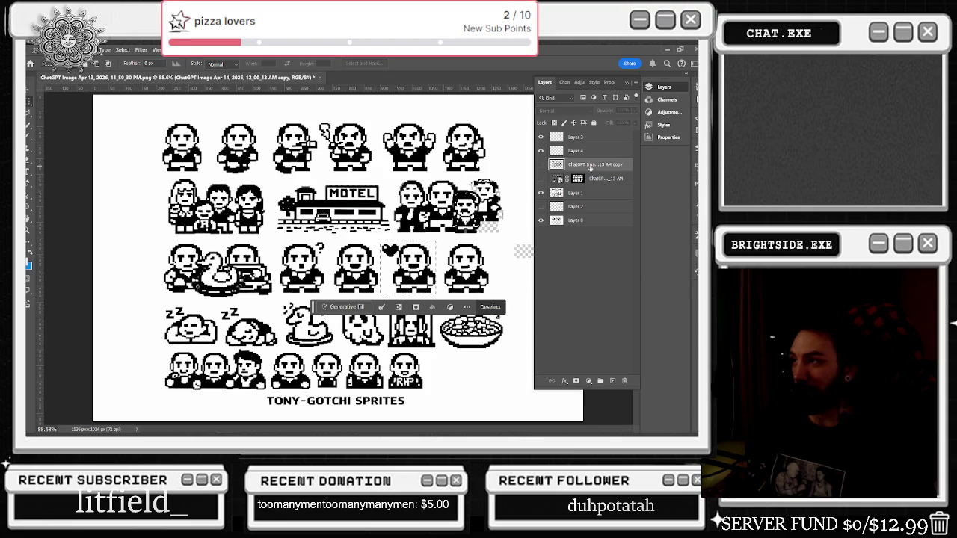
pyautogui.click(597, 193)
pyautogui.keyDown('alt'); pyautogui.click(541, 193); pyautogui.keyUp('alt')
pyautogui.keyDown('alt'); pyautogui.click(540, 193); pyautogui.keyUp('alt')
pyautogui.rightClick(402, 261)
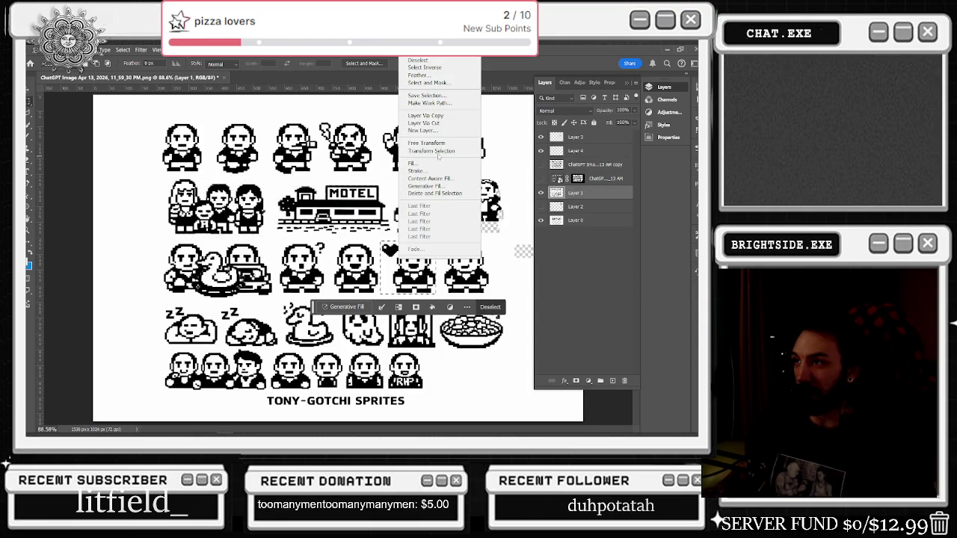
pyautogui.click(425, 115)
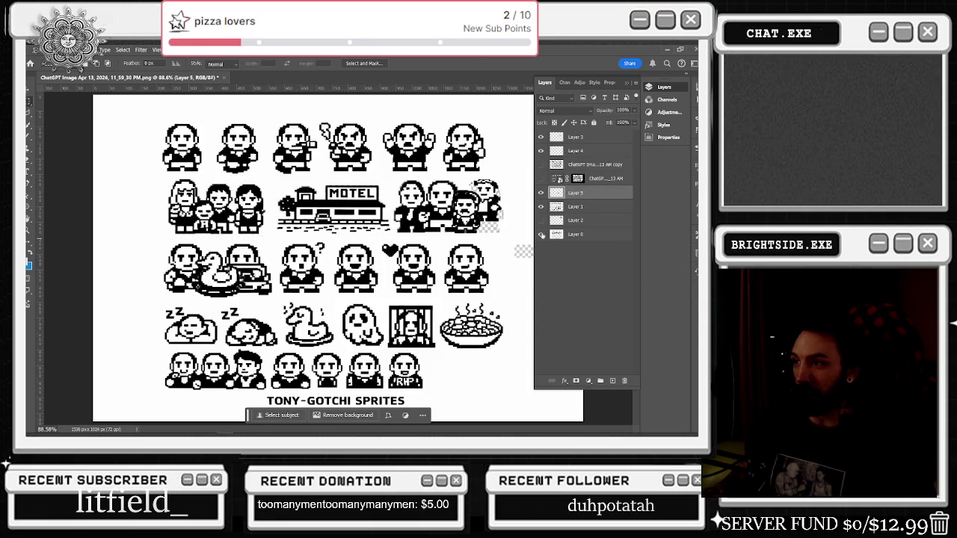
pyautogui.click(540, 206)
pyautogui.click(541, 207)
pyautogui.click(540, 206)
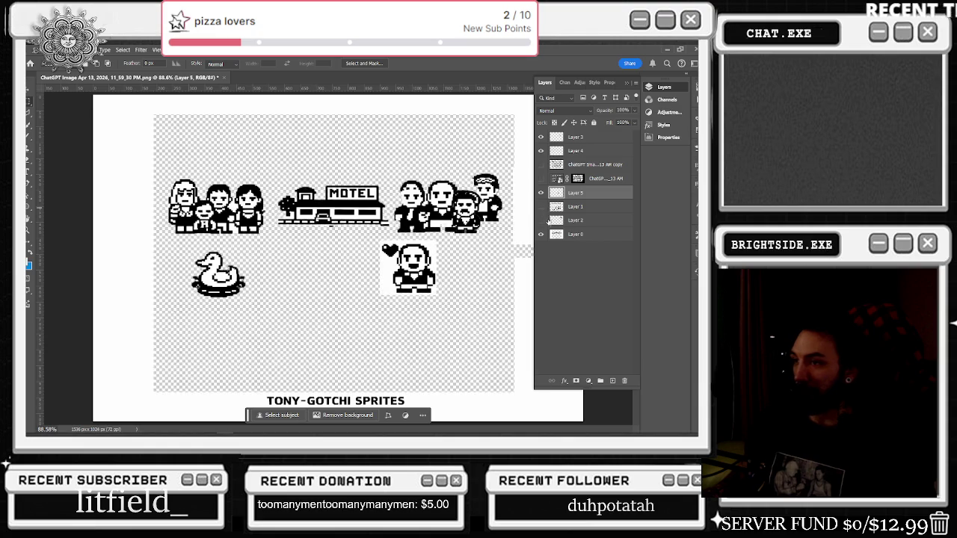
# Step: Move the heart Tony left beside the duck, commit it, and show Layer 1 again
pyautogui.hotkey('ctrl', 't')
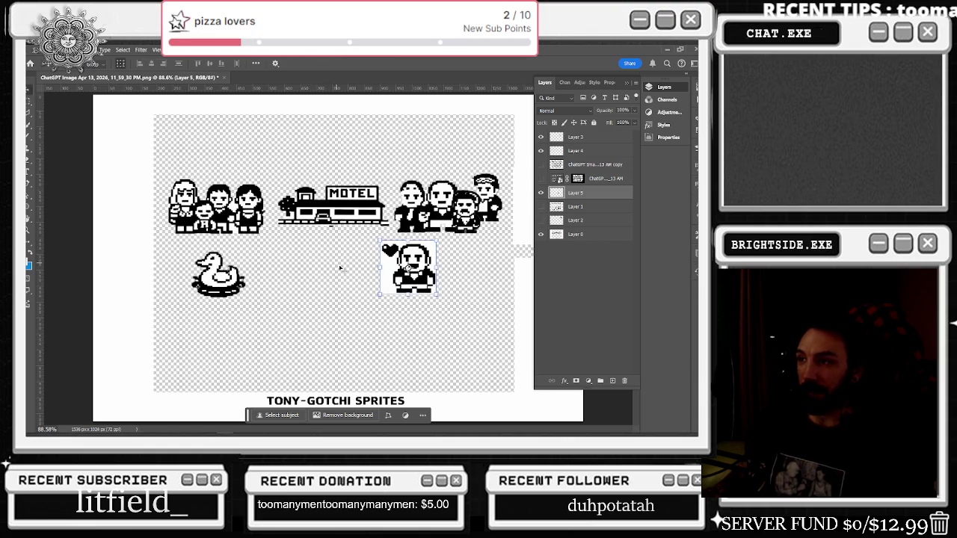
pyautogui.moveTo(406, 269); pyautogui.dragTo(289, 275)
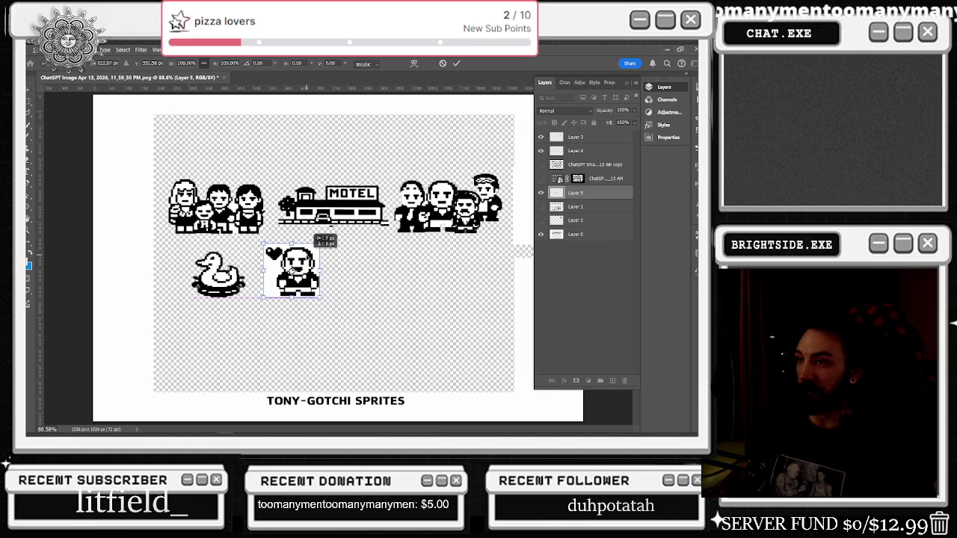
pyautogui.click(597, 234)
pyautogui.click(540, 235)
pyautogui.click(541, 234)
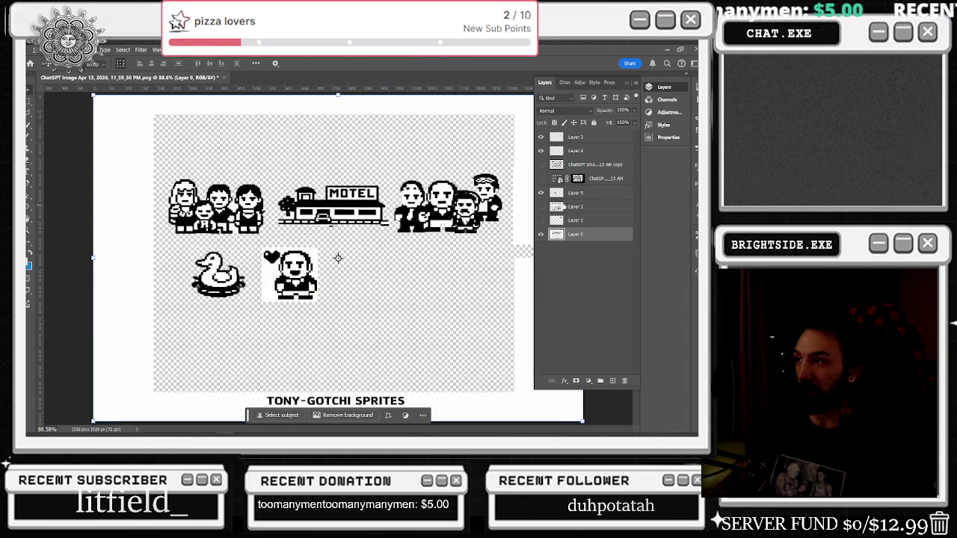
pyautogui.click(540, 207)
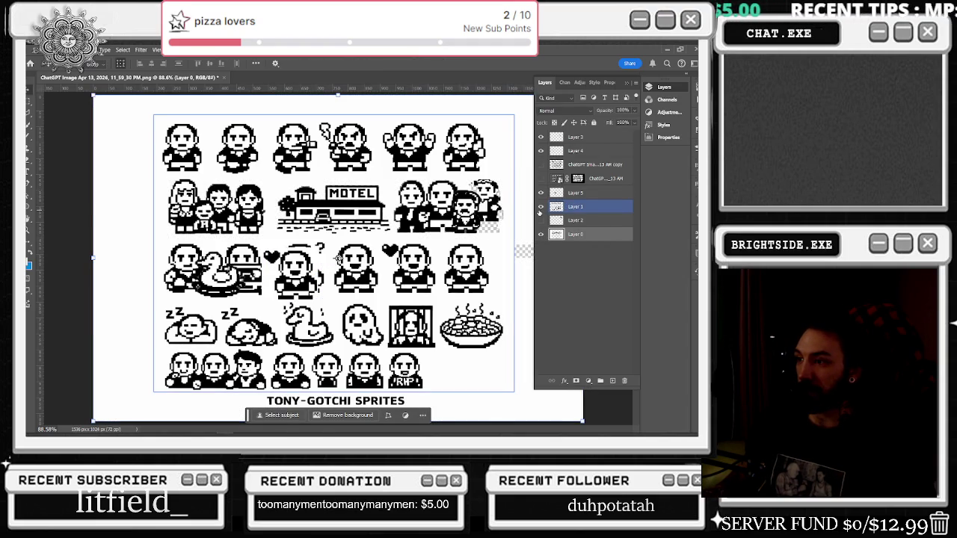
# Step: Marquee the soup bowl on Layer 1 and copy it onto new Layer 6
pyautogui.click(160, 129)
pyautogui.press('m')
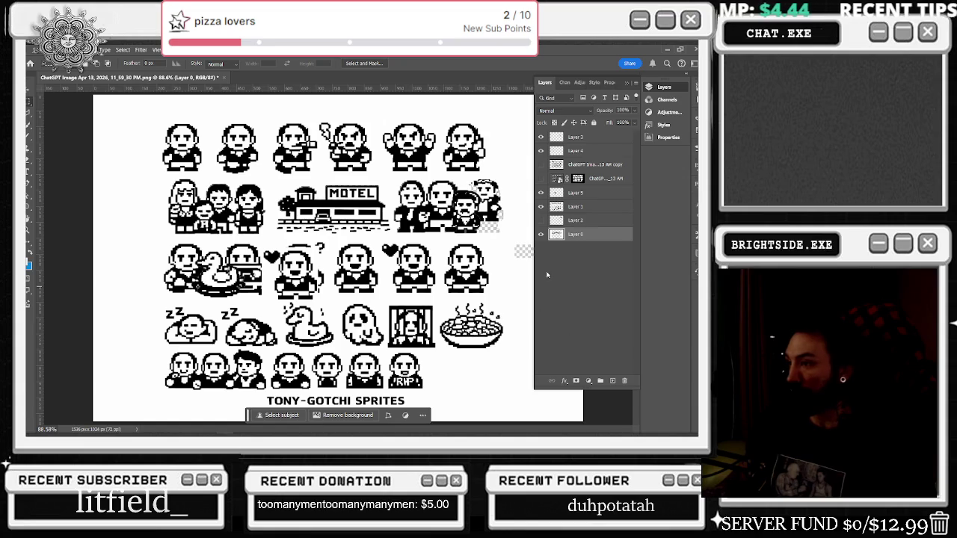
pyautogui.moveTo(508, 348); pyautogui.dragTo(439, 302)
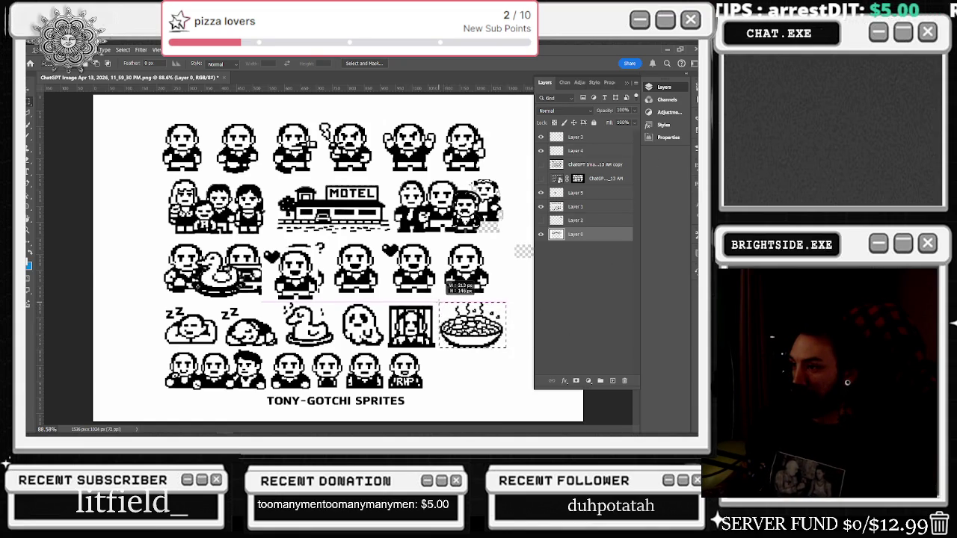
pyautogui.moveTo(440, 302); pyautogui.dragTo(439, 303)
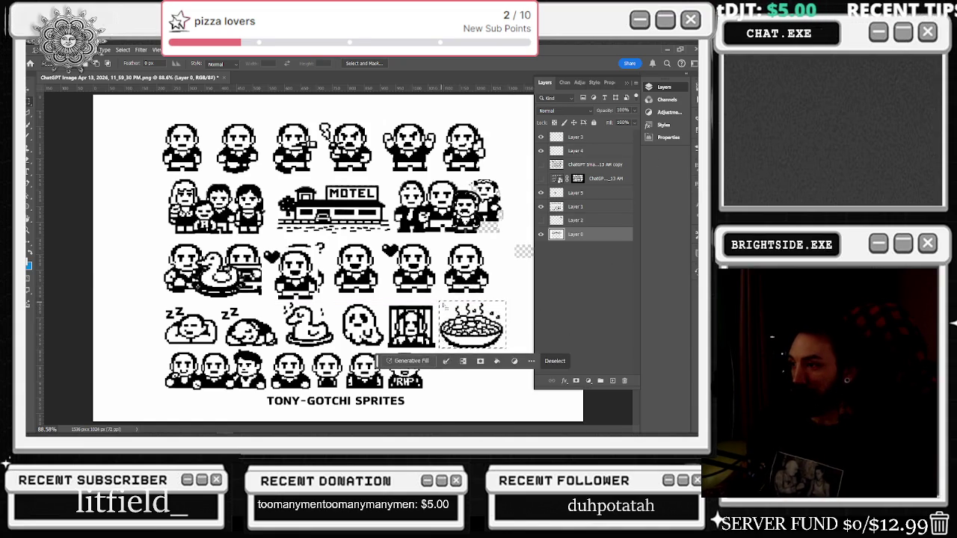
pyautogui.rightClick(476, 119)
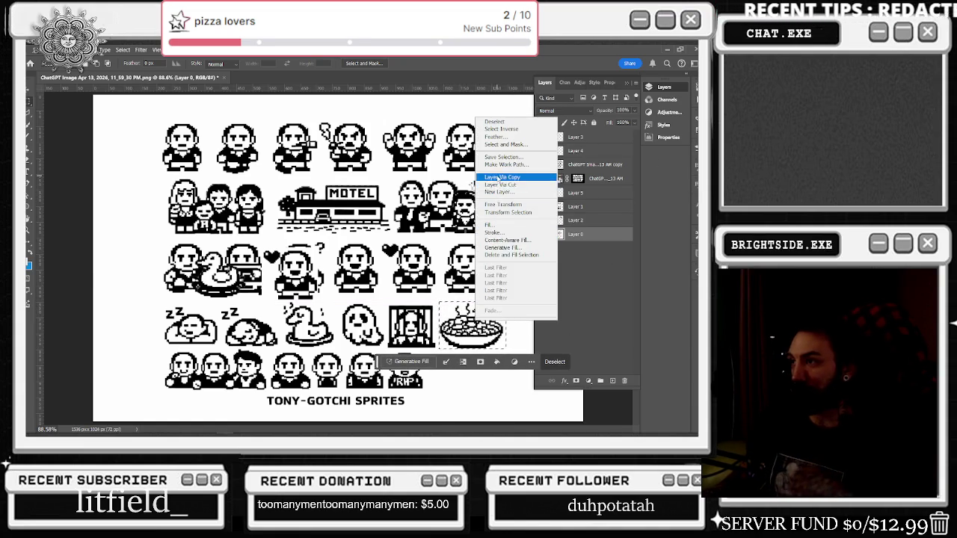
pyautogui.click(502, 178)
pyautogui.press('Return')
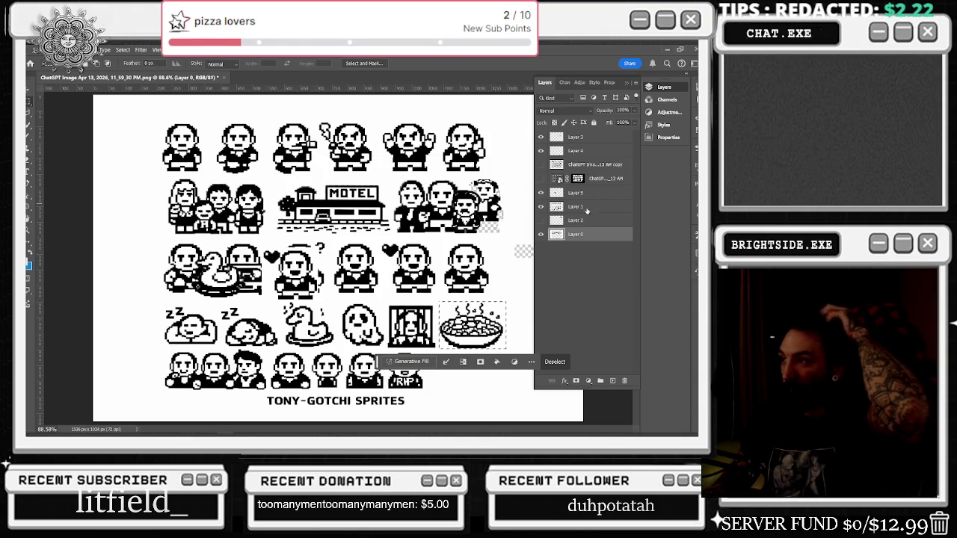
pyautogui.click(557, 206)
pyautogui.keyDown('alt'); pyautogui.click(541, 207); pyautogui.keyUp('alt')
pyautogui.keyDown('alt'); pyautogui.click(541, 207); pyautogui.keyUp('alt')
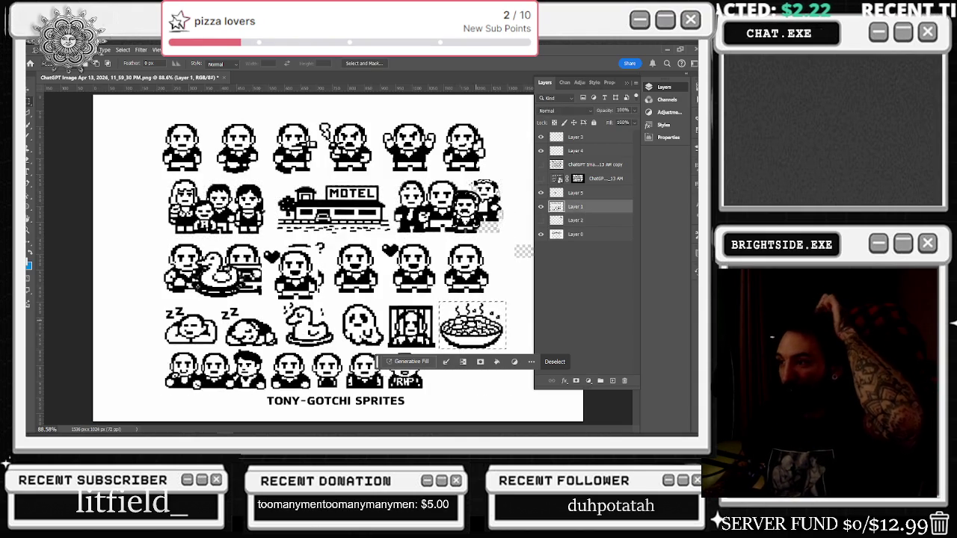
pyautogui.rightClick(476, 118)
pyautogui.click(502, 176)
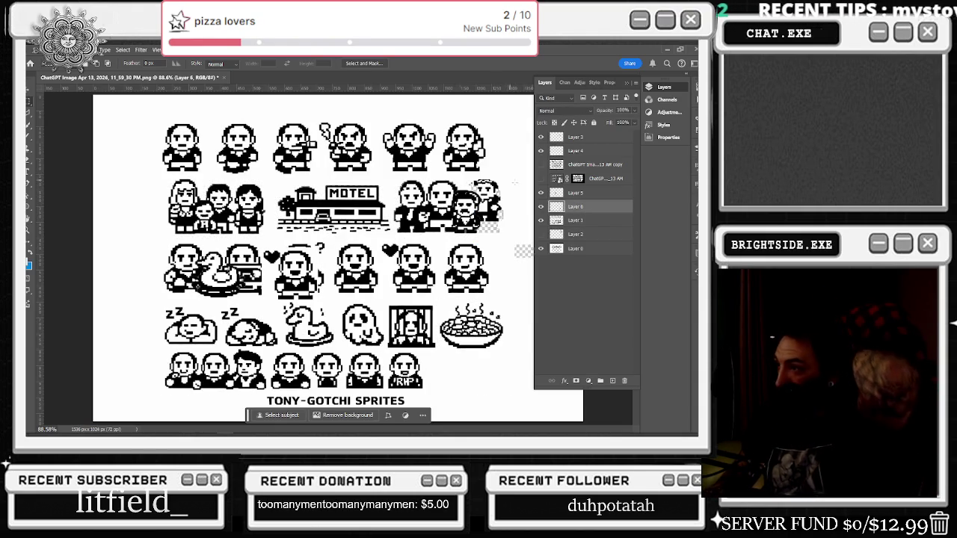
pyautogui.click(541, 220)
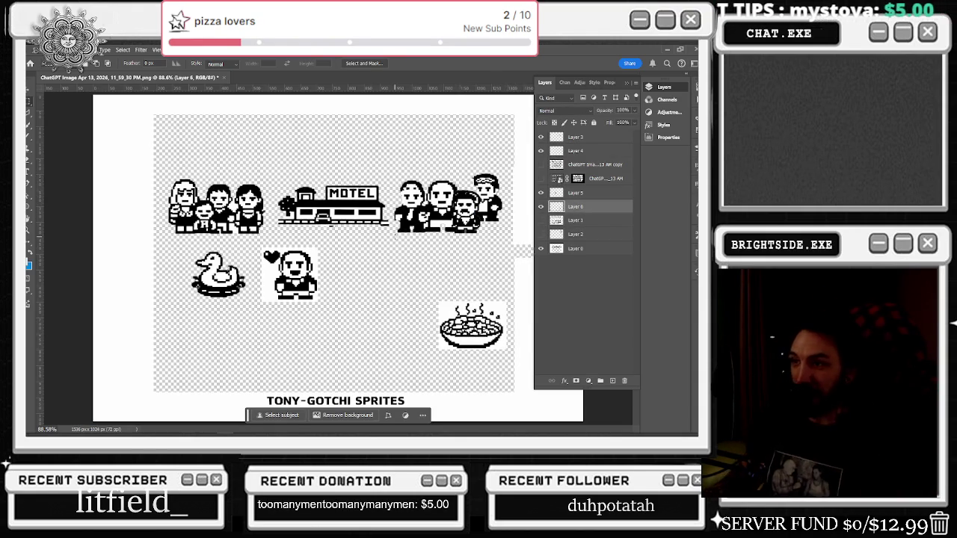
# Step: Move the bowl up about 70 px to the end of the third row, nudging it right
pyautogui.press('v')
pyautogui.moveTo(481, 310); pyautogui.dragTo(486, 258)
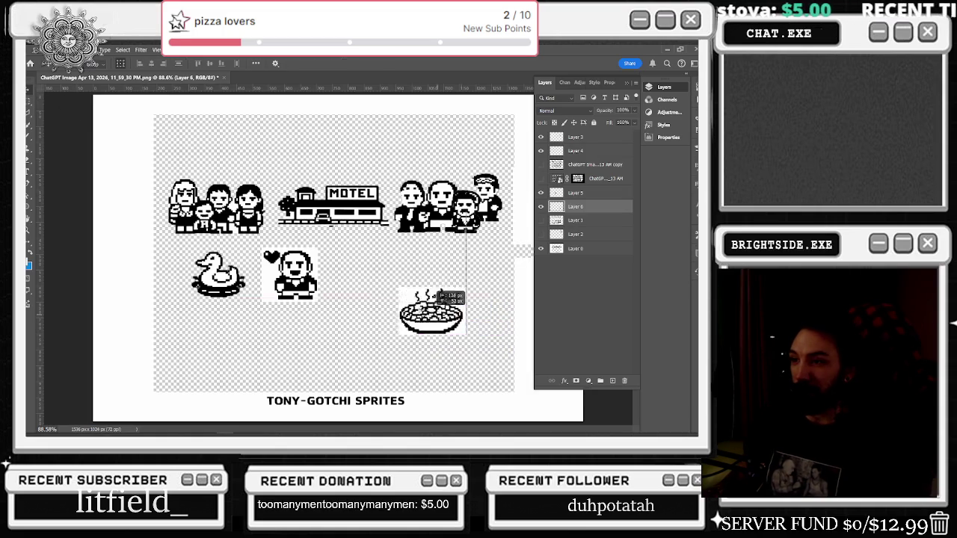
pyautogui.click(542, 220)
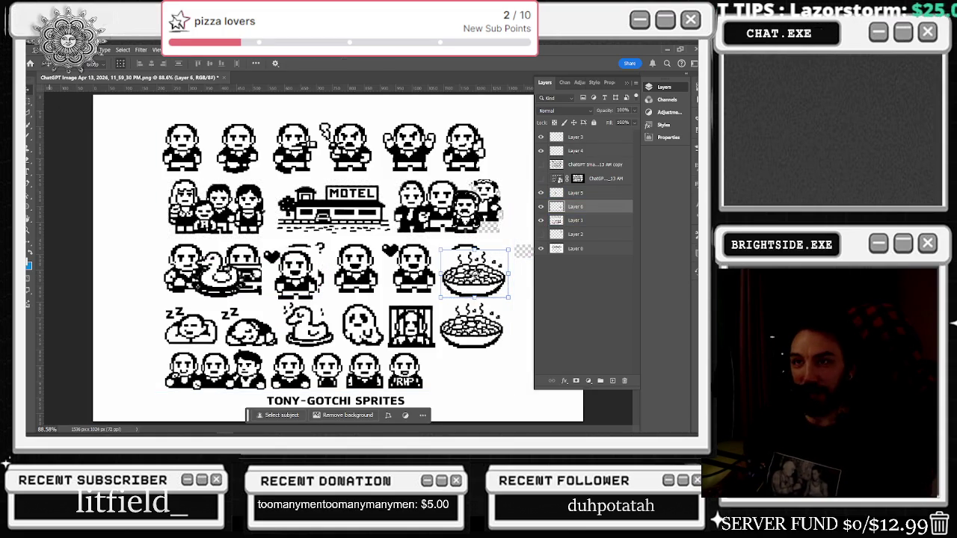
pyautogui.moveTo(396, 292); pyautogui.dragTo(402, 293)
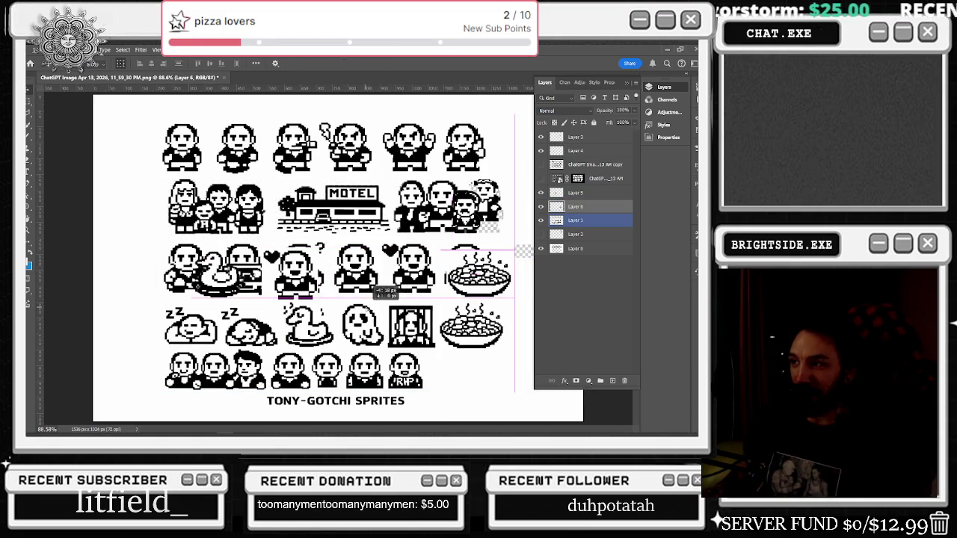
# Step: Show the sprite sheet copy layer and shift it to line it up
pyautogui.click(542, 165)
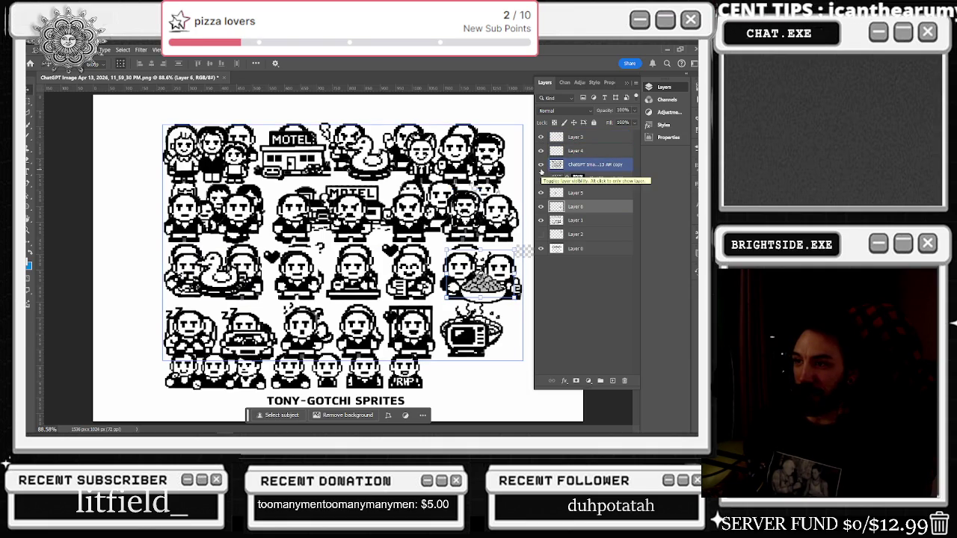
pyautogui.click(595, 165)
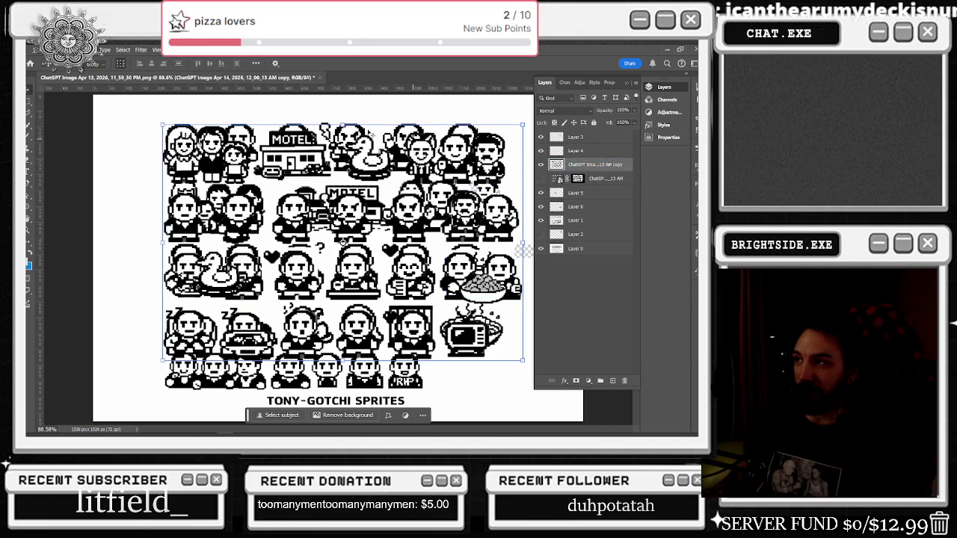
pyautogui.moveTo(175, 157)
pyautogui.mouseDown()
pyautogui.moveTo(222, 134)
pyautogui.moveTo(153, 196)
pyautogui.moveTo(408, 171)
pyautogui.mouseUp()
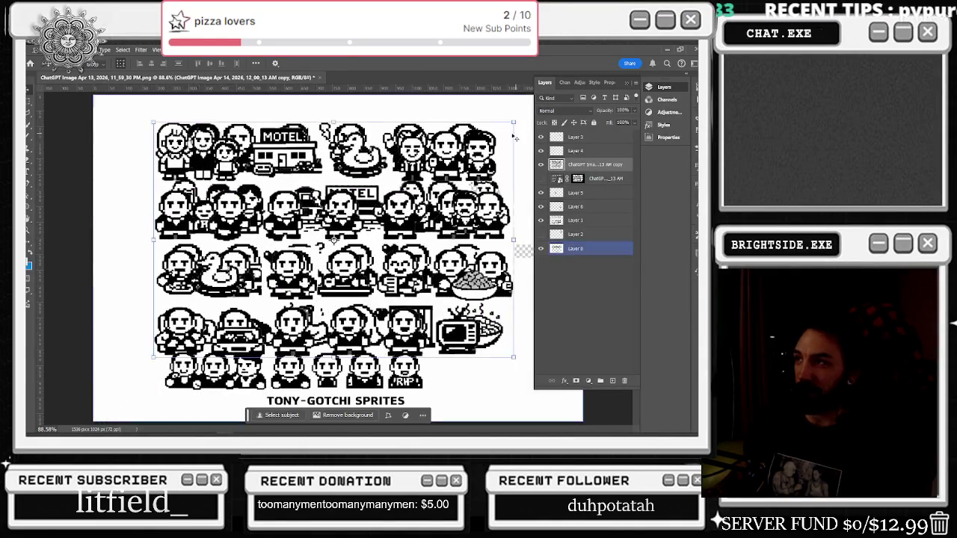
pyautogui.moveTo(407, 171); pyautogui.dragTo(493, 174)
# Step: Move the heart-holding Tony on Layer 5 down to the bottom-right corner
pyautogui.click(541, 194)
pyautogui.click(540, 194)
pyautogui.click(540, 193)
pyautogui.click(541, 194)
pyautogui.click(583, 193)
pyautogui.moveTo(299, 258); pyautogui.dragTo(271, 265)
pyautogui.click(541, 193)
pyautogui.click(541, 193)
pyautogui.click(541, 194)
pyautogui.click(541, 194)
pyautogui.click(540, 194)
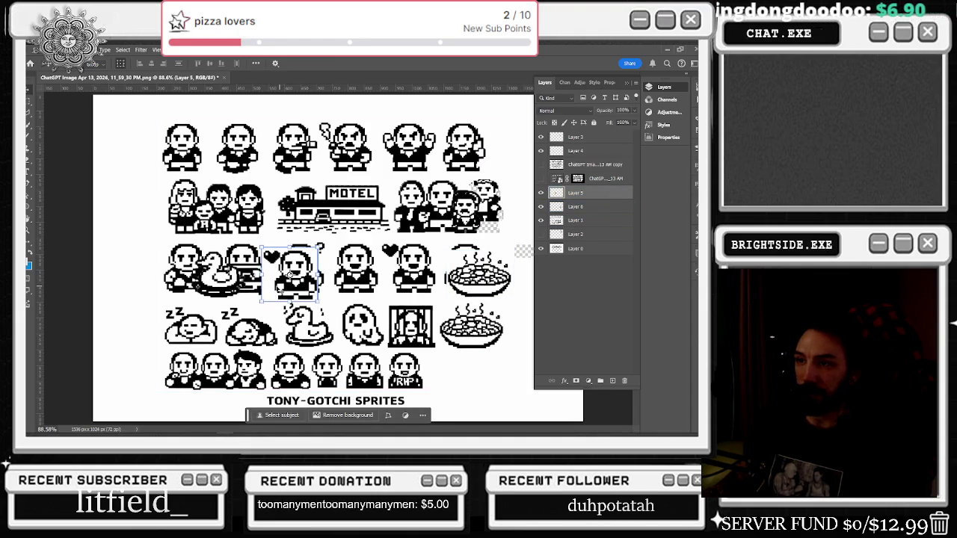
pyautogui.moveTo(296, 274)
pyautogui.mouseDown()
pyautogui.moveTo(415, 310)
pyautogui.moveTo(481, 362)
pyautogui.mouseUp()
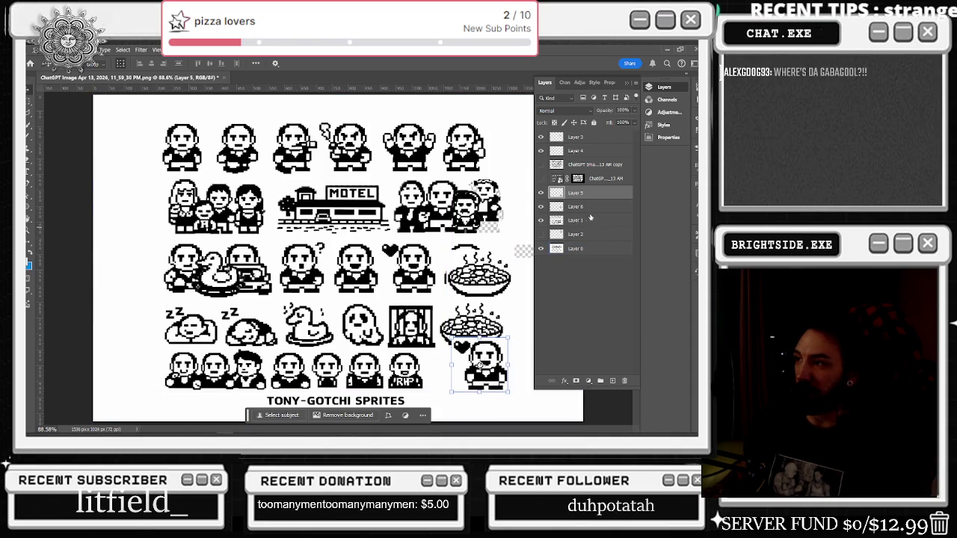
# Step: Nudge heart Tony slightly up-left and reposition the bowl on Layer 6
pyautogui.click(540, 219)
pyautogui.click(541, 219)
pyautogui.click(494, 291)
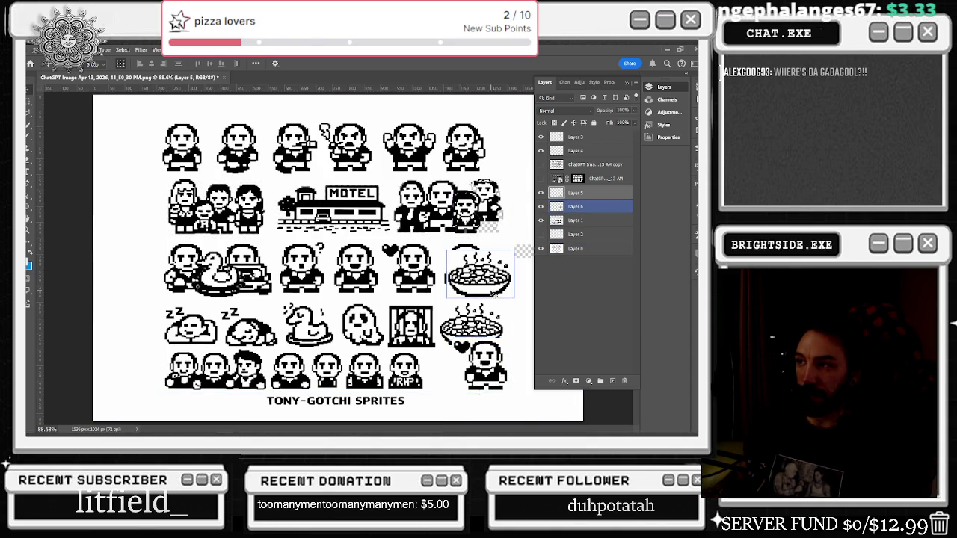
pyautogui.moveTo(486, 363); pyautogui.dragTo(482, 352)
pyautogui.click(575, 193)
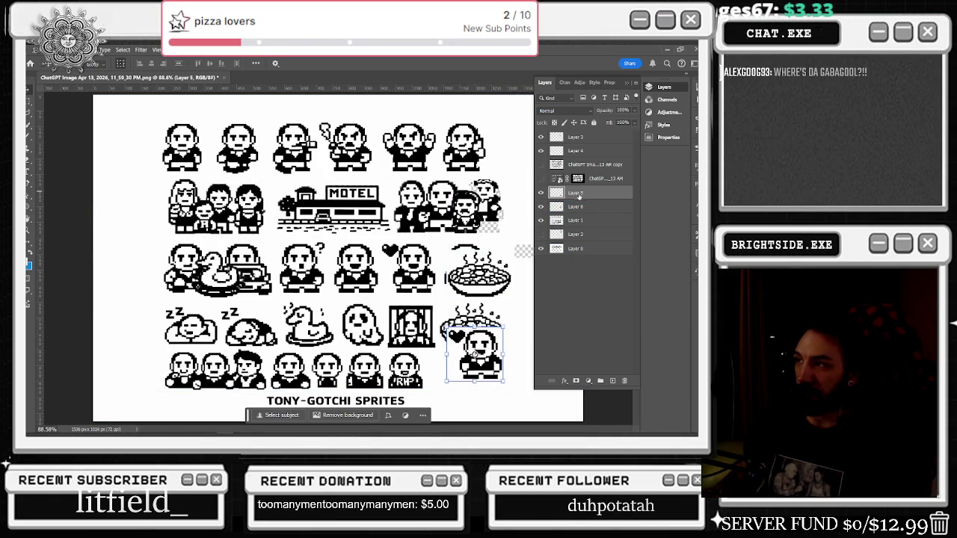
pyautogui.click(576, 206)
pyautogui.moveTo(495, 252)
pyautogui.mouseDown()
pyautogui.moveTo(495, 233)
pyautogui.moveTo(412, 327)
pyautogui.mouseUp()
# Step: Place the bowl next to the duck and move heart Tony up beside the bowl
pyautogui.click(575, 193)
pyautogui.click(541, 193)
pyautogui.click(542, 193)
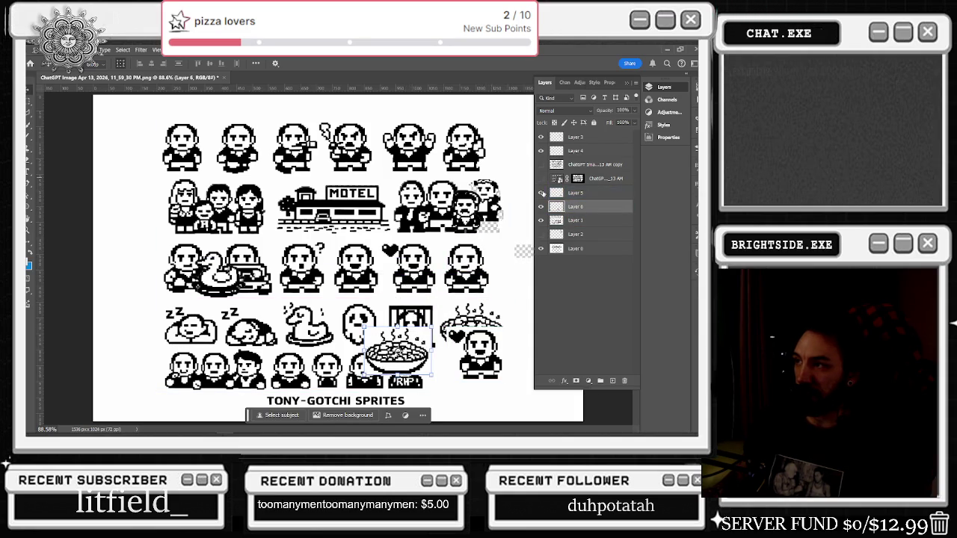
pyautogui.click(541, 178)
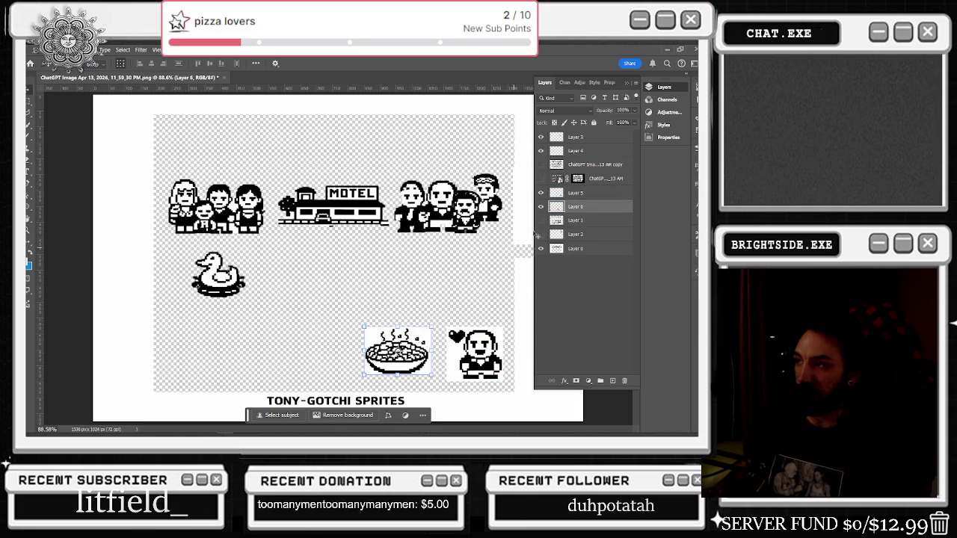
pyautogui.moveTo(412, 364)
pyautogui.mouseDown()
pyautogui.moveTo(351, 309)
pyautogui.moveTo(370, 292)
pyautogui.moveTo(339, 289)
pyautogui.mouseUp()
pyautogui.click(575, 192)
pyautogui.moveTo(482, 353)
pyautogui.mouseDown()
pyautogui.moveTo(450, 271)
pyautogui.moveTo(487, 271)
pyautogui.moveTo(477, 272)
pyautogui.mouseUp()
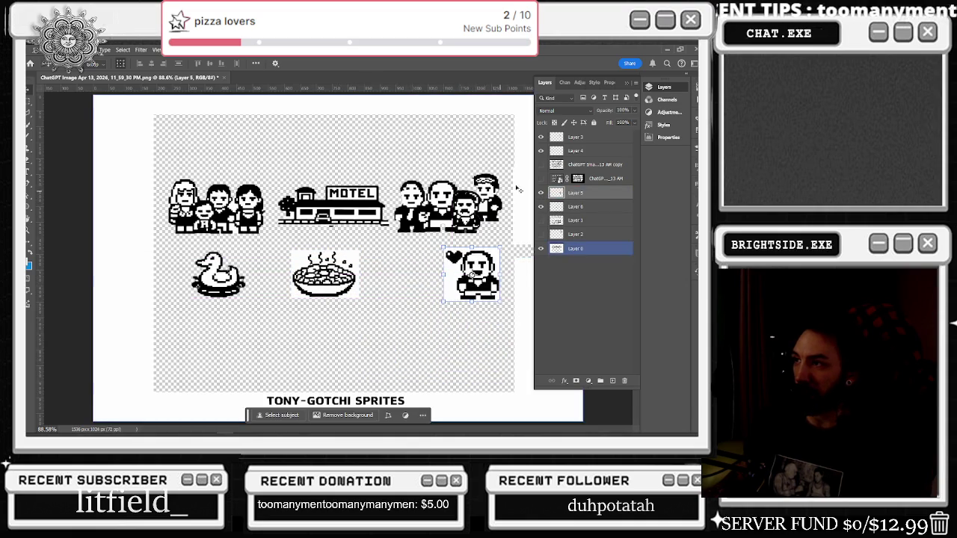
# Step: Toggle Layer 0 and Layer 1 visibility to check the arranged third row
pyautogui.click(541, 249)
pyautogui.click(540, 249)
pyautogui.click(540, 234)
pyautogui.click(540, 234)
pyautogui.click(541, 220)
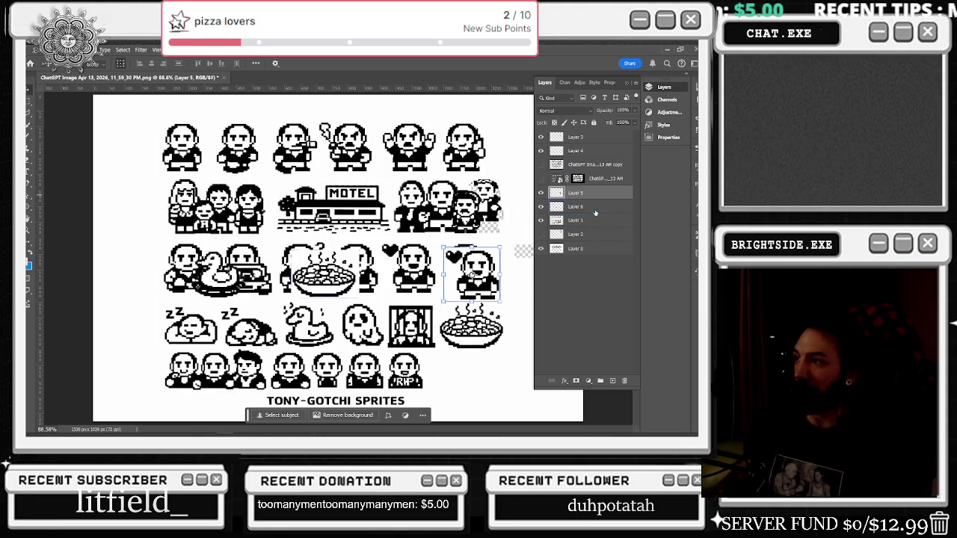
pyautogui.click(541, 221)
# Step: Shift Layer 1's sheet left and down, then marquee the question-mark Tony
pyautogui.click(542, 221)
pyautogui.click(557, 219)
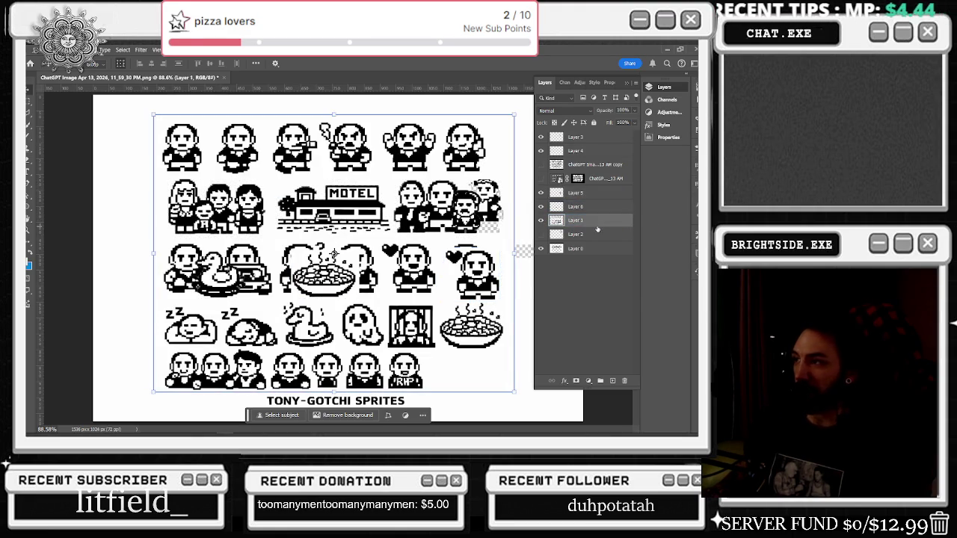
pyautogui.moveTo(180, 273)
pyautogui.mouseDown()
pyautogui.moveTo(120, 318)
pyautogui.moveTo(107, 367)
pyautogui.mouseUp()
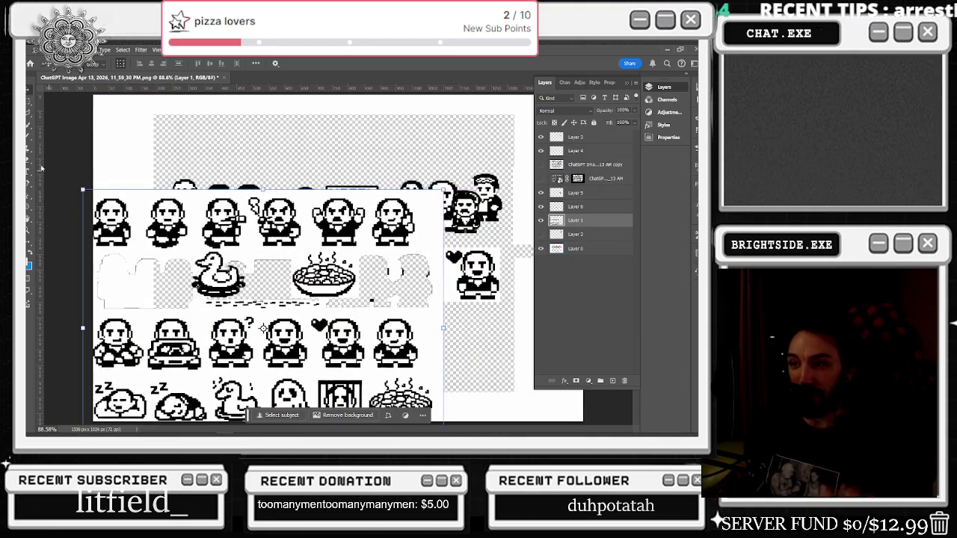
pyautogui.click(27, 101)
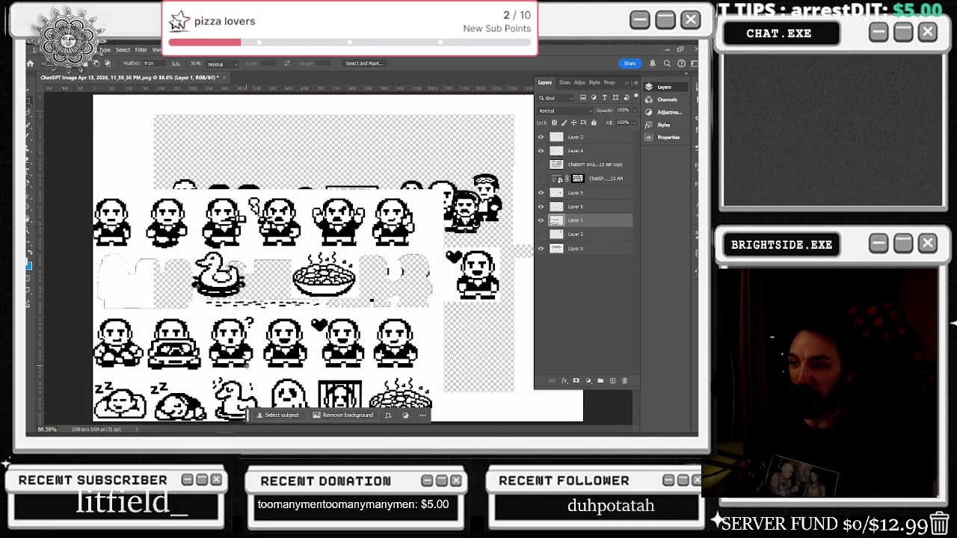
pyautogui.moveTo(257, 366); pyautogui.dragTo(209, 313)
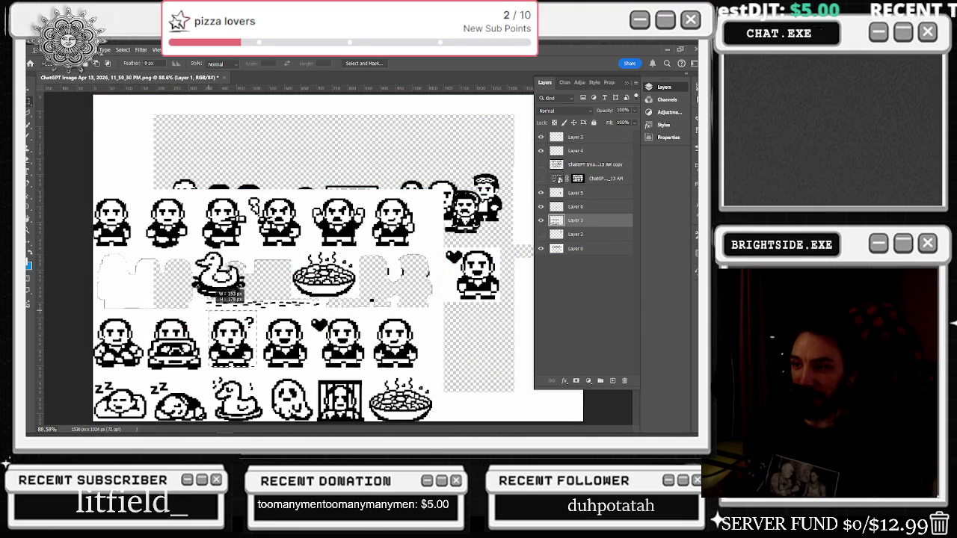
pyautogui.moveTo(256, 366)
pyautogui.mouseDown()
pyautogui.moveTo(206, 318)
pyautogui.moveTo(257, 369)
pyautogui.mouseUp()
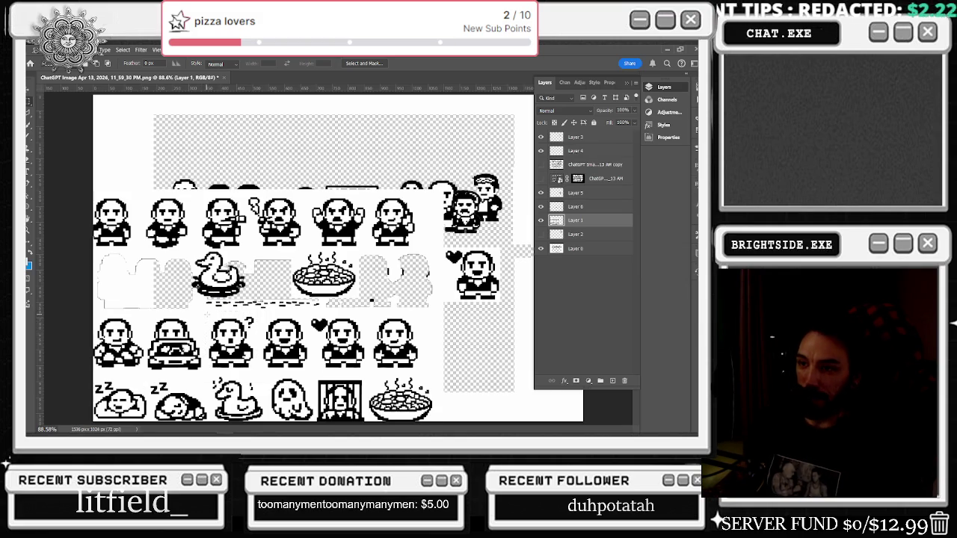
# Step: Copy the question-mark Tony to new Layer 7 and drag it into the middle row
pyautogui.rightClick(241, 335)
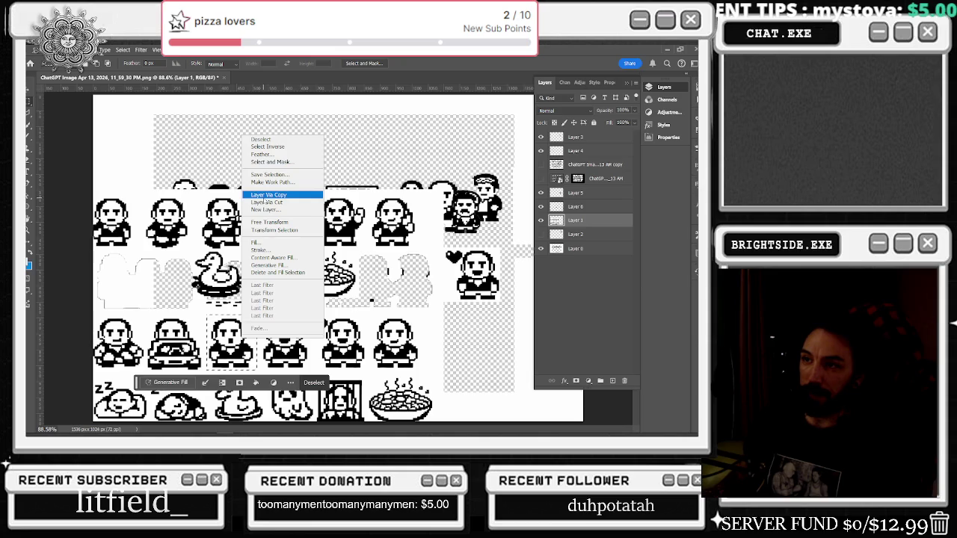
pyautogui.click(265, 202)
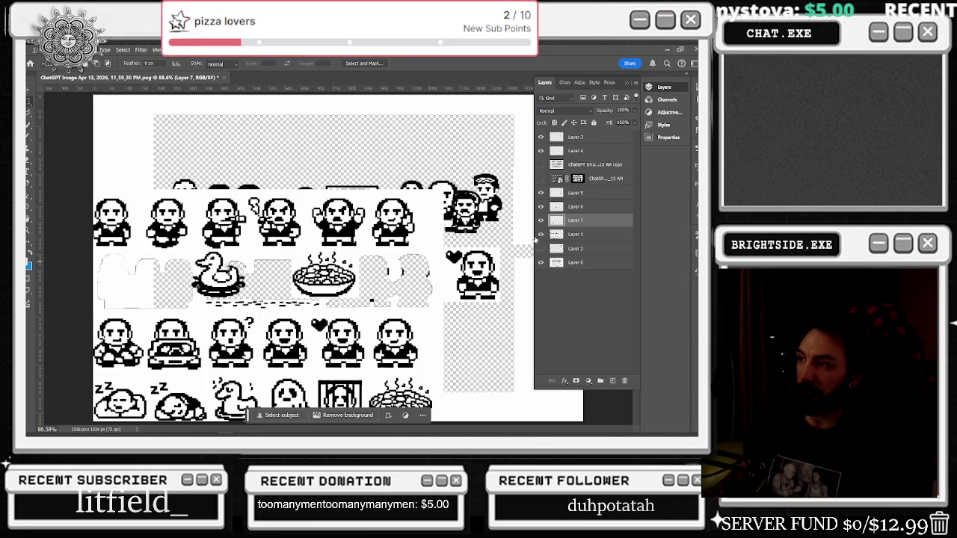
pyautogui.click(540, 234)
pyautogui.hotkey('ctrl', 't')
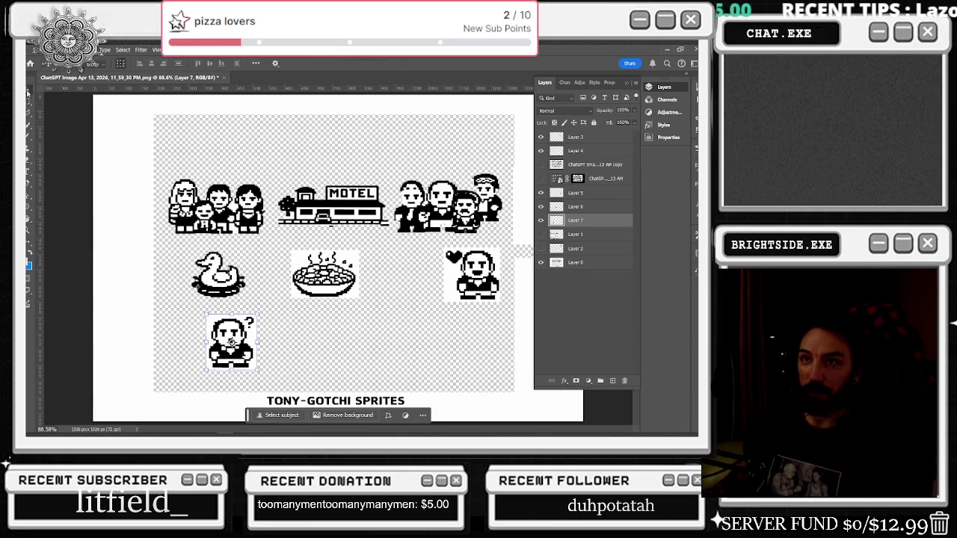
pyautogui.moveTo(231, 338); pyautogui.dragTo(403, 275)
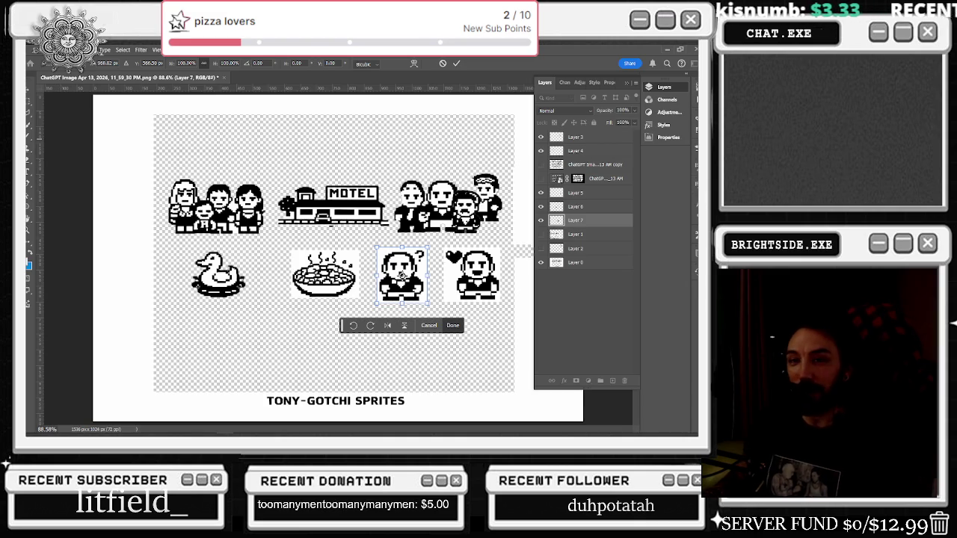
# Step: Confirm the question-mark Tony's position and toggle Layer 0 to check its art
pyautogui.press('Return')
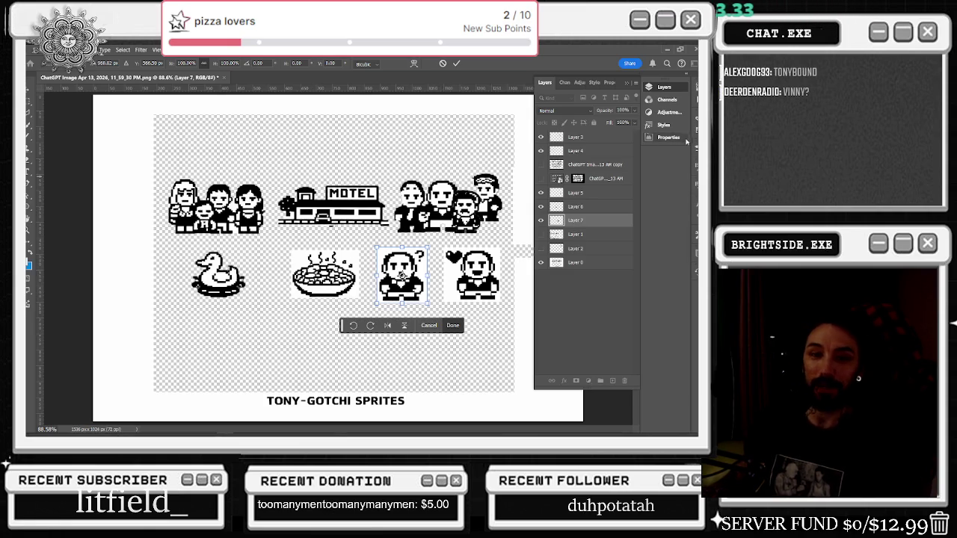
pyautogui.click(572, 262)
pyautogui.click(541, 263)
pyautogui.click(542, 263)
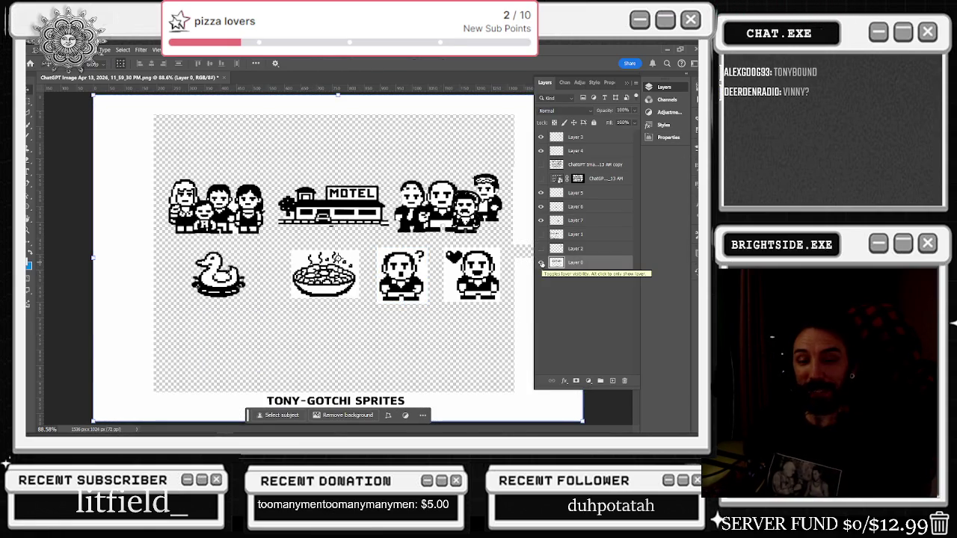
pyautogui.click(444, 287)
pyautogui.click(571, 263)
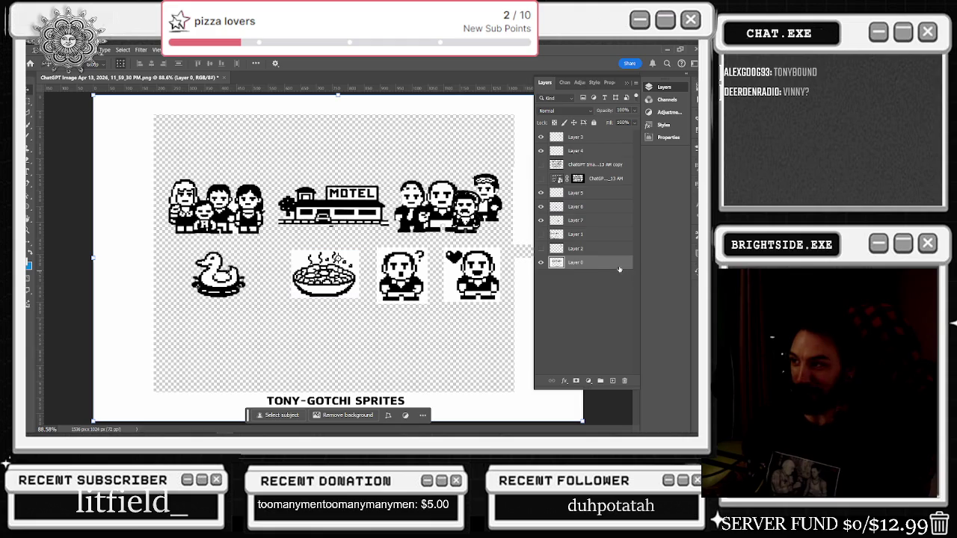
pyautogui.click(541, 262)
pyautogui.click(542, 263)
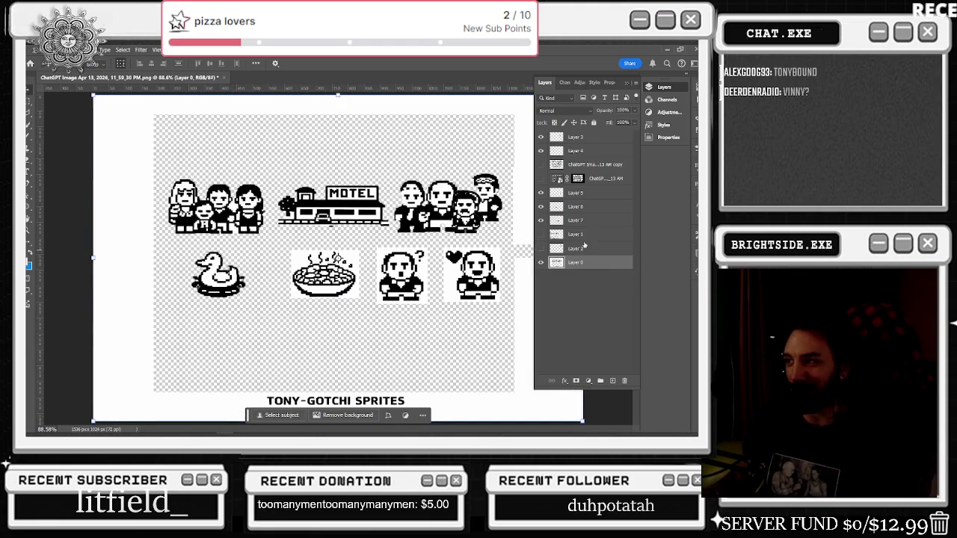
# Step: Select Layer 7 with the question-mark Tony and pick the Brush tool, then Zoom
pyautogui.click(540, 220)
pyautogui.click(541, 220)
pyautogui.click(580, 220)
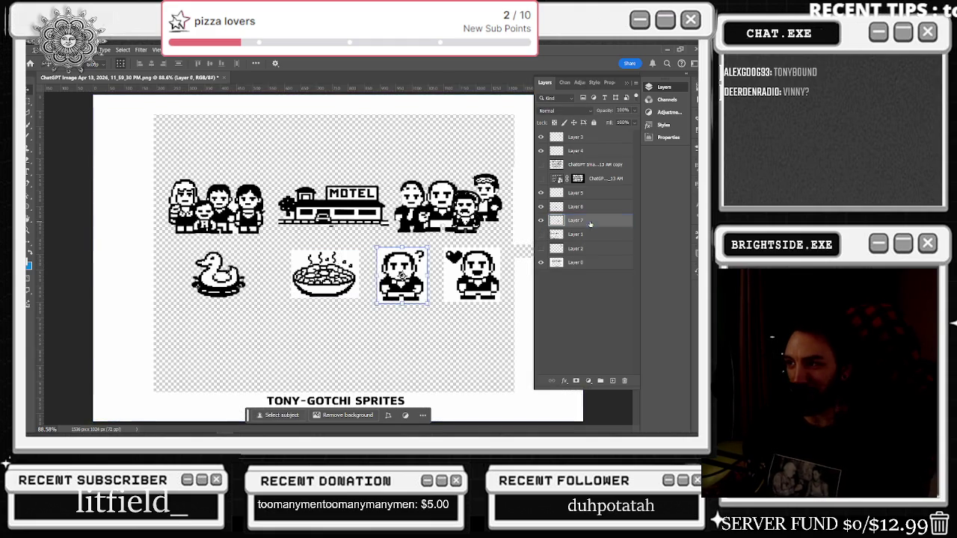
pyautogui.scroll(2, 442, 286)
pyautogui.click(29, 162)
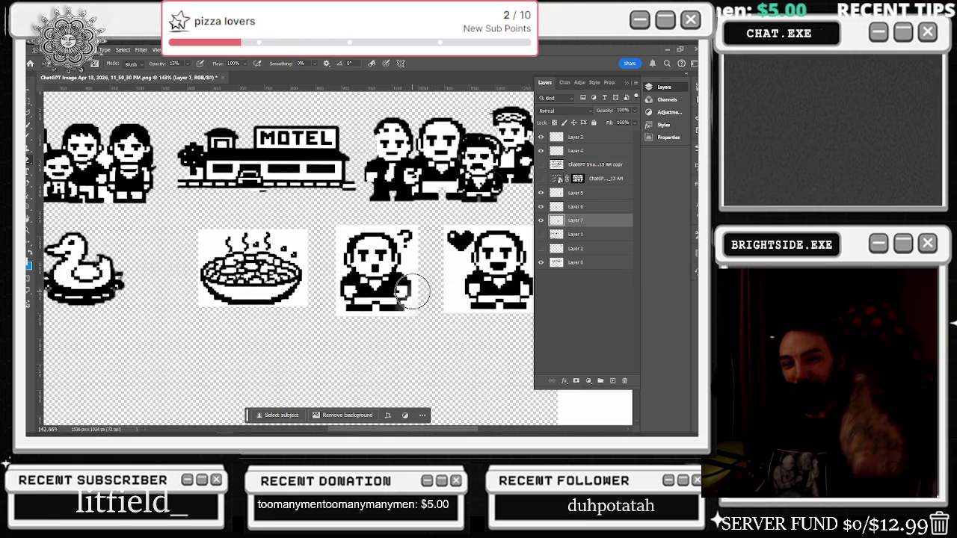
pyautogui.press('z')
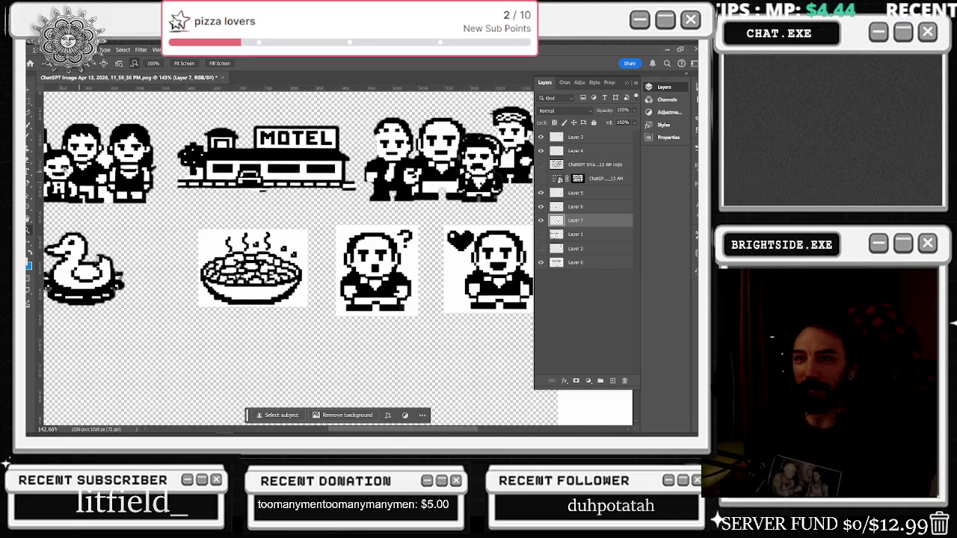
# Step: Set the brush to Hard Round Pressure Size at 100% hardness
pyautogui.press('b')
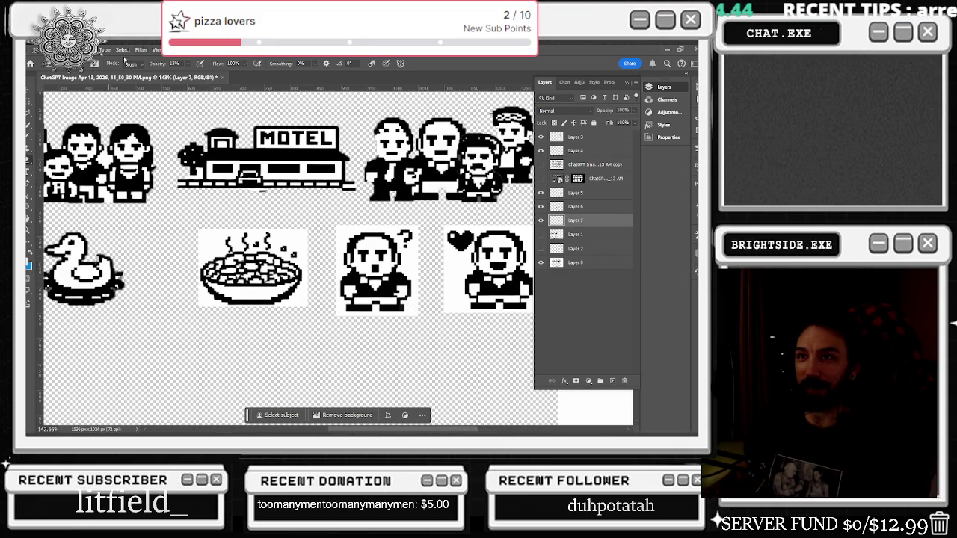
pyautogui.click(82, 63)
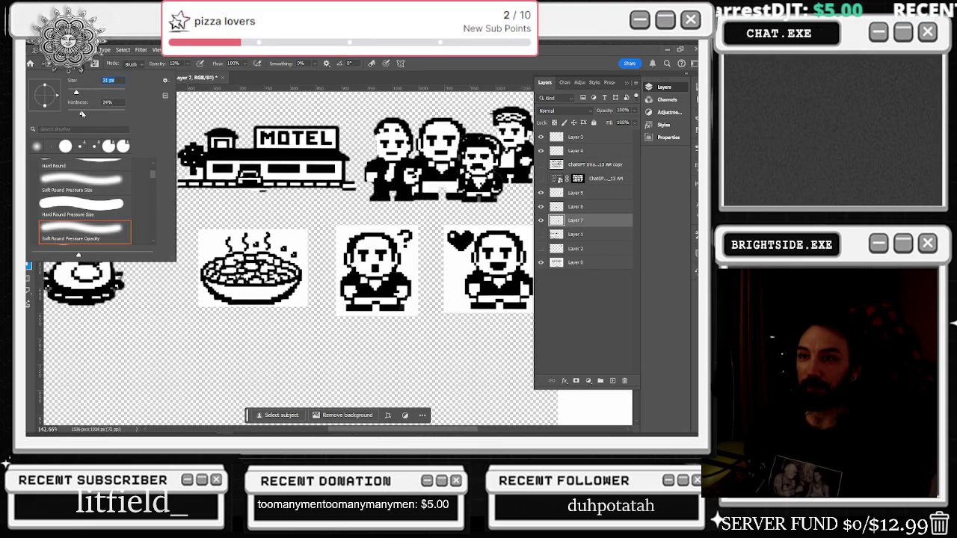
pyautogui.click(83, 204)
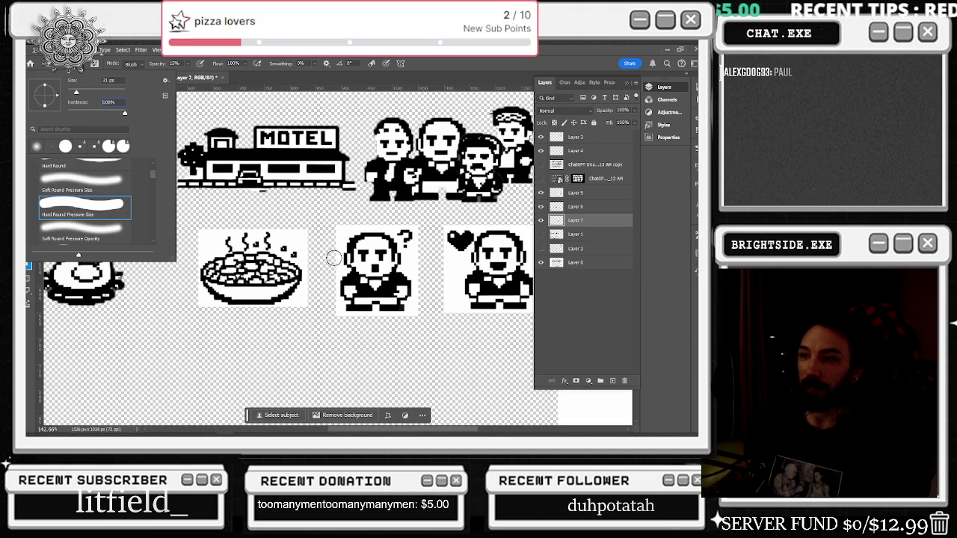
pyautogui.press('Return')
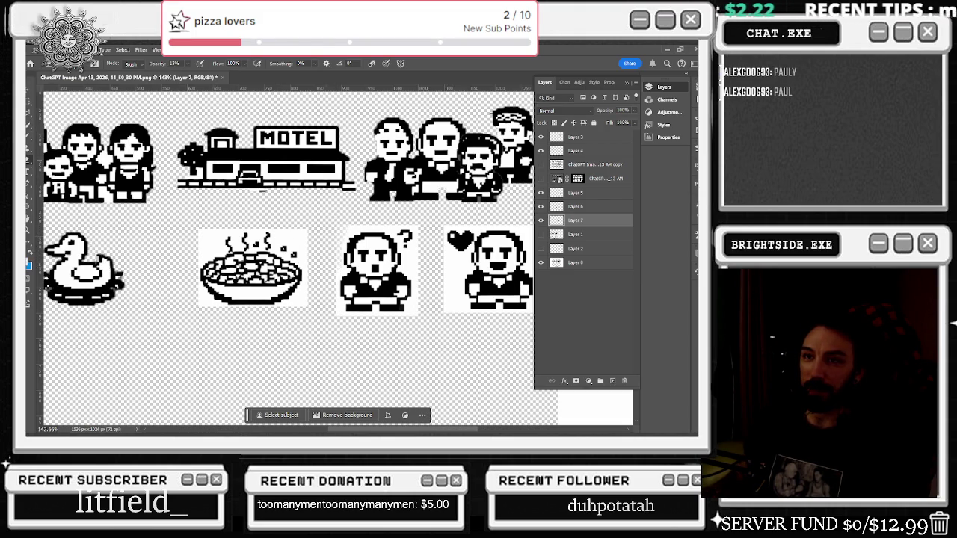
# Step: Quick-select the whole question-mark Tony character on Layer 7
pyautogui.click(30, 126)
pyautogui.click(359, 240)
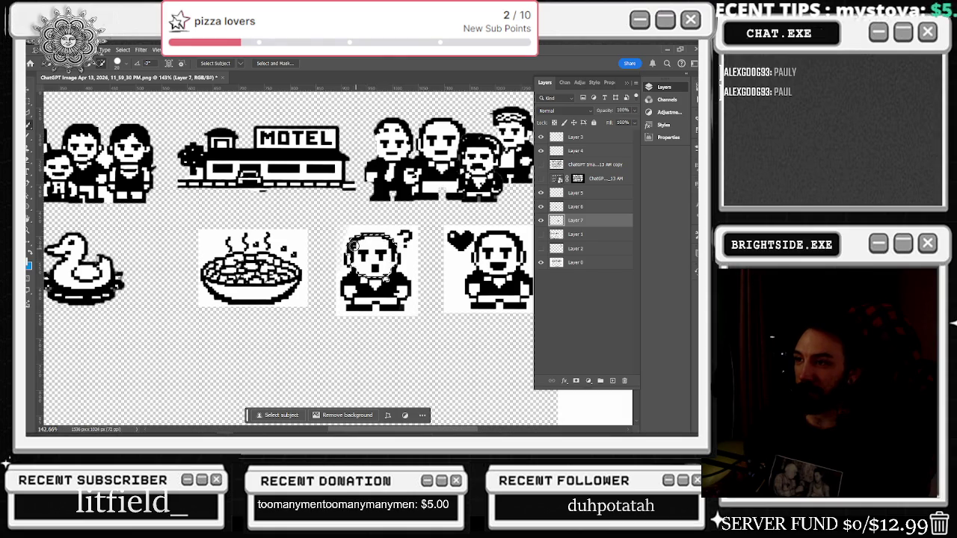
pyautogui.click(358, 281)
pyautogui.moveTo(388, 299); pyautogui.dragTo(400, 290)
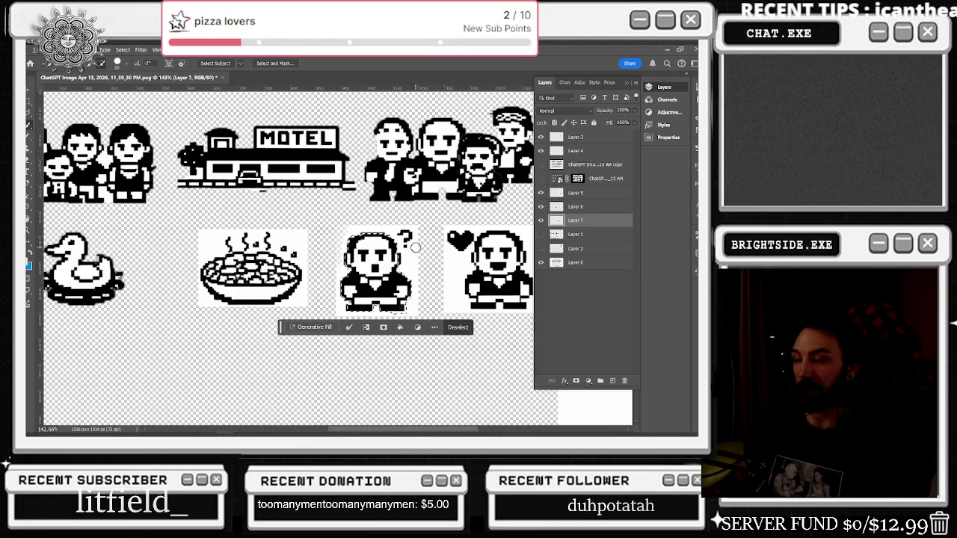
pyautogui.click(541, 220)
pyautogui.click(541, 220)
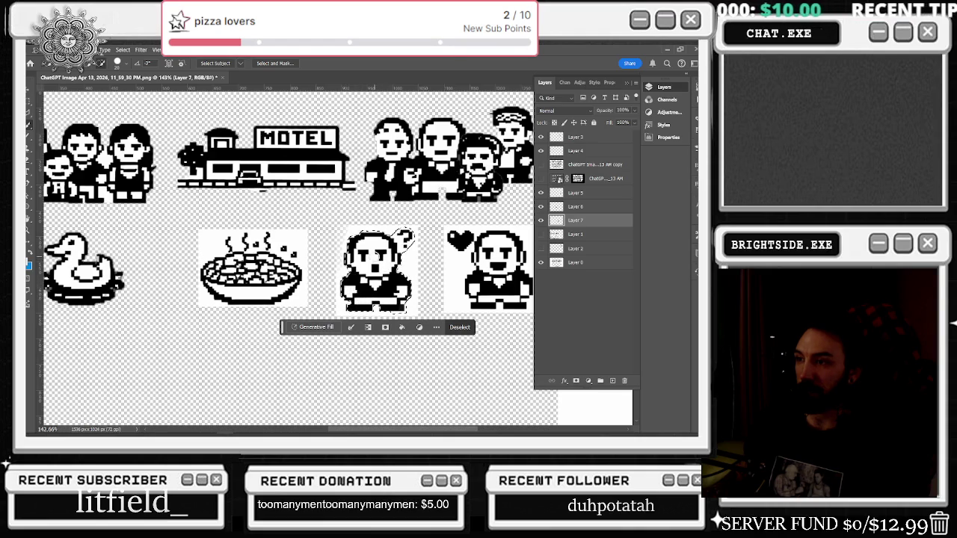
# Step: Cut question-mark Tony onto new Layer 8 and delete the old Layer 7 with its white box
pyautogui.rightClick(375, 254)
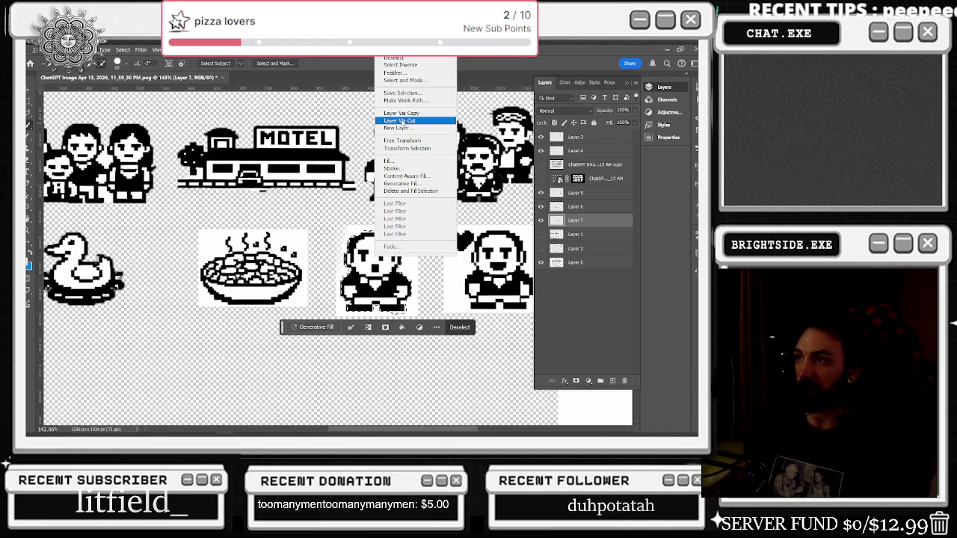
pyautogui.click(400, 120)
pyautogui.click(541, 220)
pyautogui.click(541, 221)
pyautogui.click(542, 236)
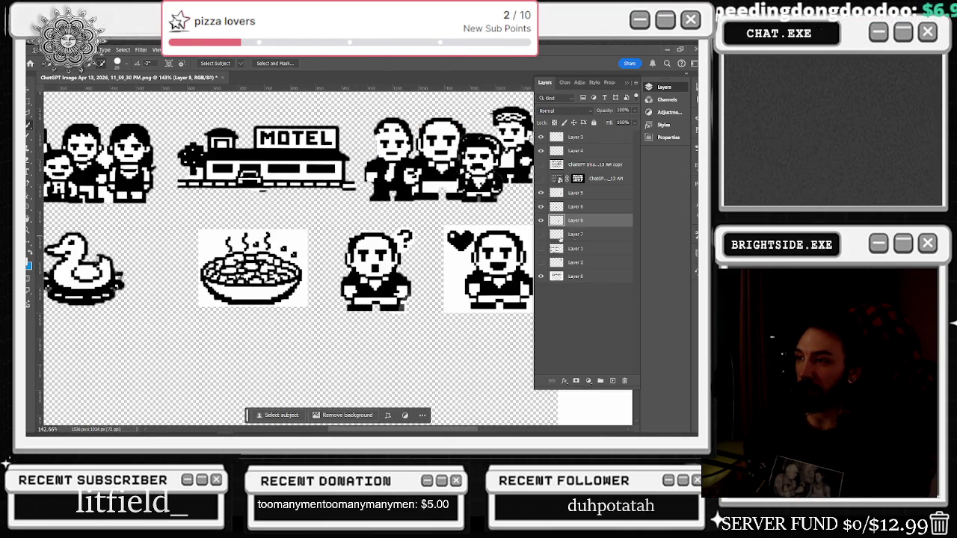
pyautogui.click(572, 234)
pyautogui.press('Delete')
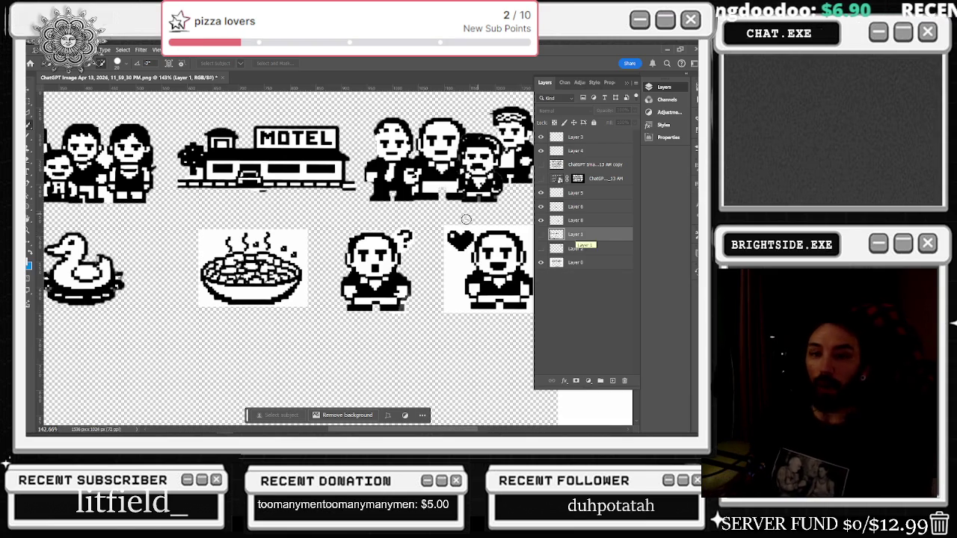
# Step: Zoom in on the question mark, clear the selection and dismiss the hidden-layer warnings
pyautogui.scroll(3, 466, 219)
pyautogui.scroll(2, 423, 257)
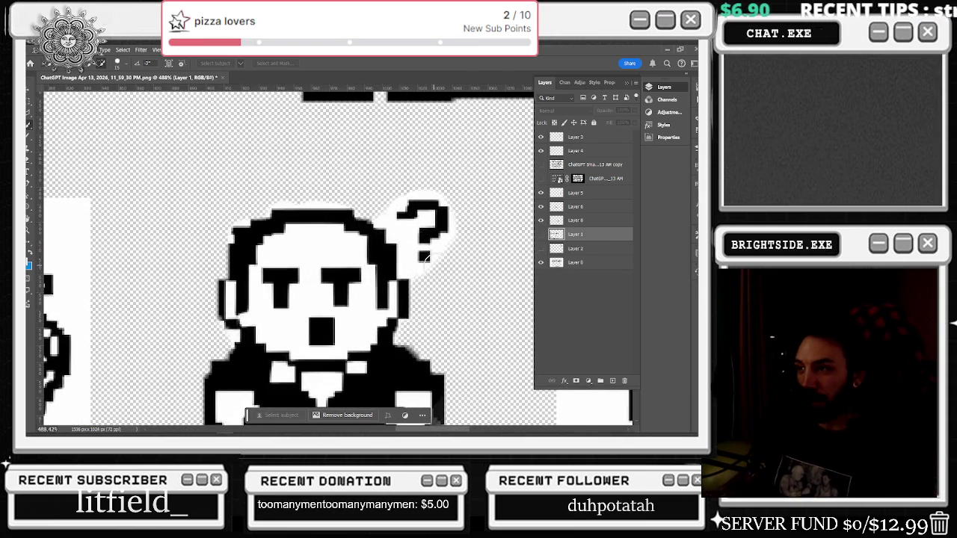
pyautogui.moveTo(427, 271); pyautogui.dragTo(475, 324)
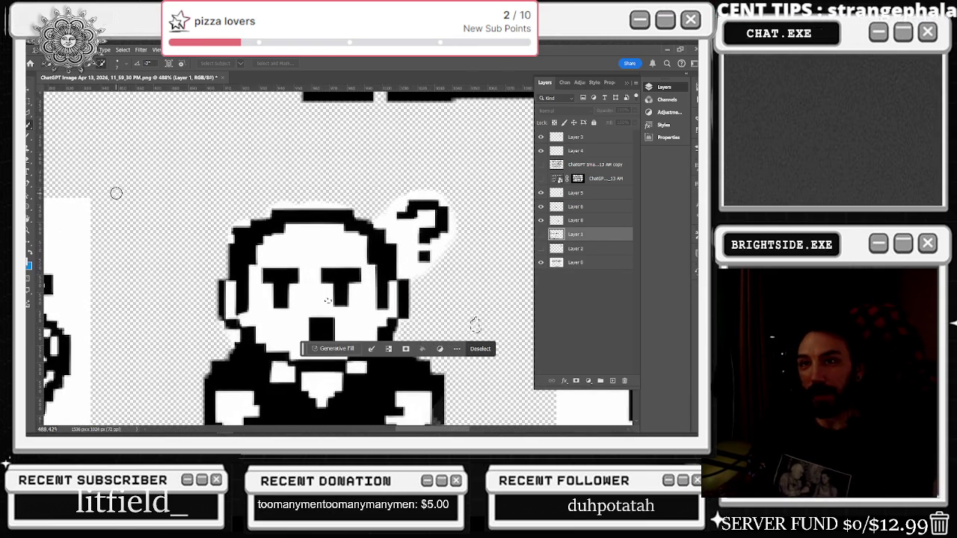
pyautogui.press('b')
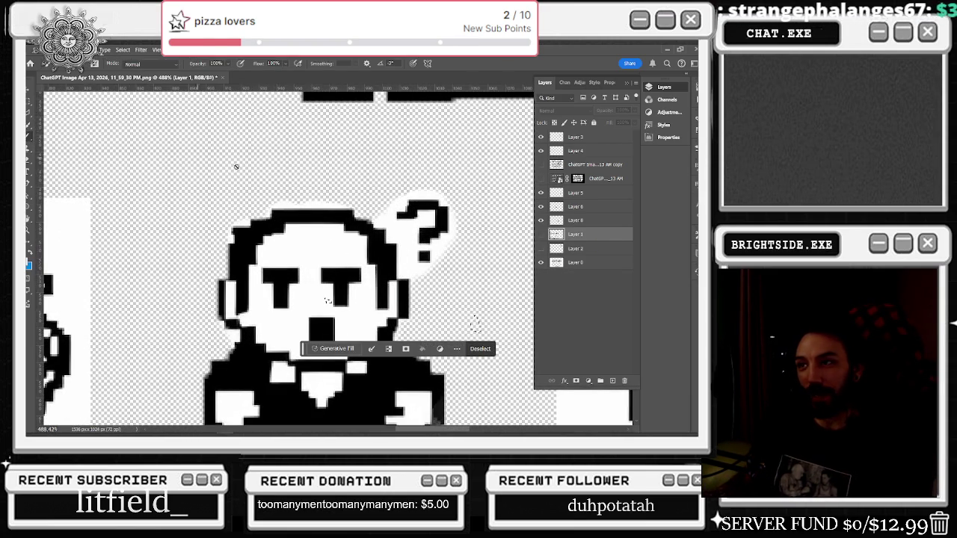
pyautogui.click(236, 167)
pyautogui.click(371, 201)
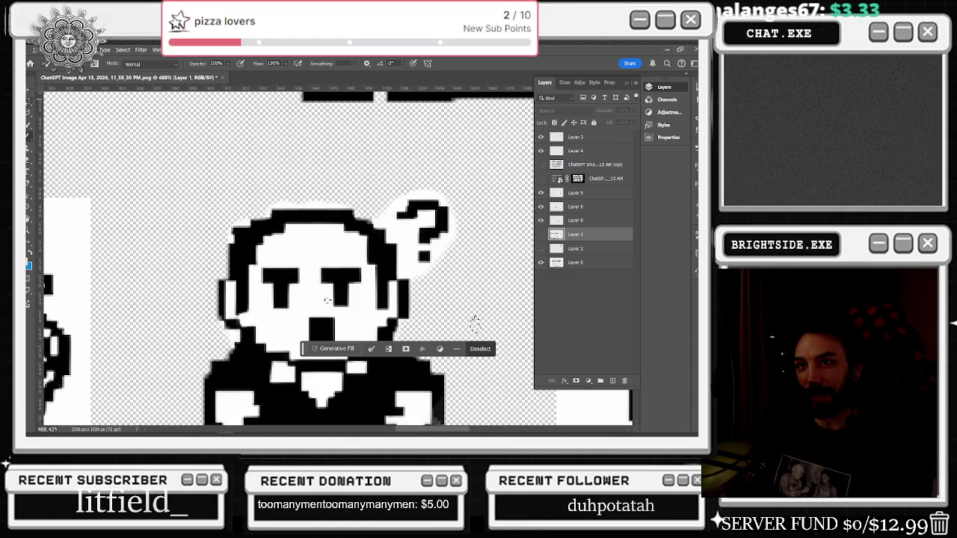
pyautogui.press('m')
pyautogui.hotkey('ctrl', 'd')
pyautogui.click(31, 135)
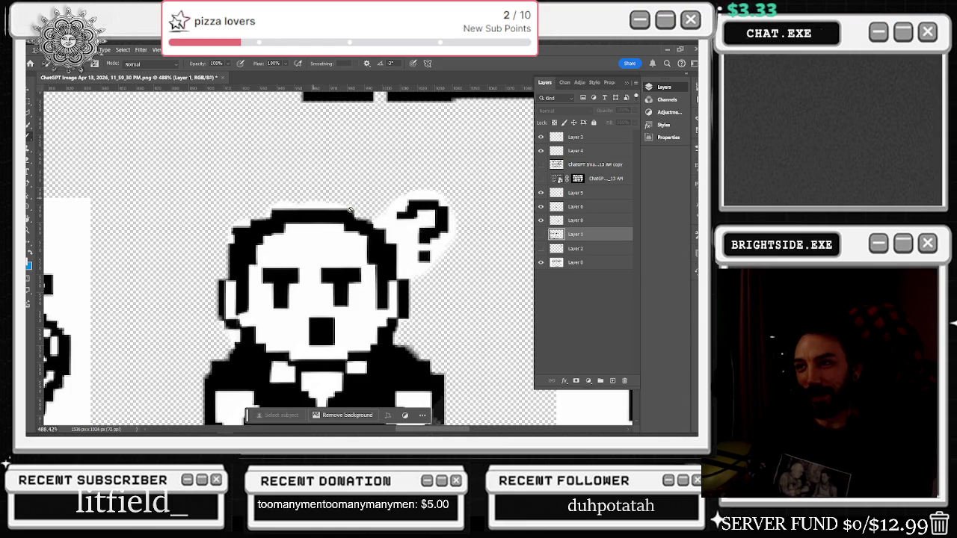
pyautogui.click(374, 217)
pyautogui.click(374, 201)
# Step: Target Layer 8 and erase stray pixels at the head's top-right edge with a smaller eraser
pyautogui.click(28, 106)
pyautogui.press('e')
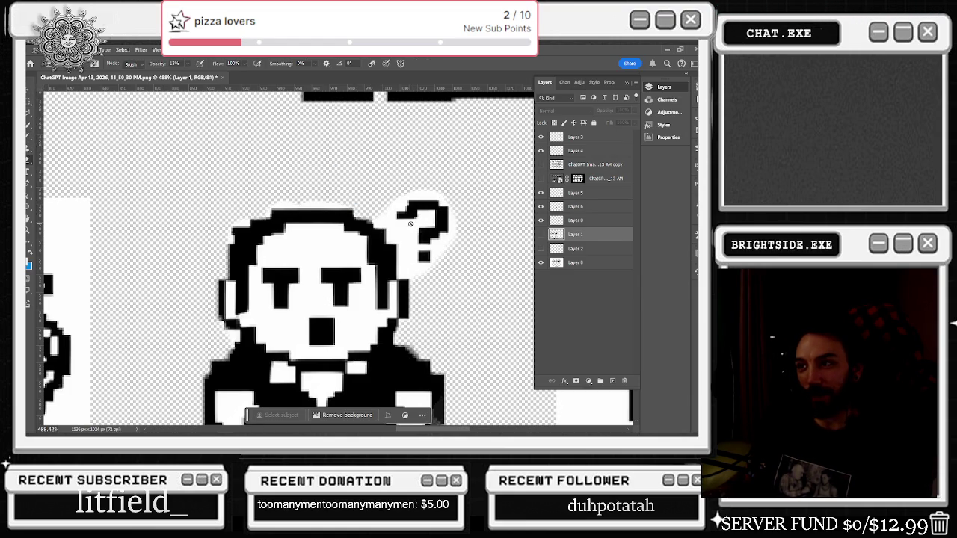
pyautogui.click(388, 220)
pyautogui.click(366, 200)
pyautogui.click(541, 220)
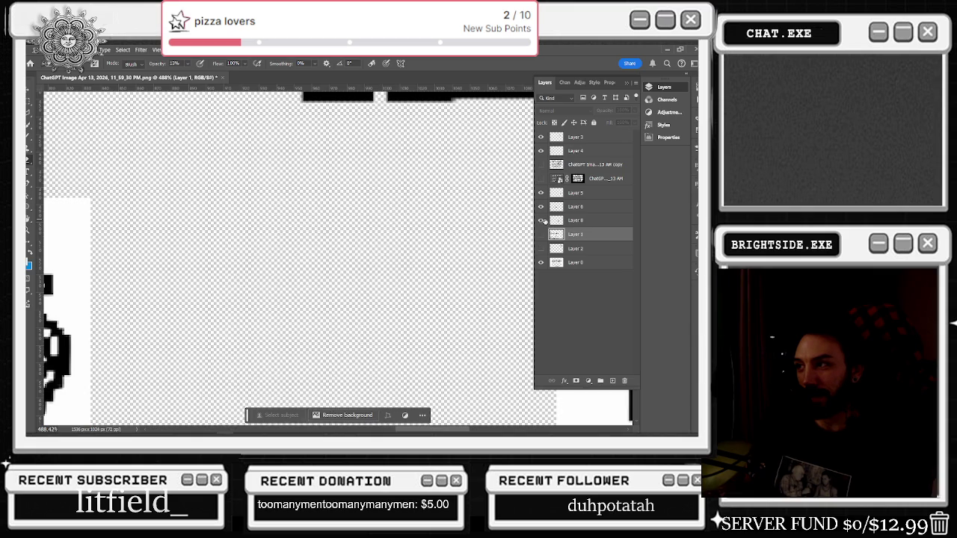
pyautogui.click(541, 220)
pyautogui.click(576, 219)
pyautogui.press('[')
pyautogui.press('[')
pyautogui.press('[')
pyautogui.moveTo(381, 213); pyautogui.dragTo(383, 219)
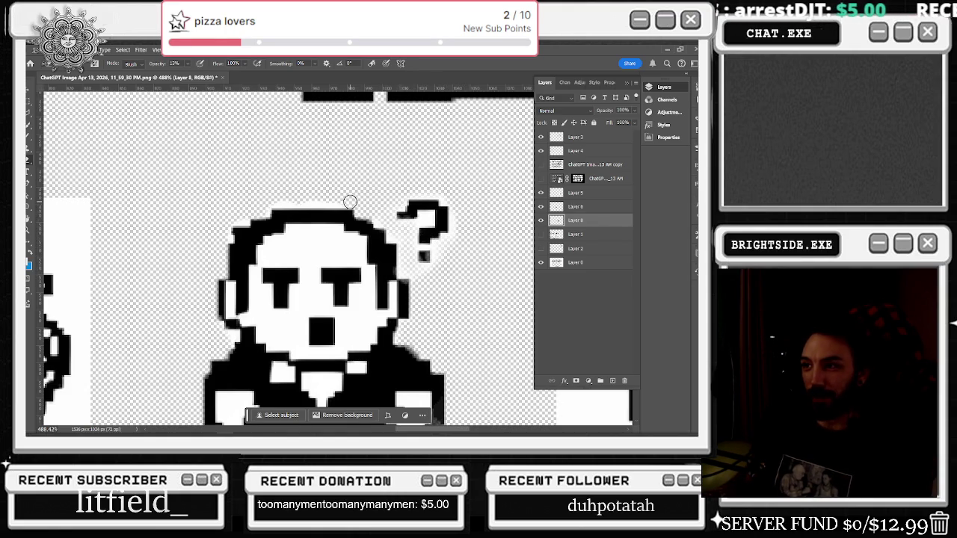
# Step: Erase the faint pixels along the top of the hair, zoom out, and select Layer 6
pyautogui.moveTo(271, 212); pyautogui.dragTo(322, 211)
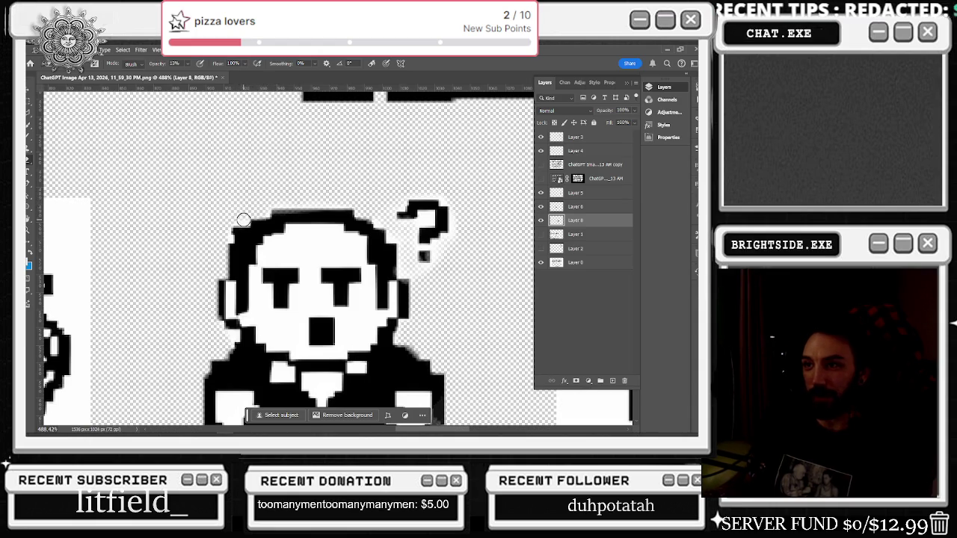
pyautogui.scroll(-2, 225, 234)
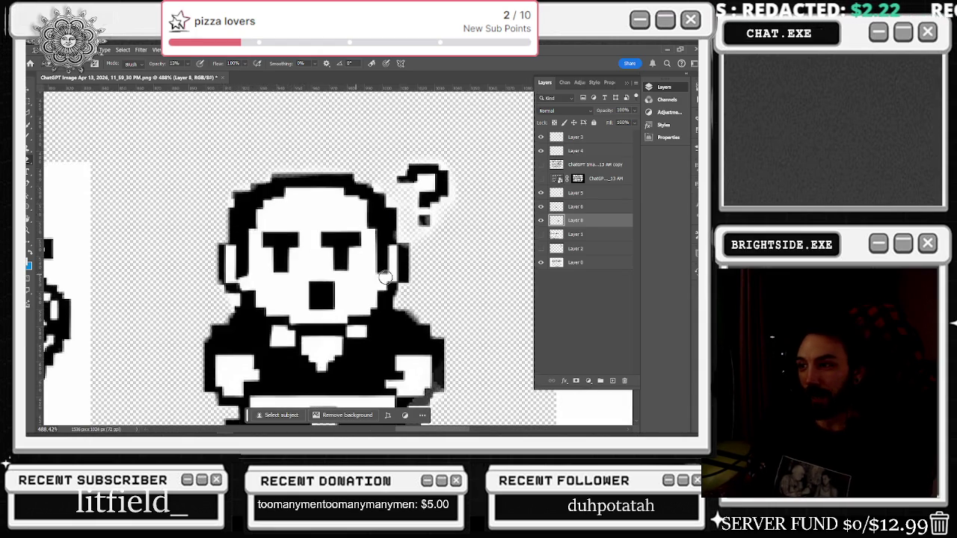
pyautogui.scroll(-2, 337, 269)
pyautogui.scroll(-3, 441, 374)
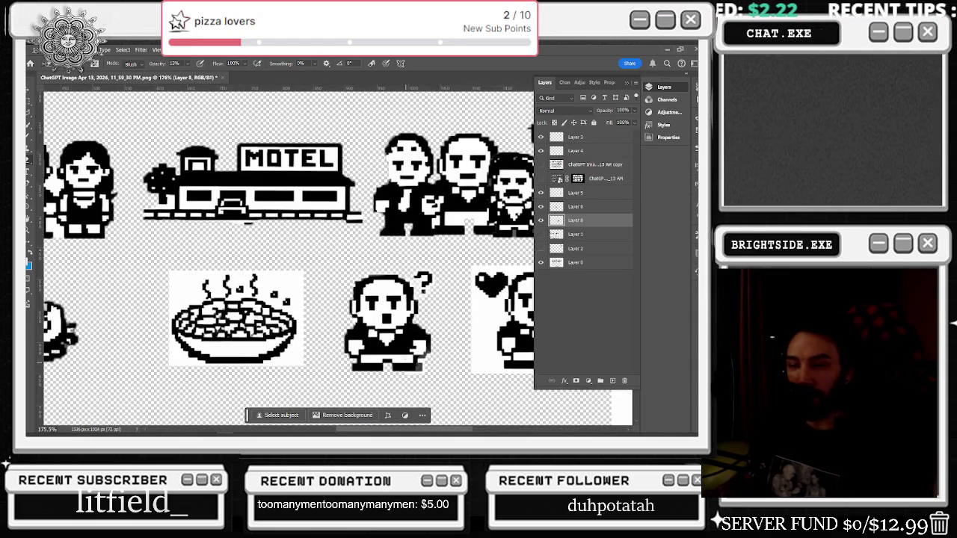
pyautogui.scroll(-2, 419, 365)
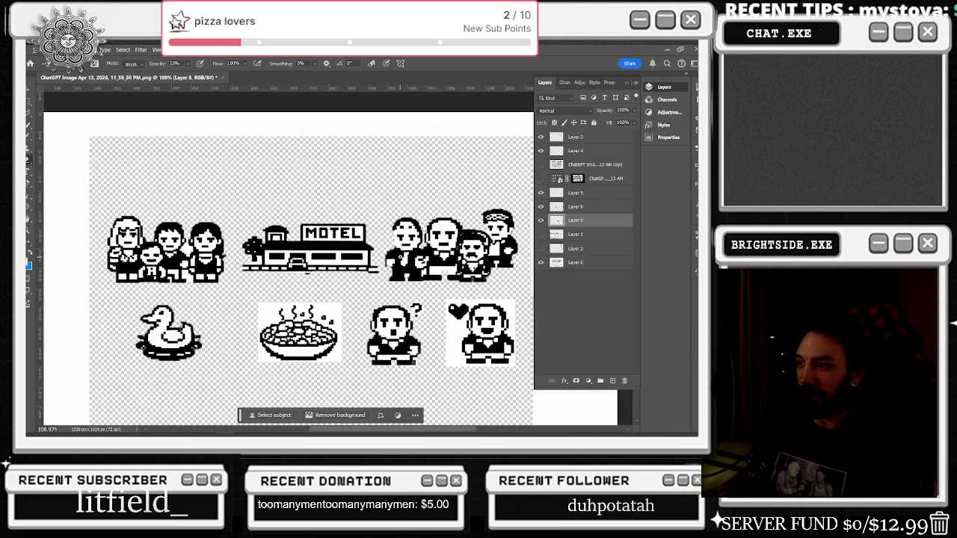
pyautogui.scroll(1, 224, 340)
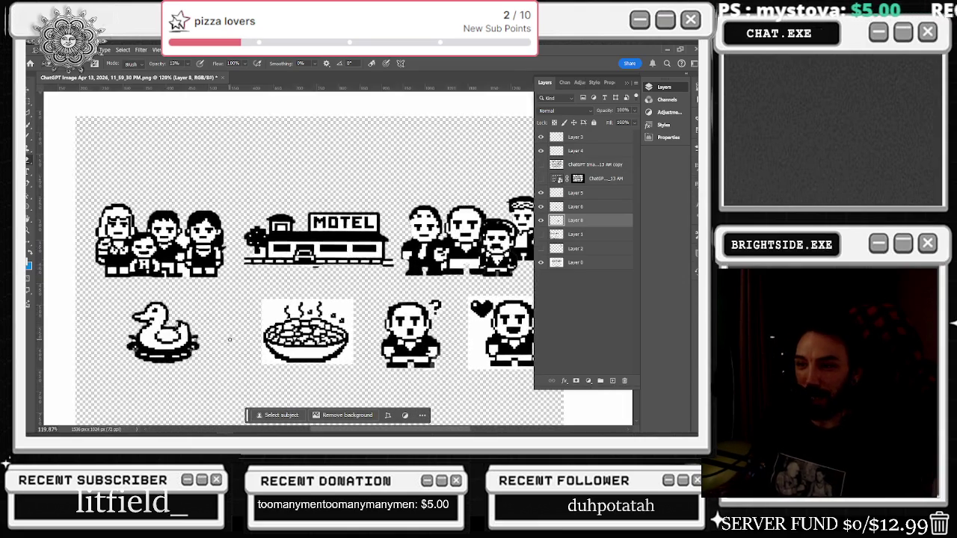
pyautogui.scroll(1, 225, 340)
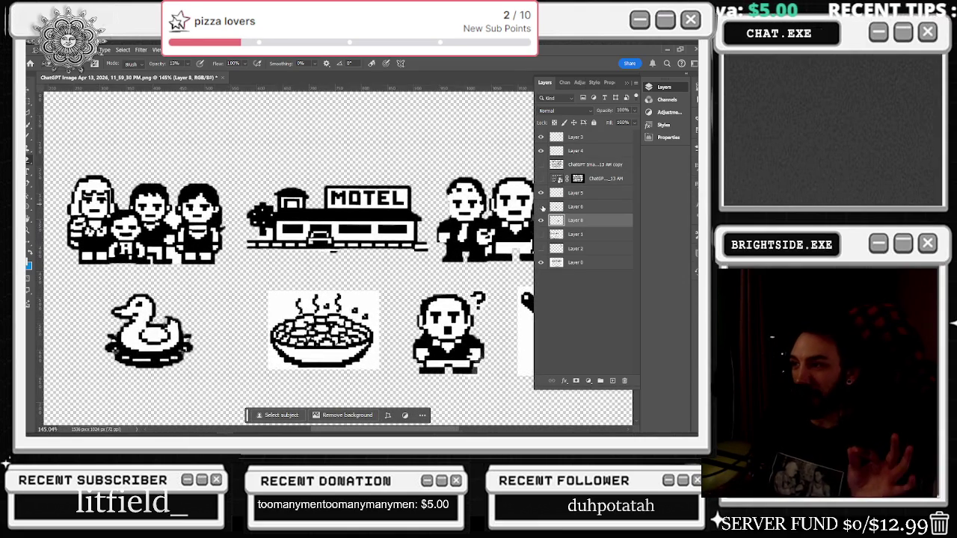
pyautogui.click(575, 207)
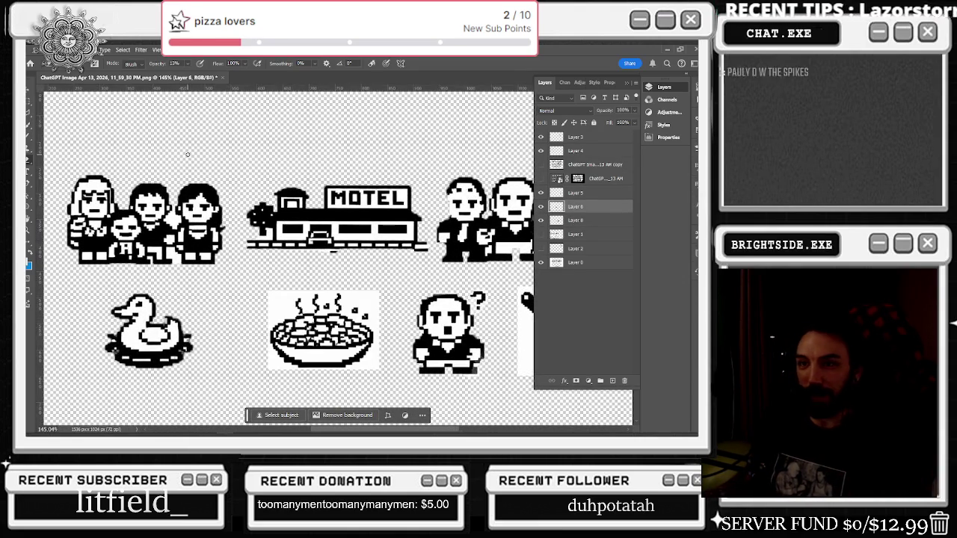
# Step: Quick-select the steaming bowl and clear the white box behind it
pyautogui.press('w')
pyautogui.moveTo(314, 327); pyautogui.dragTo(332, 322)
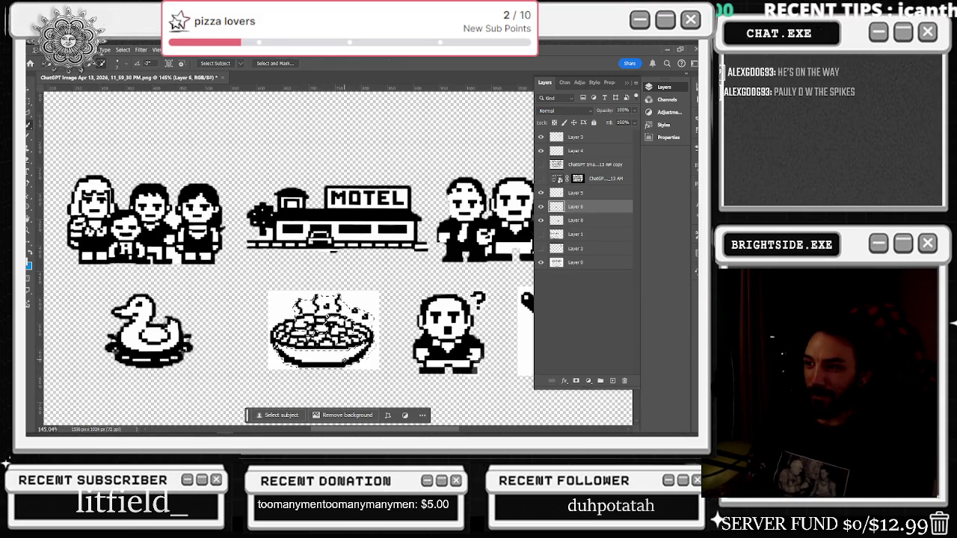
pyautogui.click(337, 329)
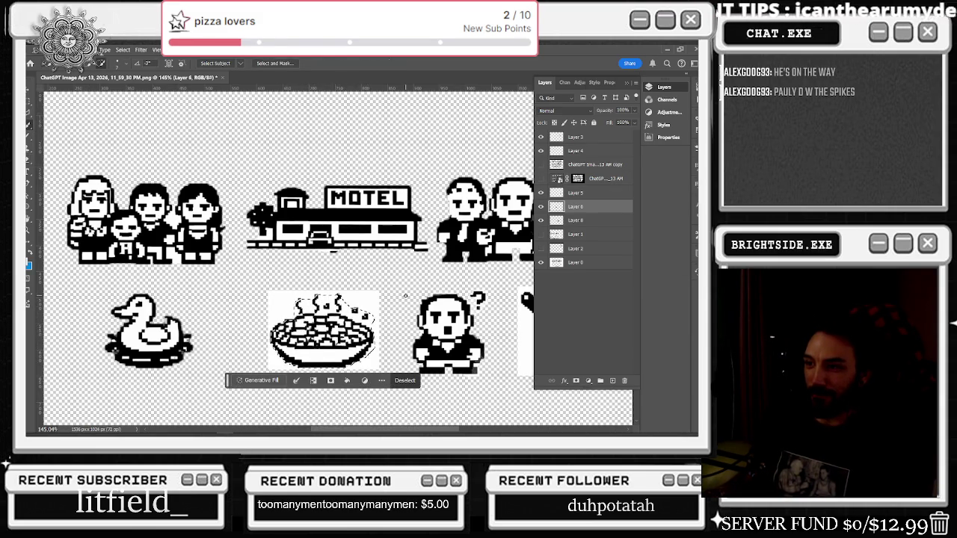
pyautogui.scroll(3, 311, 315)
pyautogui.scroll(-1, 329, 284)
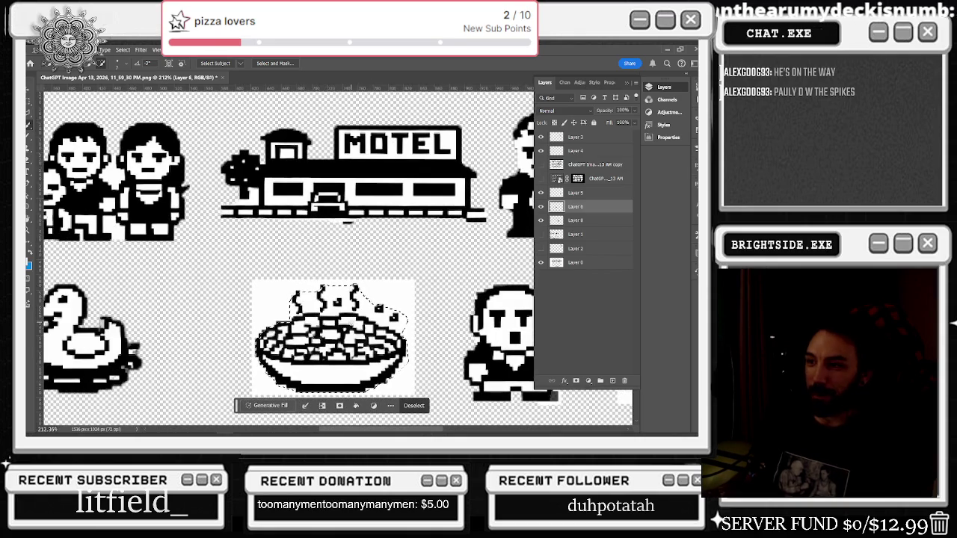
pyautogui.scroll(-1, 343, 224)
pyautogui.rightClick(348, 125)
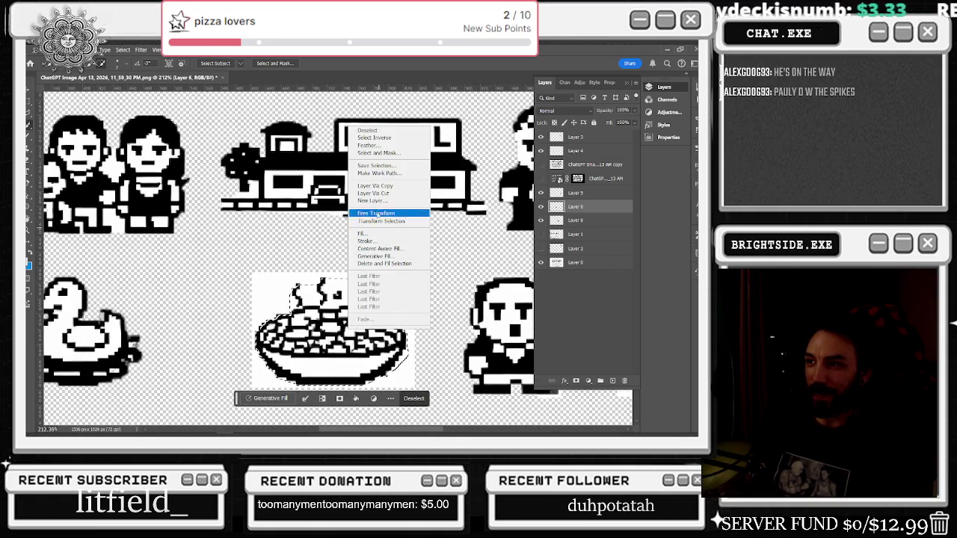
pyautogui.click(380, 146)
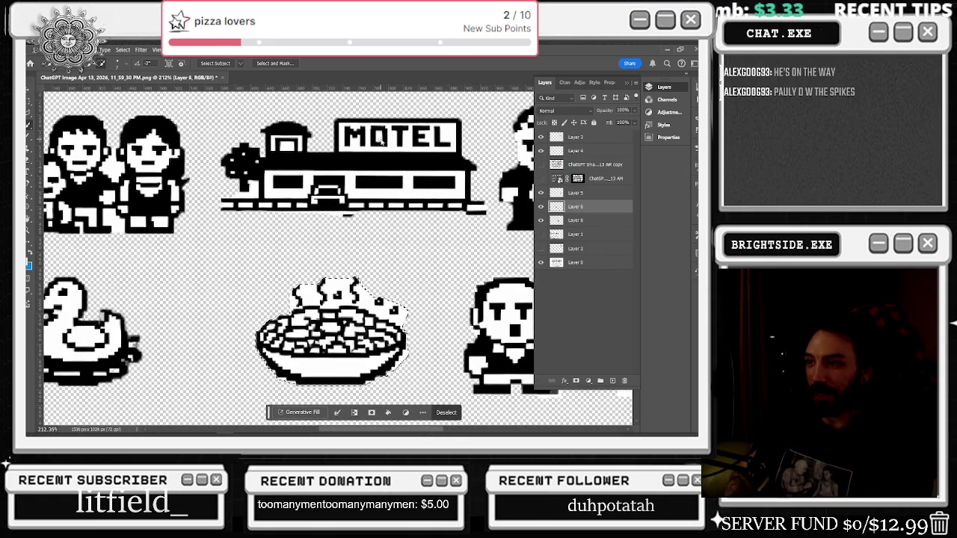
# Step: Zoom in on the steam and settle on the Brush tool
pyautogui.scroll(2, 355, 278)
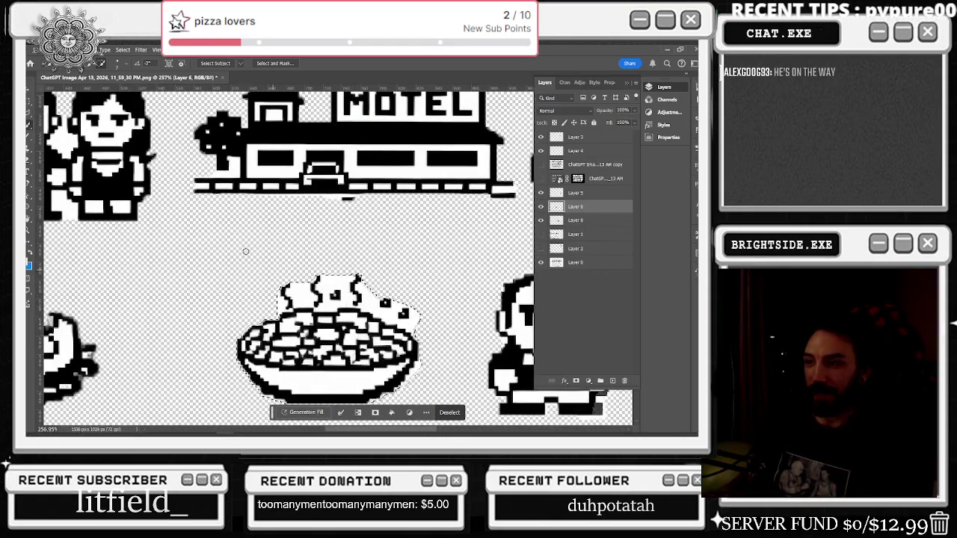
pyautogui.press('b')
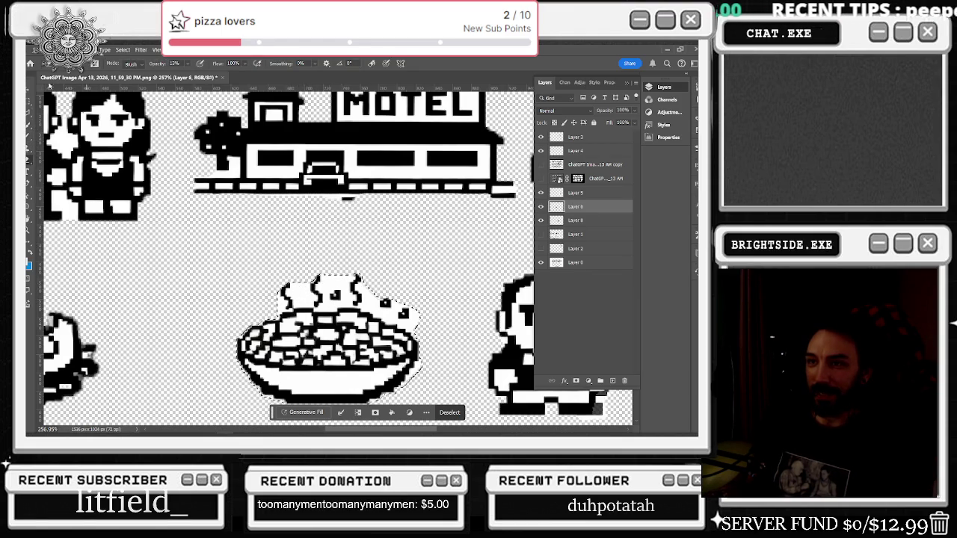
pyautogui.press('m')
pyautogui.press('b')
pyautogui.scroll(5, 302, 314)
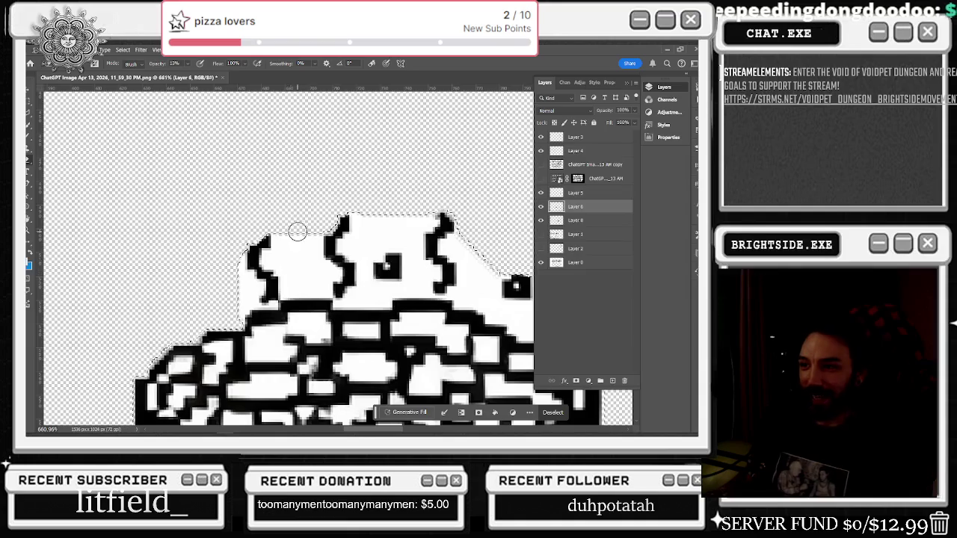
# Step: Deselect, set the brush to 90% opacity, and paint out the white around the steam wisps
pyautogui.press('m')
pyautogui.hotkey('ctrl', 'd')
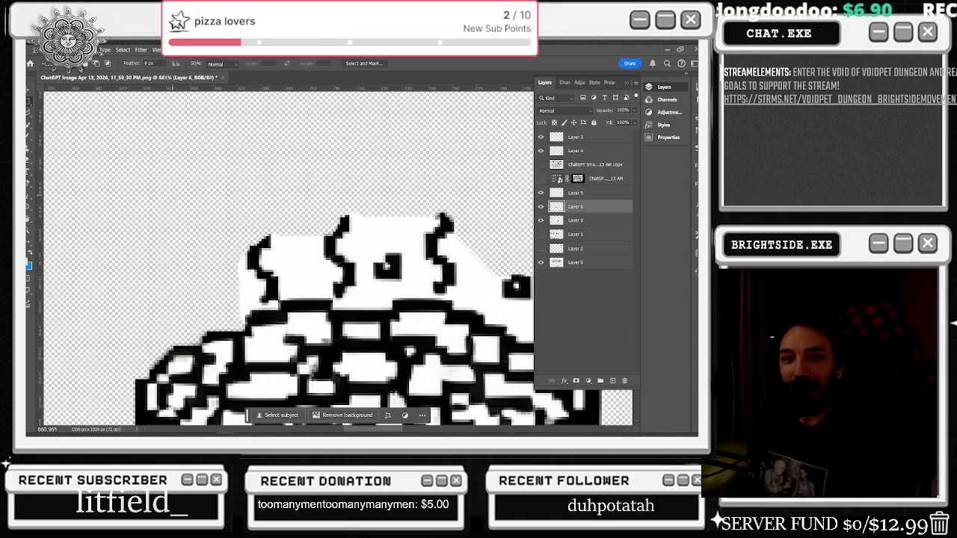
pyautogui.press('b')
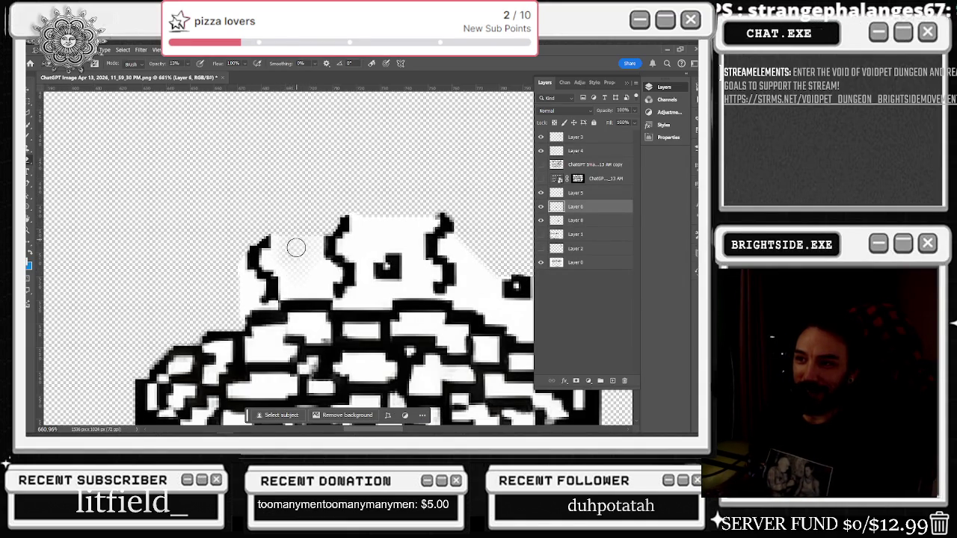
pyautogui.press('9')
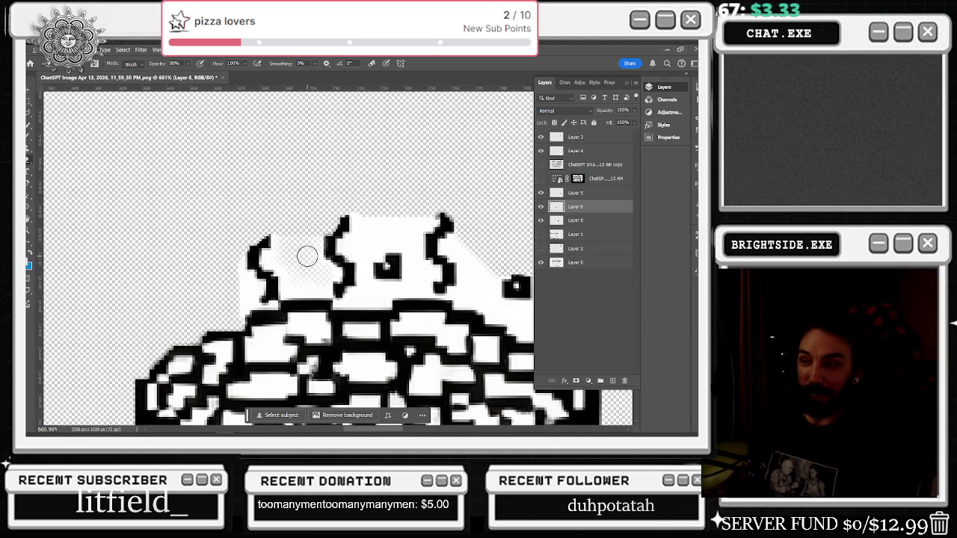
pyautogui.moveTo(322, 274)
pyautogui.mouseDown()
pyautogui.moveTo(297, 279)
pyautogui.moveTo(278, 258)
pyautogui.mouseUp()
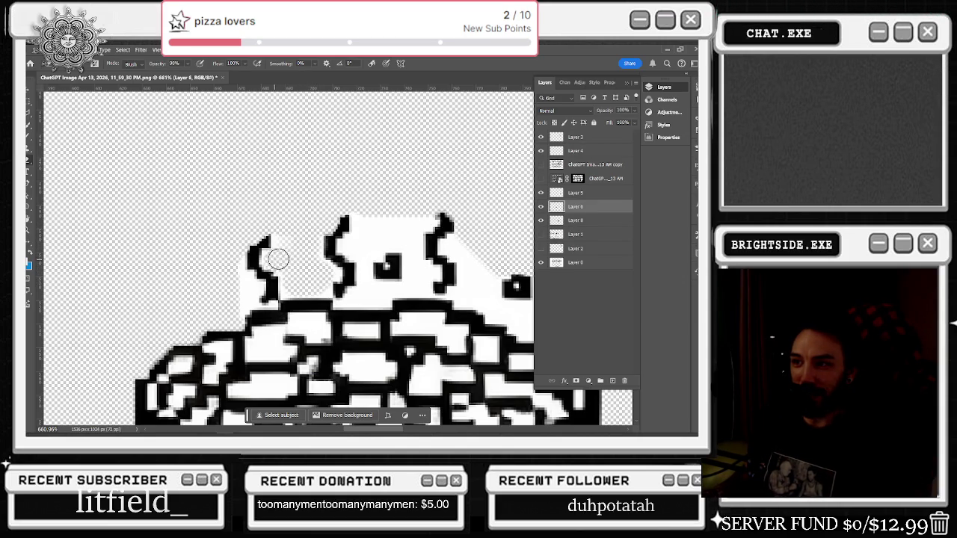
pyautogui.moveTo(366, 197)
pyautogui.mouseDown()
pyautogui.moveTo(363, 222)
pyautogui.moveTo(400, 217)
pyautogui.moveTo(367, 222)
pyautogui.moveTo(351, 243)
pyautogui.moveTo(406, 222)
pyautogui.moveTo(412, 256)
pyautogui.moveTo(397, 235)
pyautogui.moveTo(368, 250)
pyautogui.mouseUp()
pyautogui.press('XF86AudioPlay')
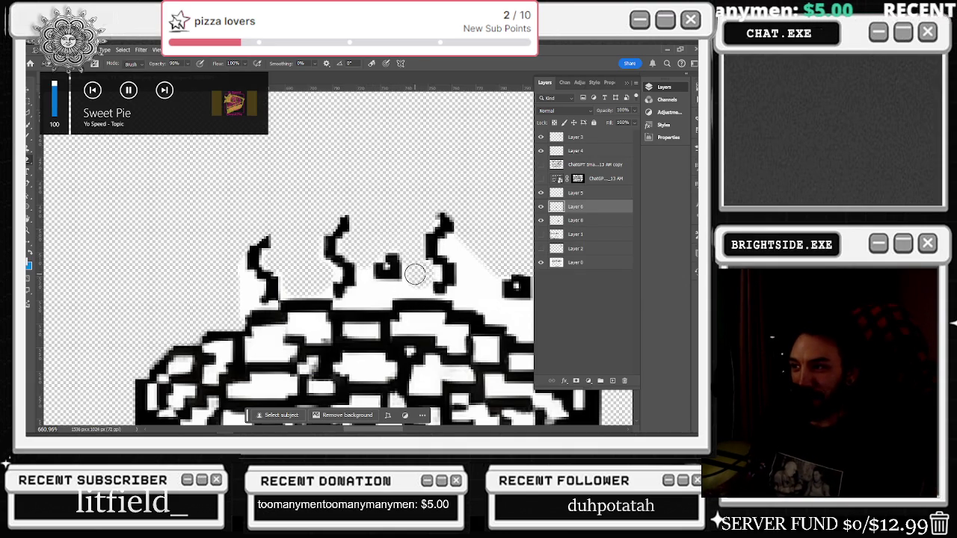
pyautogui.moveTo(391, 288)
pyautogui.mouseDown()
pyautogui.moveTo(373, 293)
pyautogui.moveTo(363, 258)
pyautogui.moveTo(363, 293)
pyautogui.mouseUp()
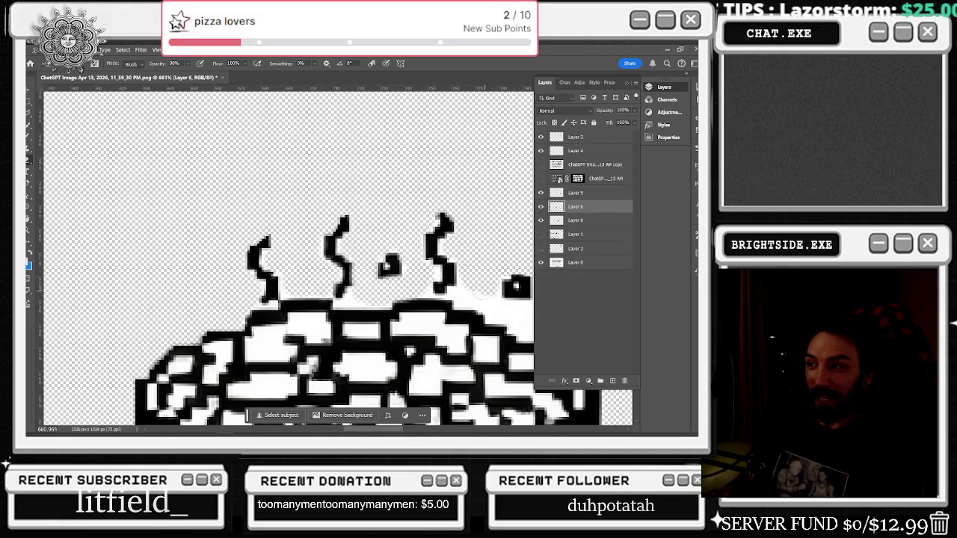
# Step: Darken the bowl's top outline and zoom back out
pyautogui.press('XF86AudioPlay')
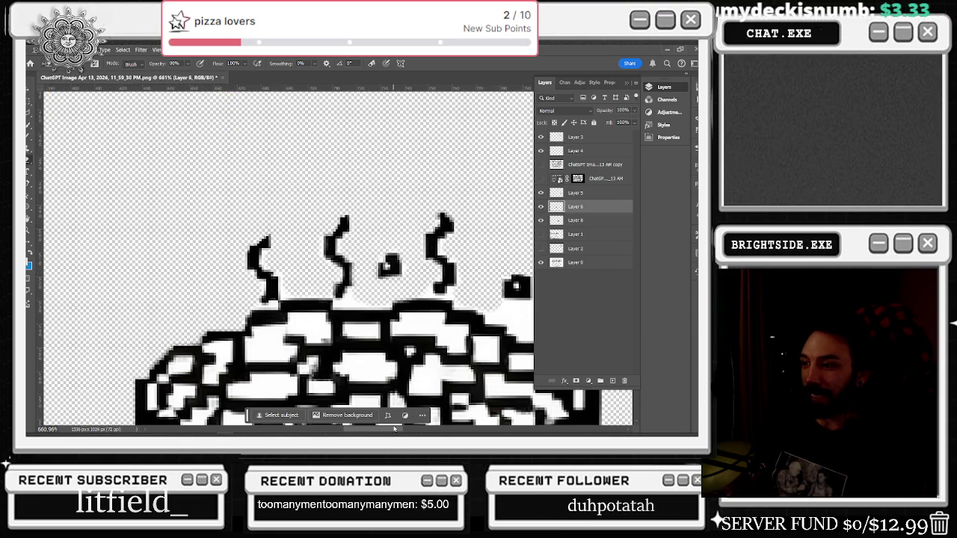
pyautogui.moveTo(394, 428); pyautogui.dragTo(415, 429)
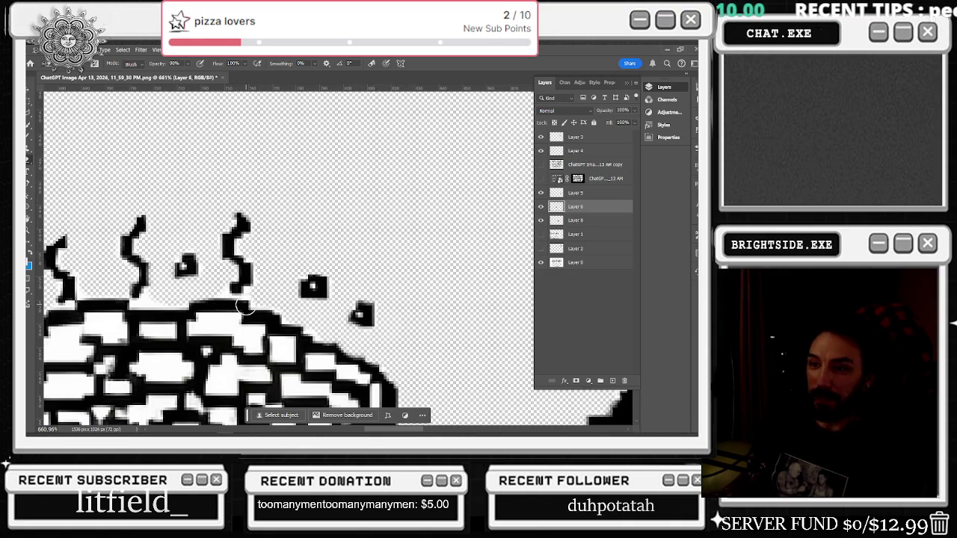
pyautogui.moveTo(224, 299); pyautogui.dragTo(144, 300)
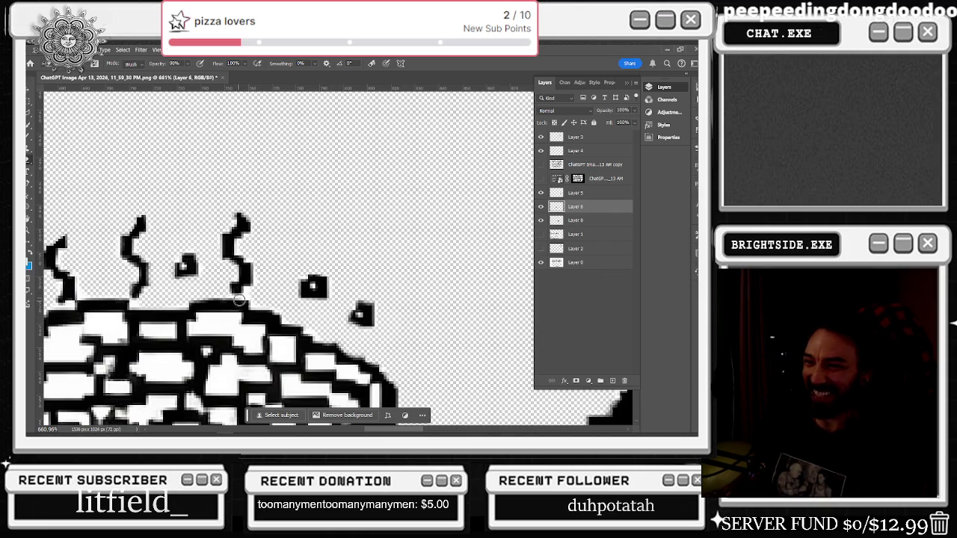
pyautogui.scroll(-5, 250, 293)
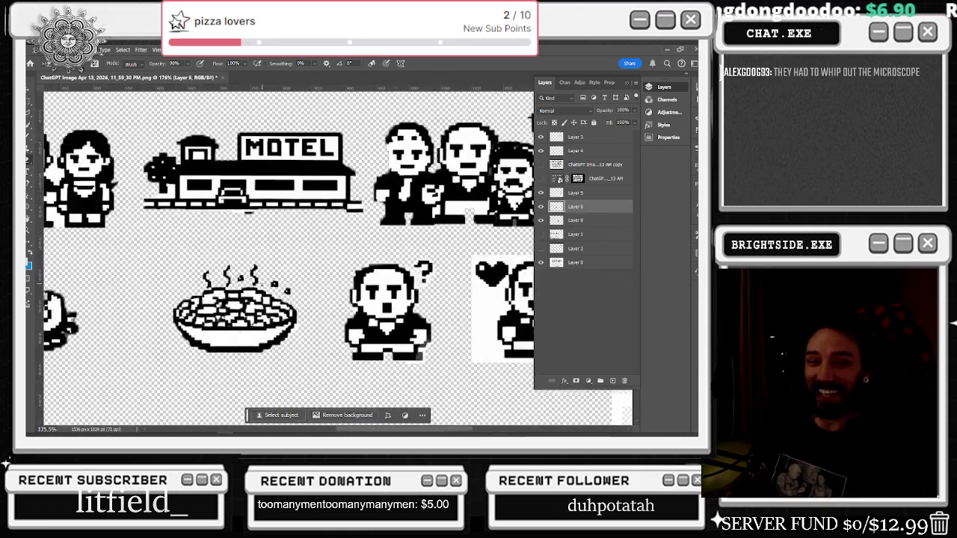
# Step: Toggle layer visibility to find which layer holds the heart character
pyautogui.scroll(-2, 359, 244)
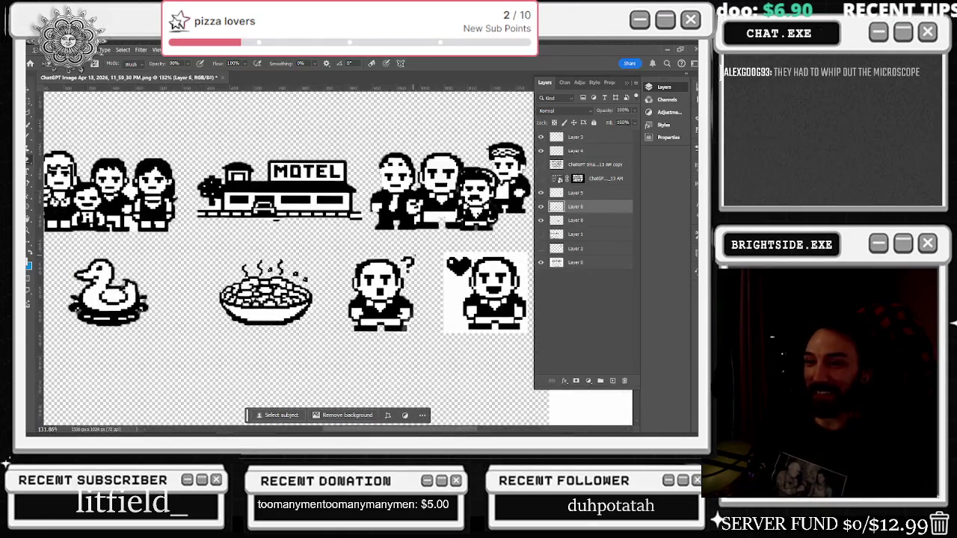
pyautogui.scroll(4, 383, 269)
pyautogui.scroll(2, 383, 269)
pyautogui.scroll(-5, 271, 257)
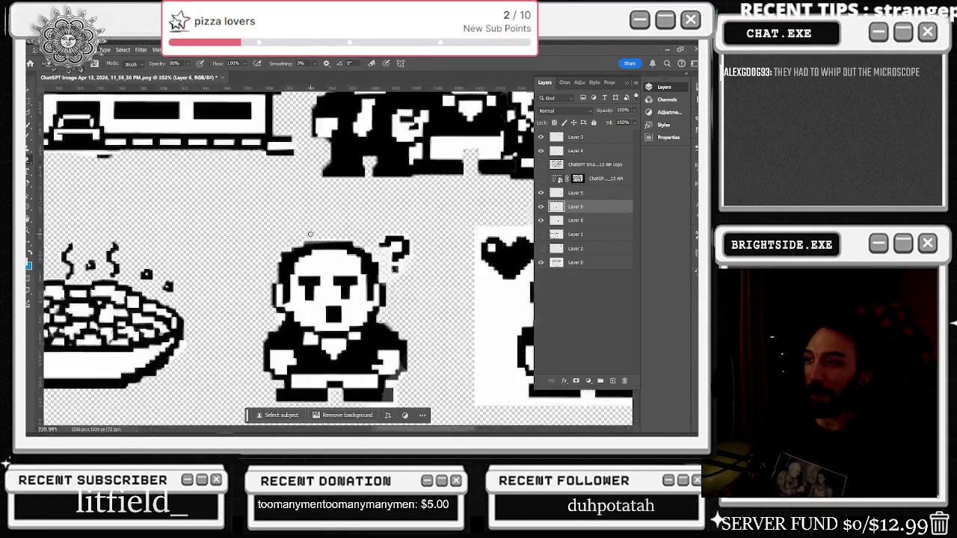
pyautogui.scroll(-1, 271, 257)
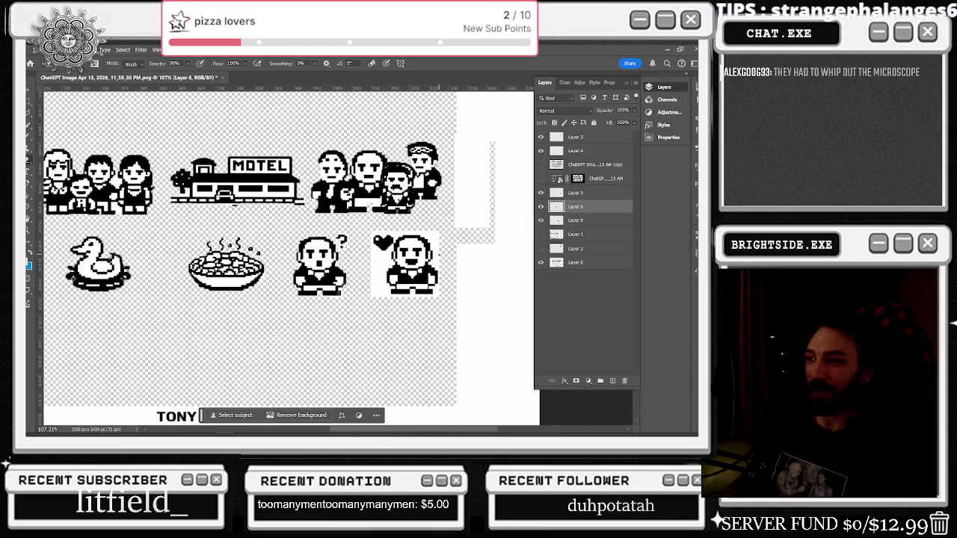
pyautogui.scroll(1, 449, 247)
pyautogui.click(541, 220)
pyautogui.click(541, 220)
pyautogui.click(544, 193)
pyautogui.click(545, 193)
pyautogui.scroll(3, 474, 248)
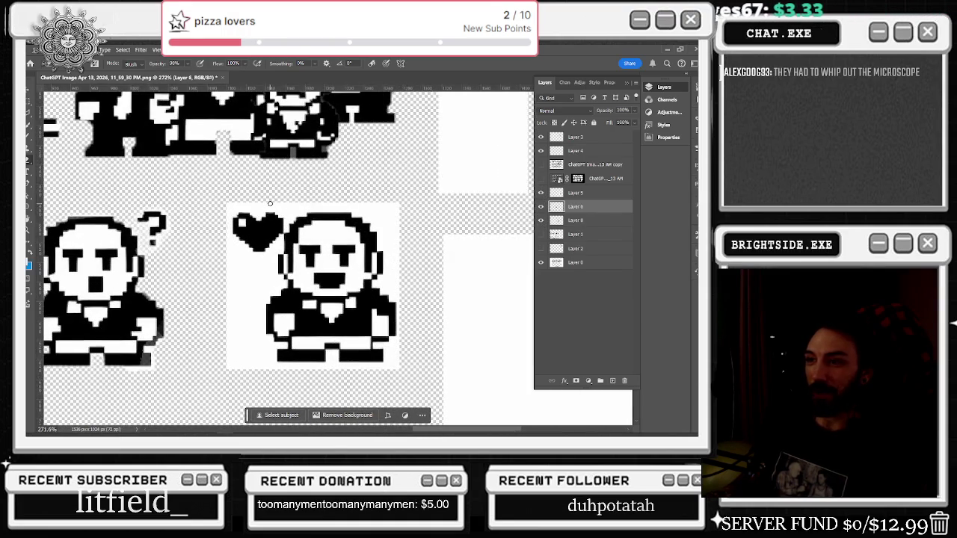
# Step: On Layer 5, quick-select the heart and character, copy them to Layer 9, and hide Layer 5
pyautogui.click(29, 127)
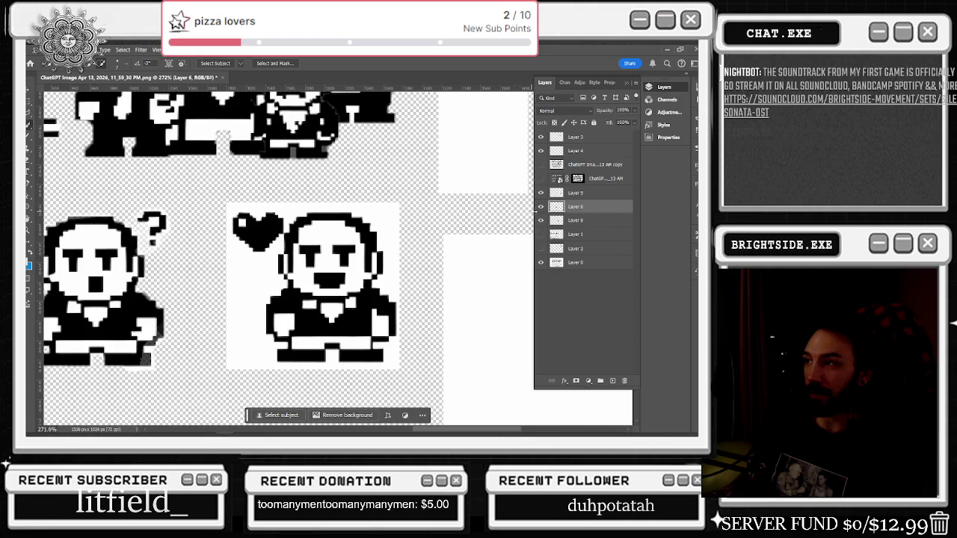
pyautogui.click(576, 193)
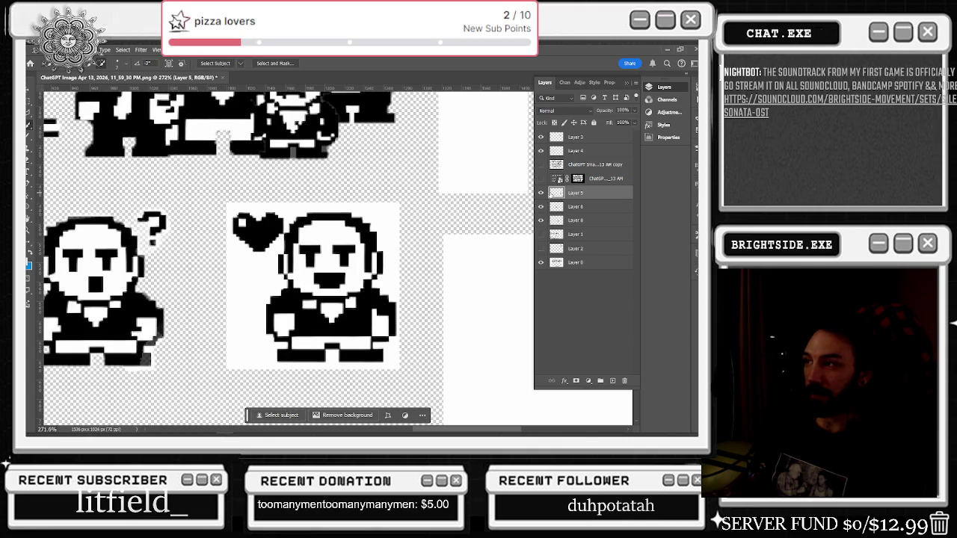
pyautogui.click(271, 222)
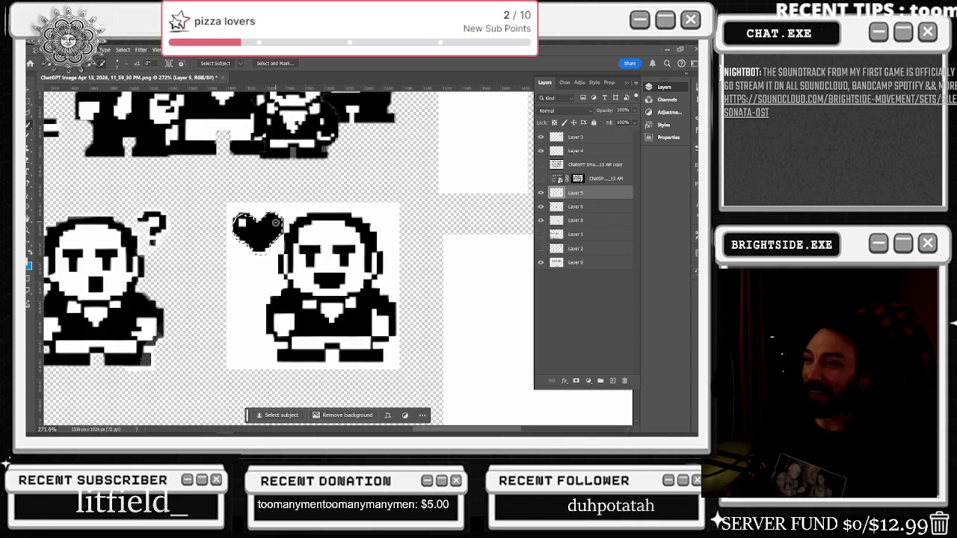
pyautogui.click(301, 226)
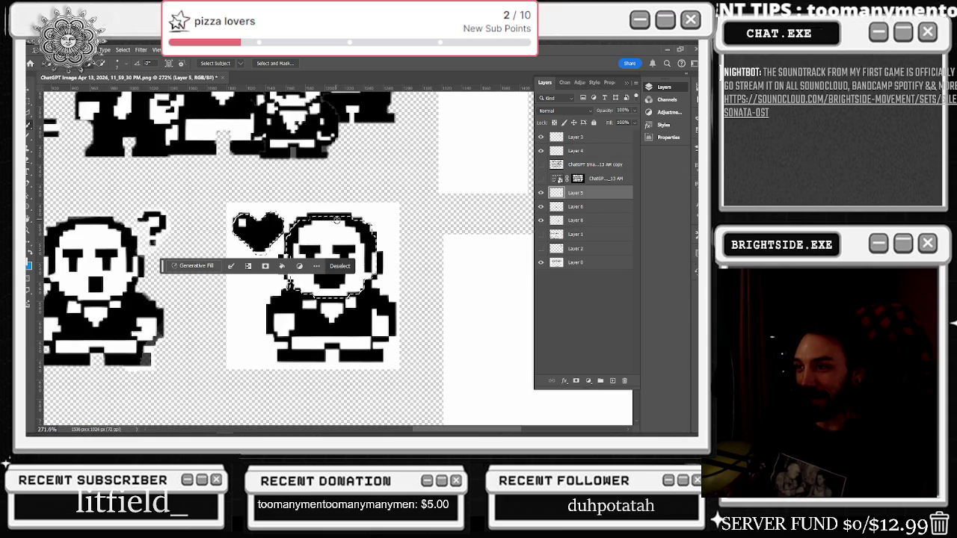
pyautogui.moveTo(374, 266)
pyautogui.mouseDown()
pyautogui.moveTo(385, 306)
pyautogui.moveTo(301, 357)
pyautogui.mouseUp()
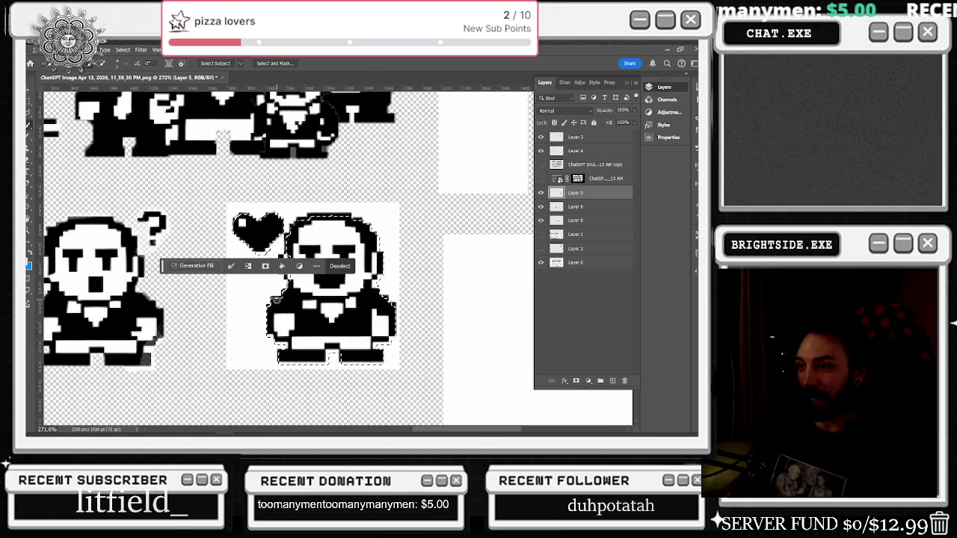
pyautogui.moveTo(291, 296); pyautogui.dragTo(294, 287)
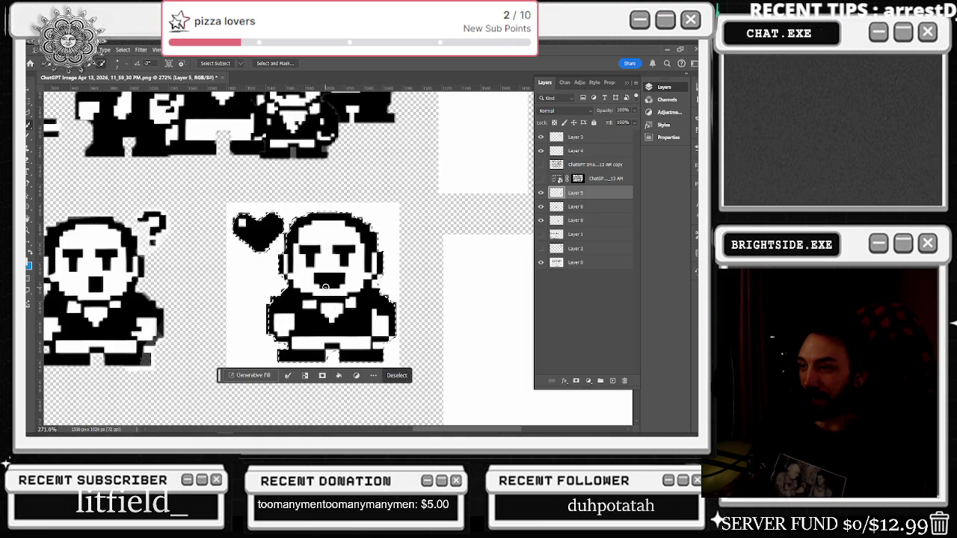
pyautogui.rightClick(316, 243)
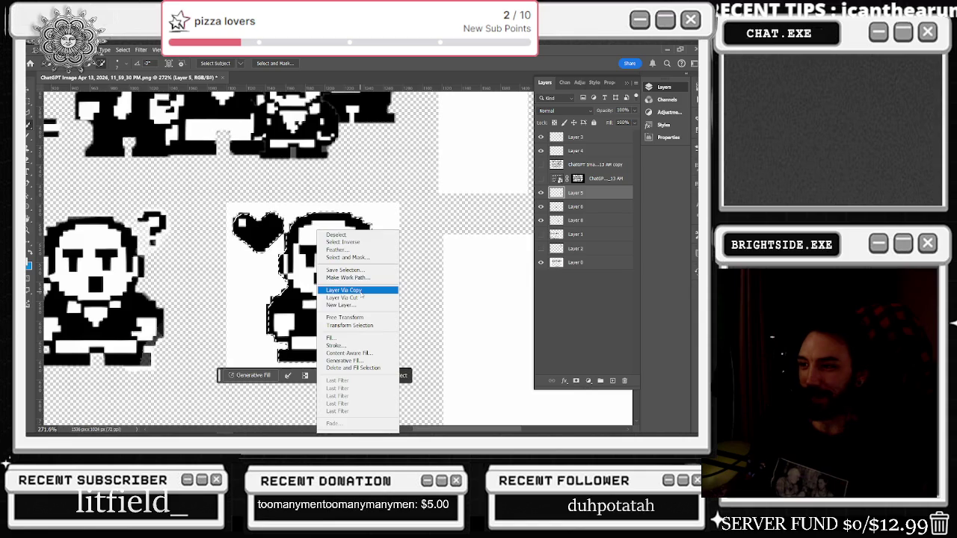
pyautogui.click(360, 291)
pyautogui.click(540, 207)
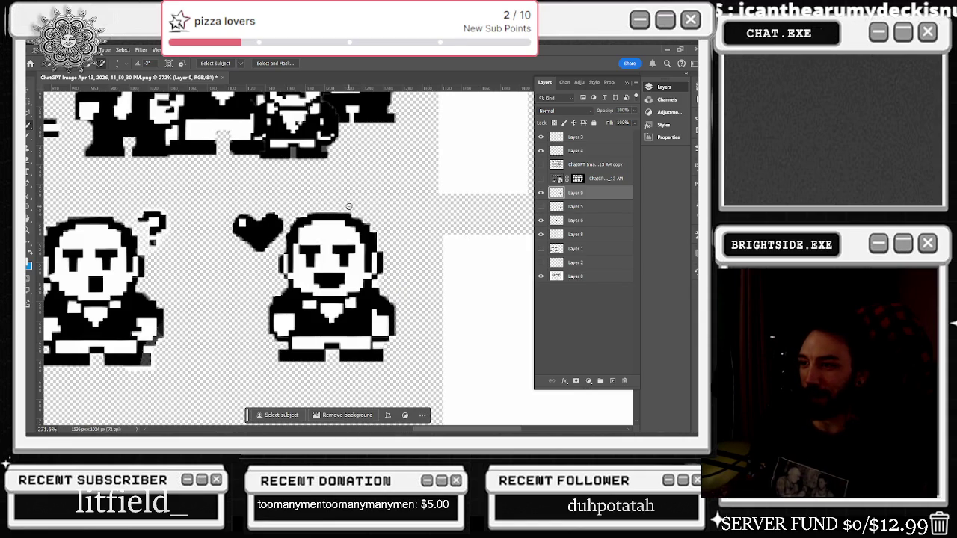
# Step: Clear the selection around the heart using the Rectangular Marquee
pyautogui.scroll(1, 304, 209)
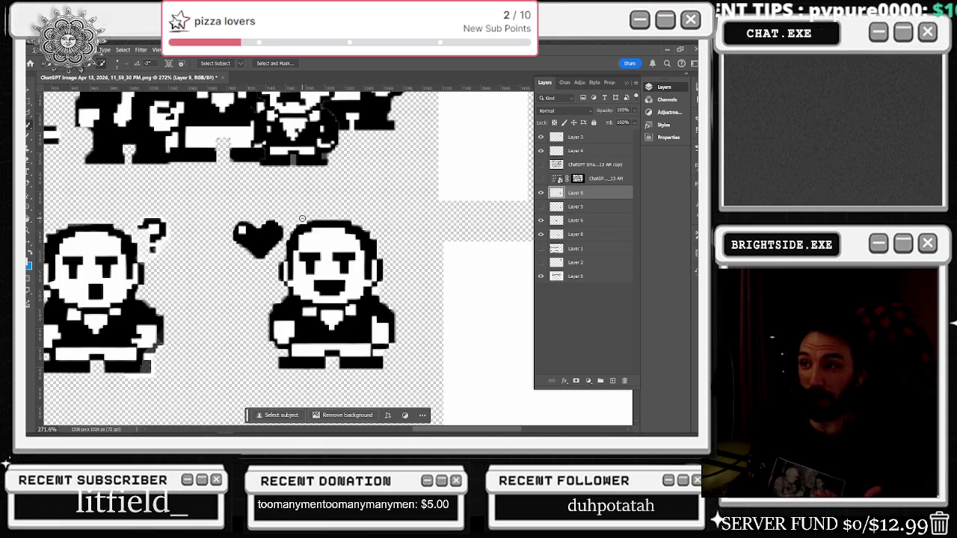
pyautogui.click(304, 219)
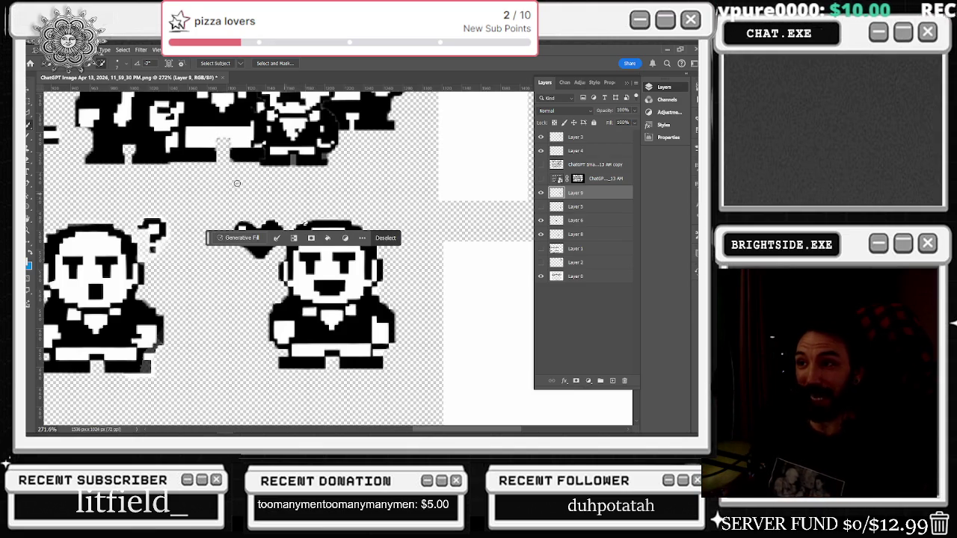
pyautogui.press('m')
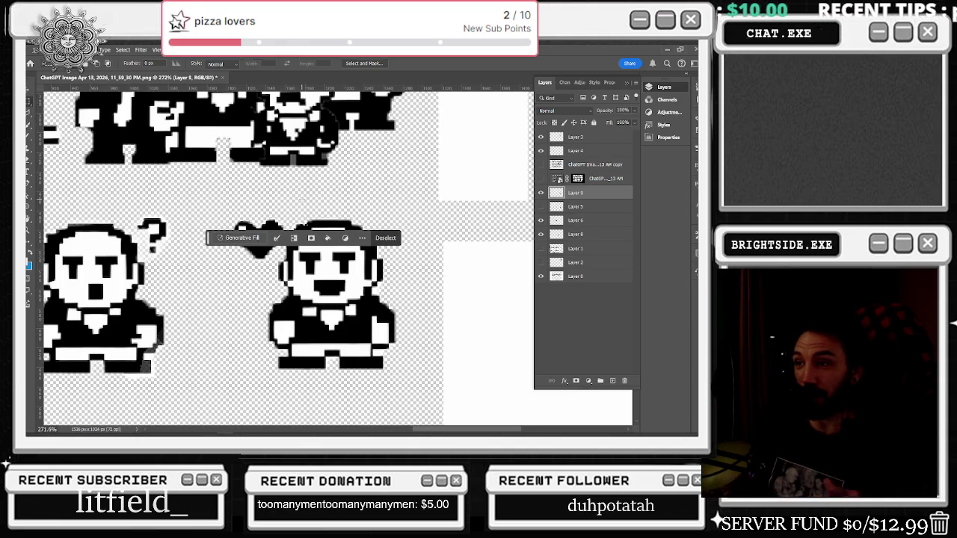
pyautogui.scroll(1, 304, 224)
pyautogui.scroll(1, 300, 246)
pyautogui.click(307, 225)
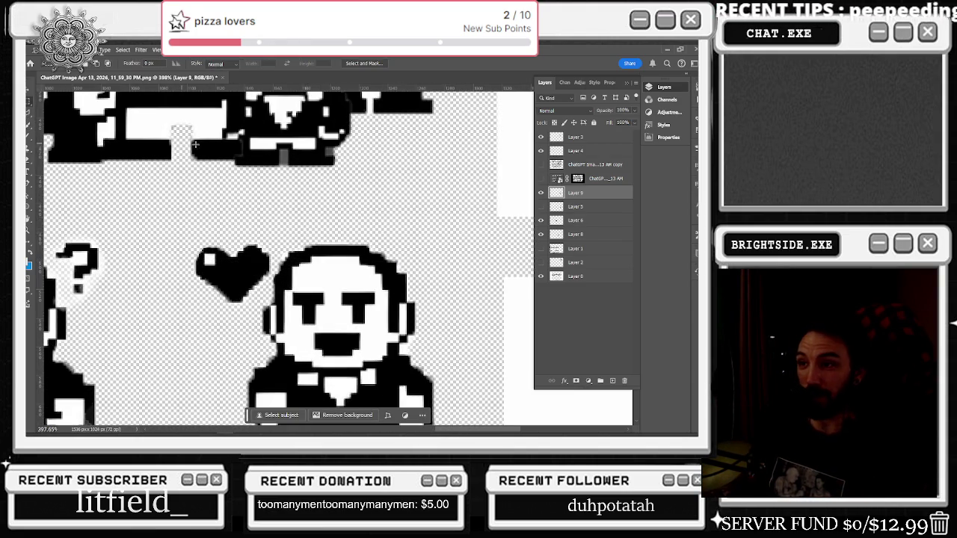
pyautogui.scroll(-2, 194, 144)
# Step: Zoom in and erase stray pixels around the heart with the Eraser, then zoom back out
pyautogui.press('e')
pyautogui.scroll(2, 295, 231)
pyautogui.scroll(1, 295, 231)
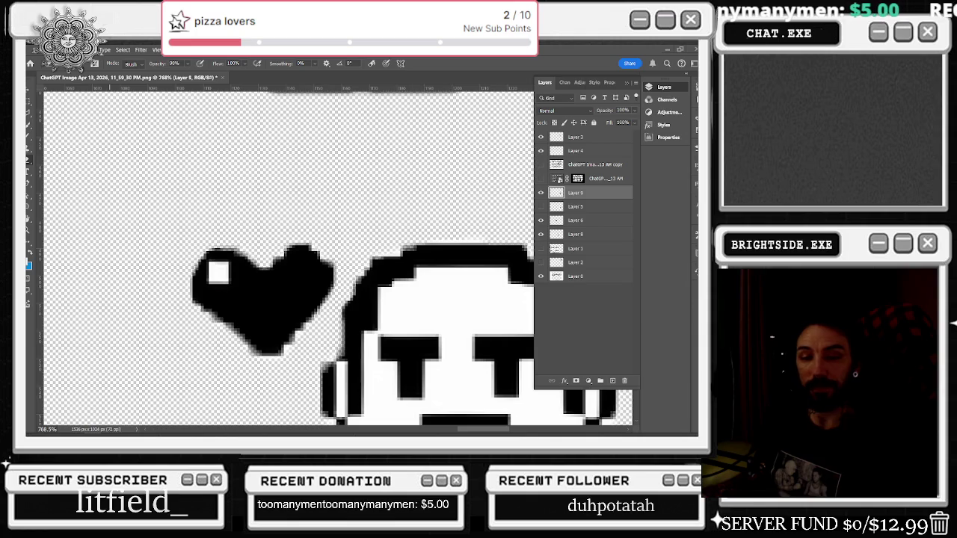
pyautogui.scroll(-2, 301, 269)
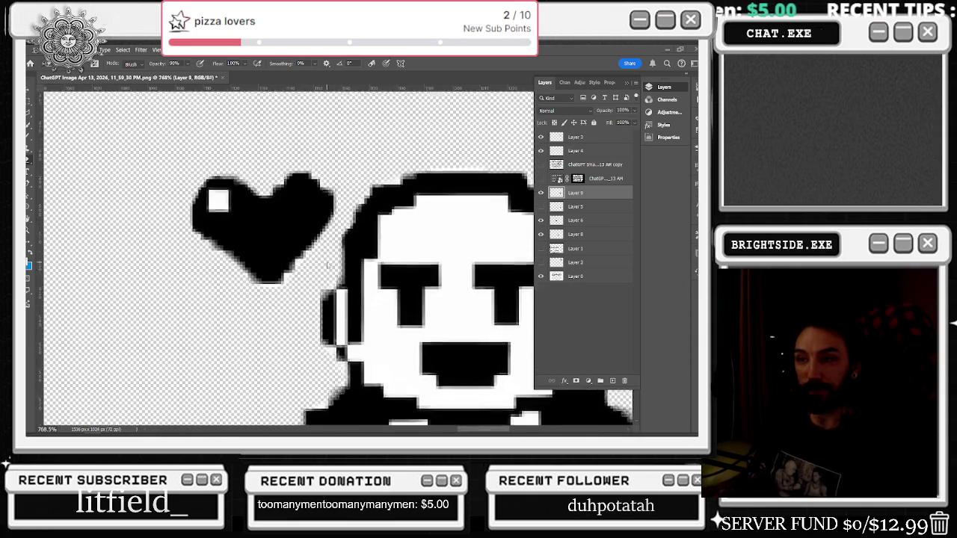
pyautogui.scroll(-2, 302, 269)
pyautogui.scroll(-1, 301, 269)
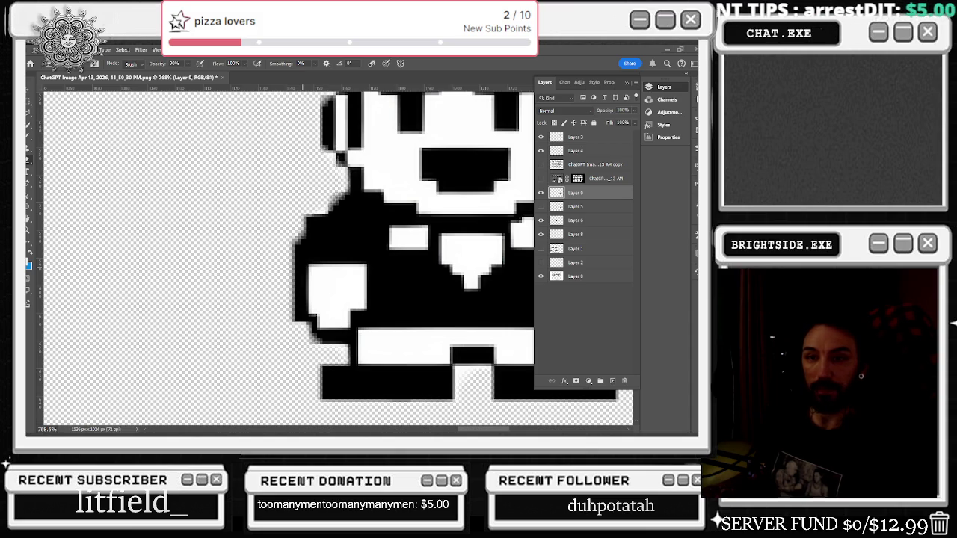
pyautogui.scroll(-2, 408, 310)
pyautogui.hscroll(1, 373, 309)
pyautogui.hscroll(3, 352, 308)
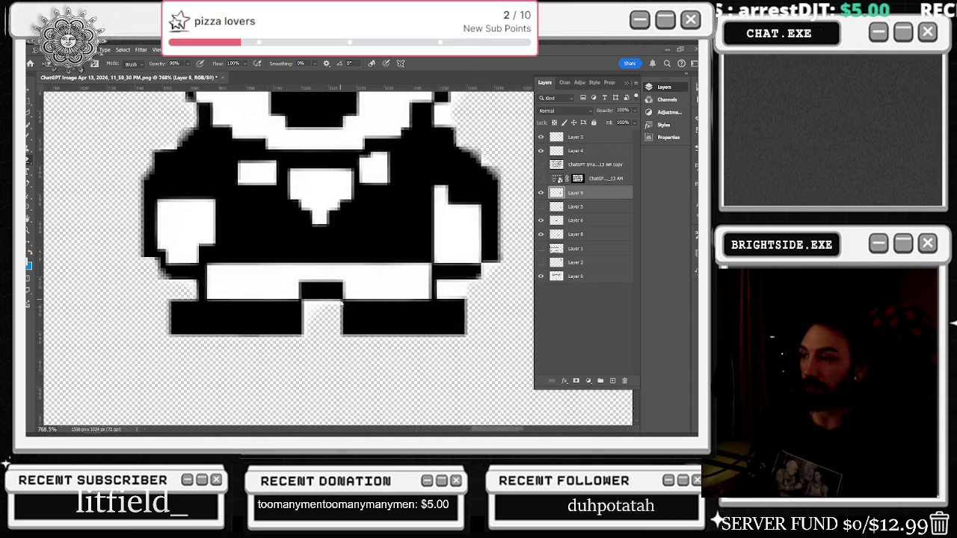
pyautogui.scroll(-1, 339, 307)
pyautogui.scroll(1, 368, 269)
pyautogui.scroll(1, 367, 299)
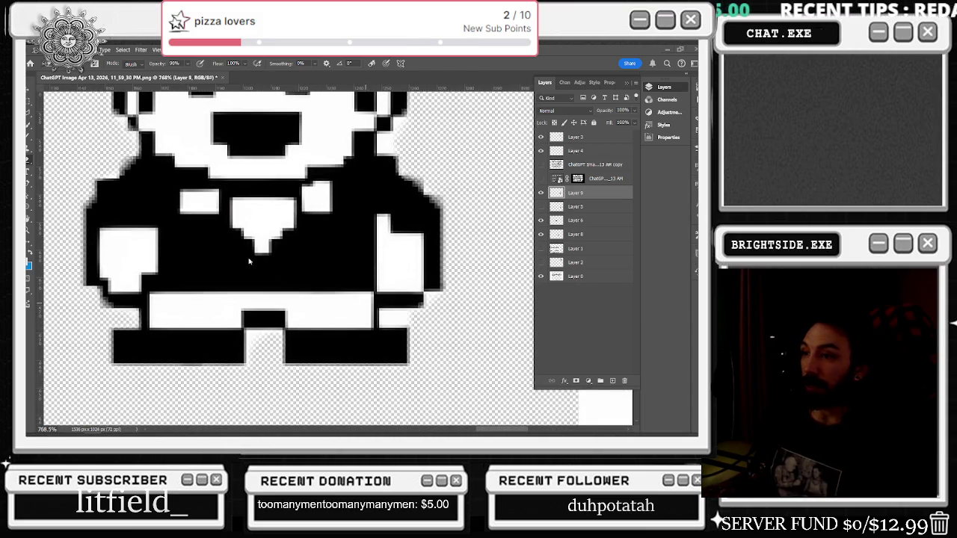
pyautogui.scroll(-2, 336, 258)
pyautogui.scroll(-2, 336, 257)
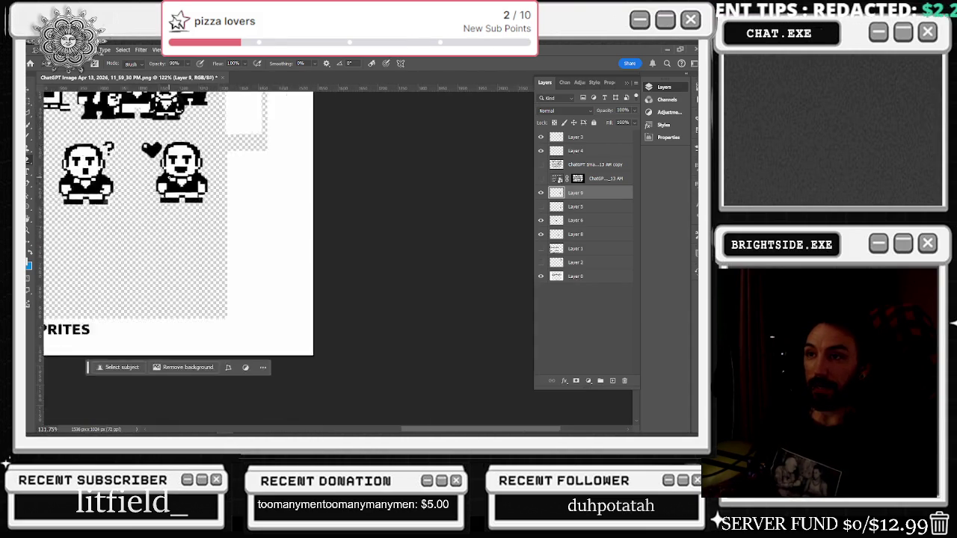
pyautogui.scroll(-2, 336, 258)
# Step: Delete the white strip along the sheet's left edge on Layer 0
pyautogui.click(541, 277)
pyautogui.click(541, 277)
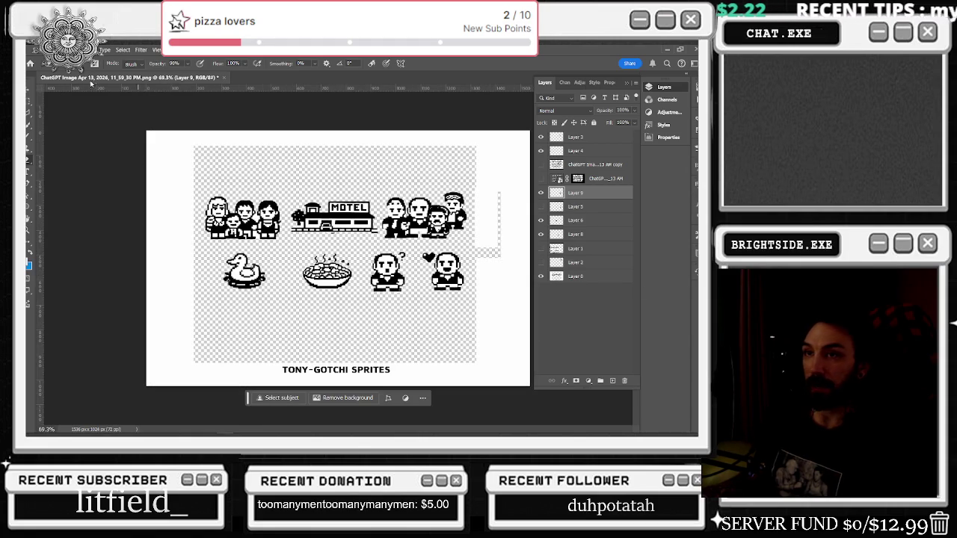
pyautogui.click(29, 101)
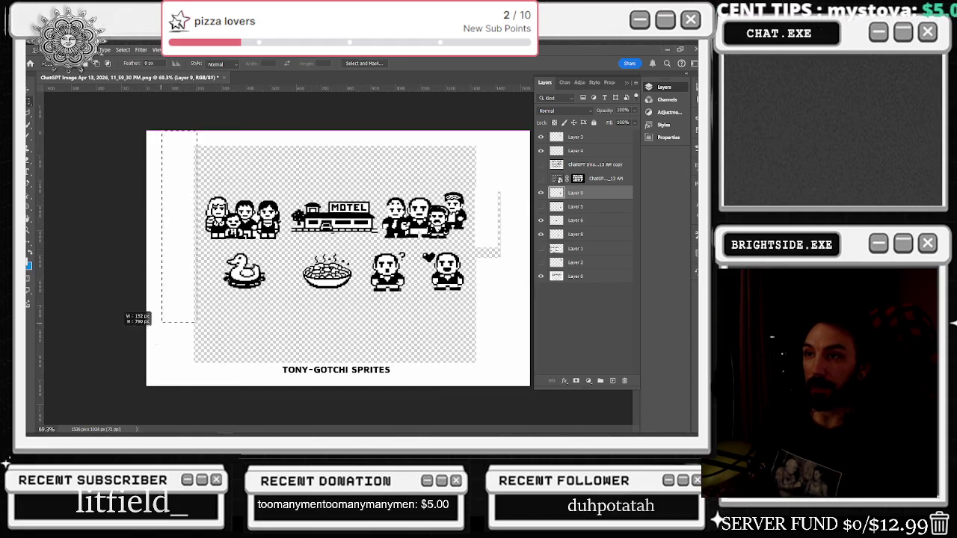
pyautogui.moveTo(196, 130); pyautogui.dragTo(136, 414)
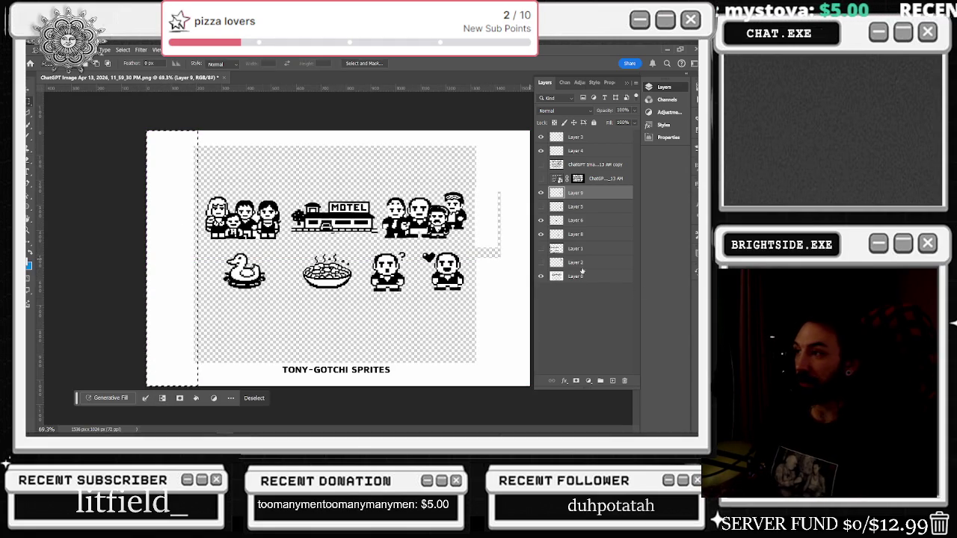
pyautogui.keyDown('ctrl'); pyautogui.click(156, 368); pyautogui.keyUp('ctrl')
pyautogui.press('Delete')
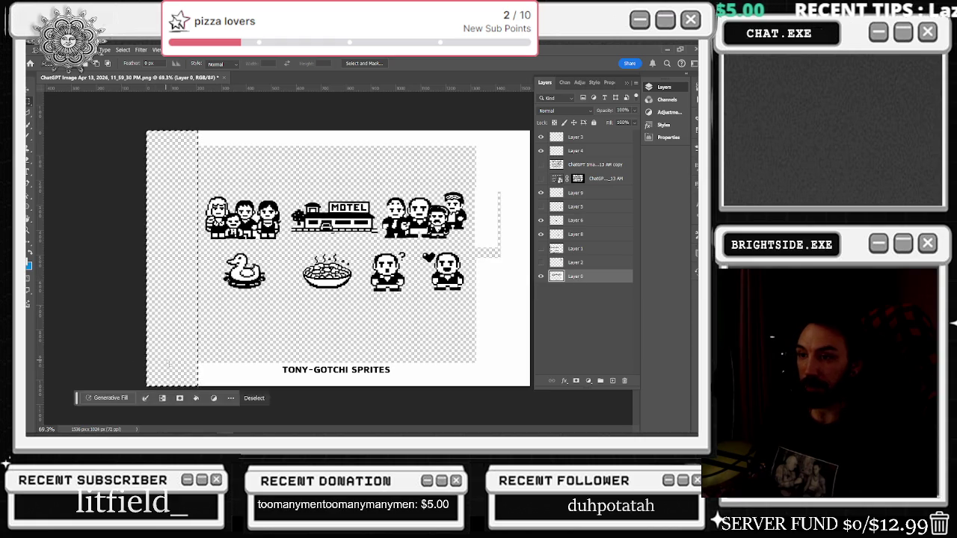
pyautogui.hotkey('ctrl', 'd')
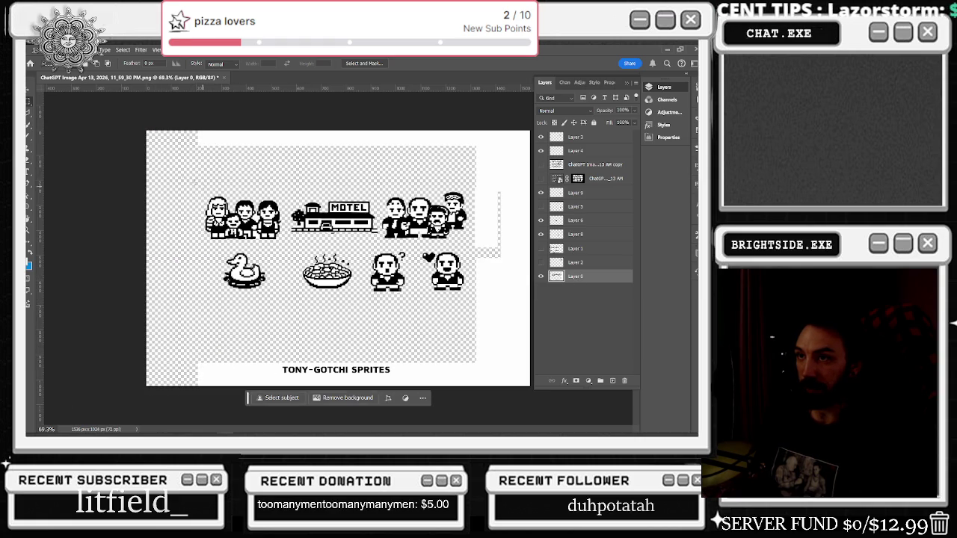
# Step: Delete the top and right white strips and the bottom TONY-GOTCHI SPRITES title strip
pyautogui.moveTo(202, 126)
pyautogui.mouseDown()
pyautogui.moveTo(533, 182)
pyautogui.moveTo(532, 389)
pyautogui.mouseUp()
pyautogui.press('Delete')
pyautogui.hotkey('ctrl', 'd')
pyautogui.press('Delete')
pyautogui.hotkey('ctrl', 'd')
pyautogui.moveTo(154, 303); pyautogui.dragTo(599, 432)
pyautogui.press('Delete')
pyautogui.hotkey('ctrl', 'd')
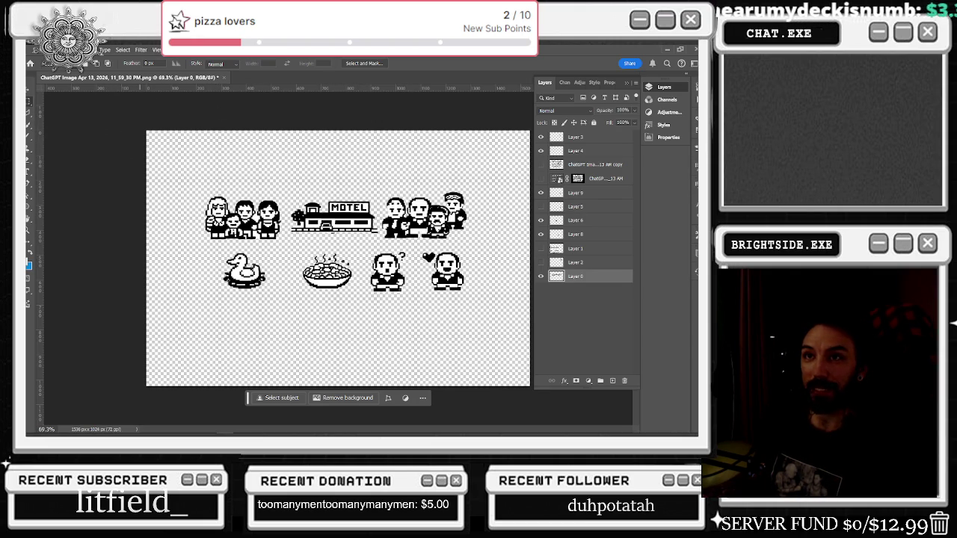
# Step: Open Save for Web (Legacy), check the original sheet in Chrome, then go to Unreal Editor
pyautogui.click(35, 49)
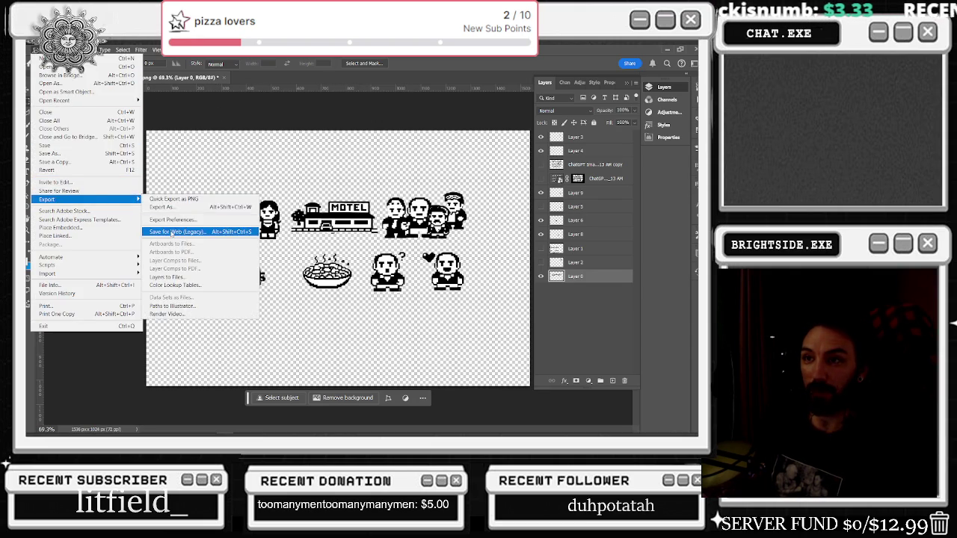
pyautogui.click(172, 232)
pyautogui.hotkey('alt', 'Tab')
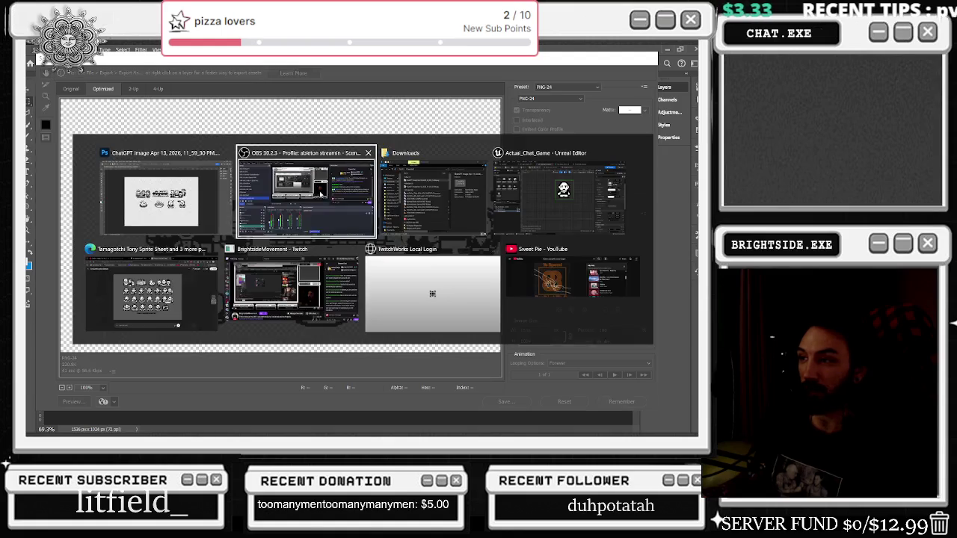
pyautogui.click(188, 309)
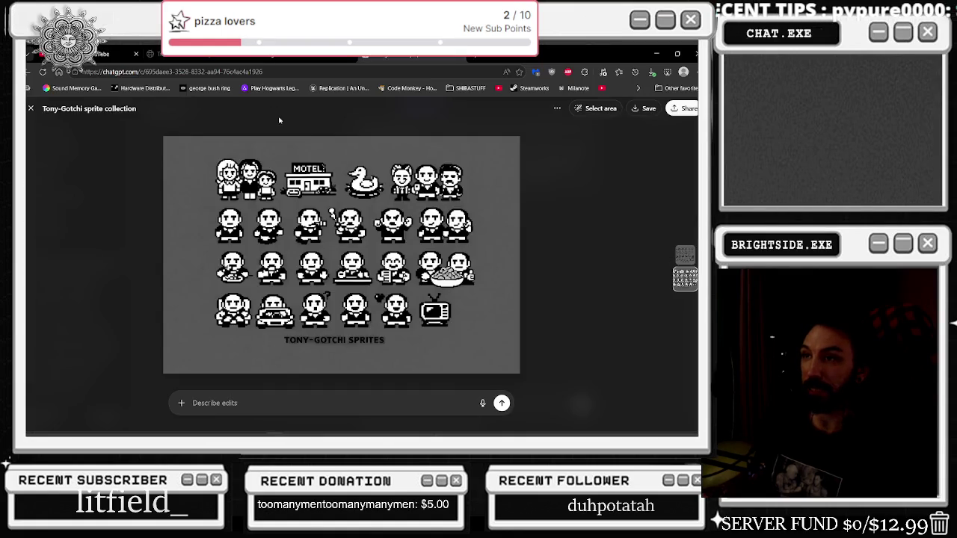
pyautogui.hotkey('alt', 'Tab')
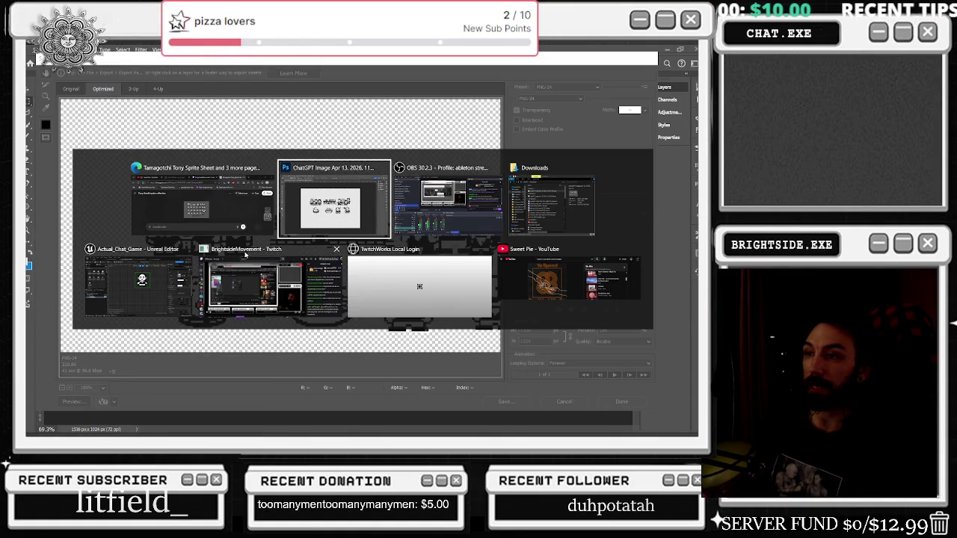
pyautogui.click(155, 298)
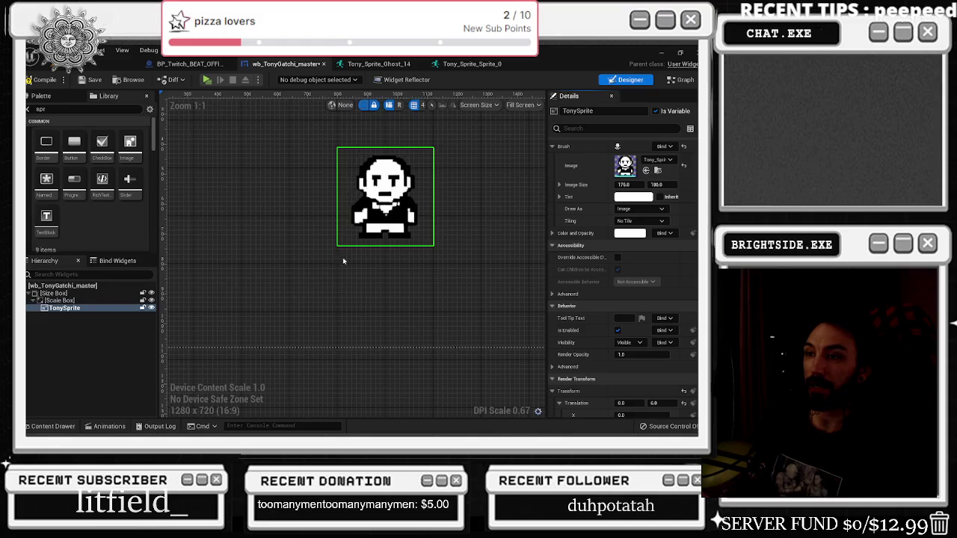
# Step: Reveal Tony_Sprite's Tonygatchi folder in File Explorer and return to Photoshop's Save for Web window
pyautogui.hotkey('ctrl', 'space')
pyautogui.click(200, 321)
pyautogui.rightClick(200, 322)
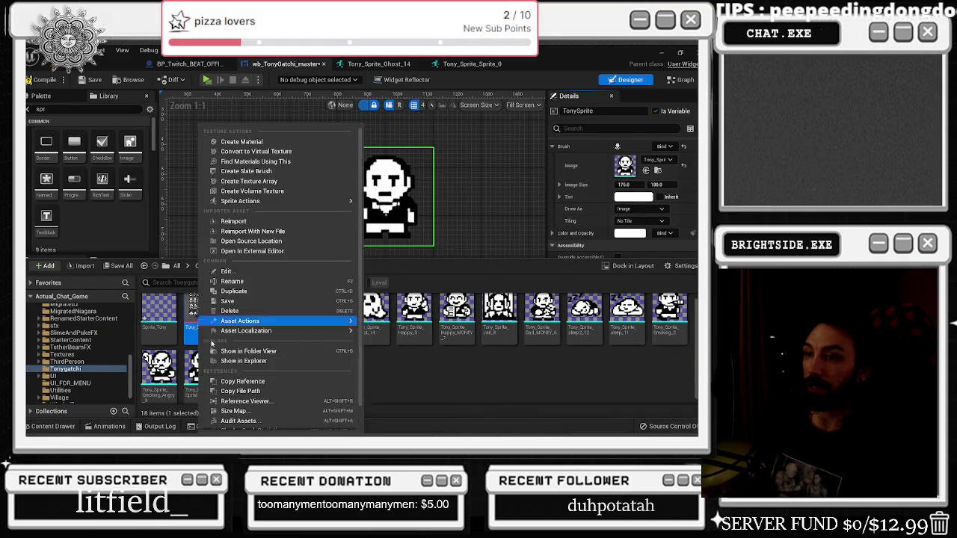
pyautogui.click(244, 360)
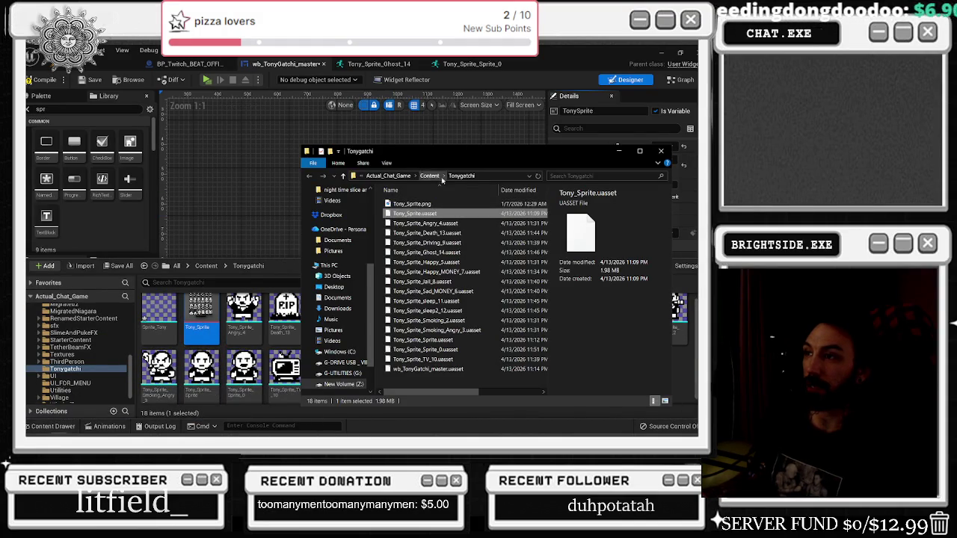
pyautogui.click(443, 177)
pyautogui.hotkey('alt', 'Tab')
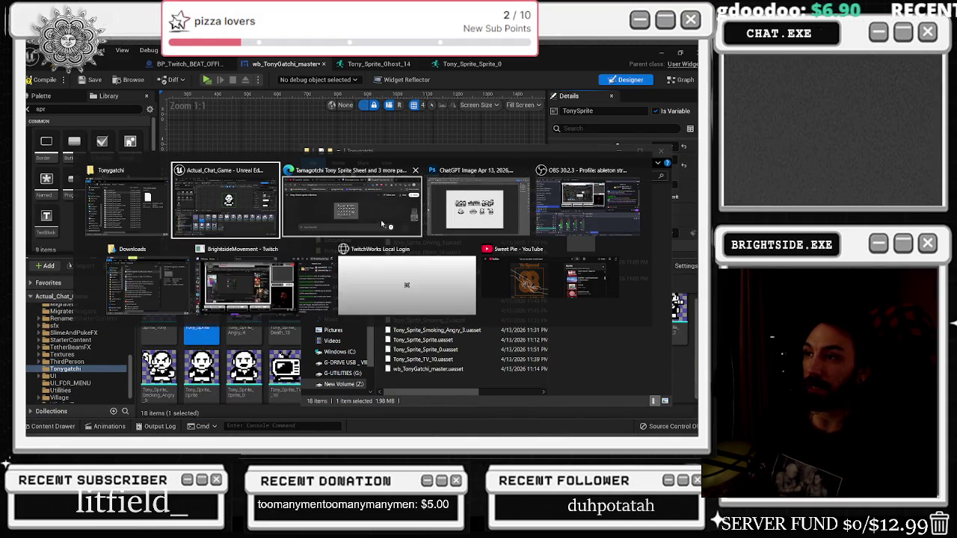
pyautogui.click(493, 213)
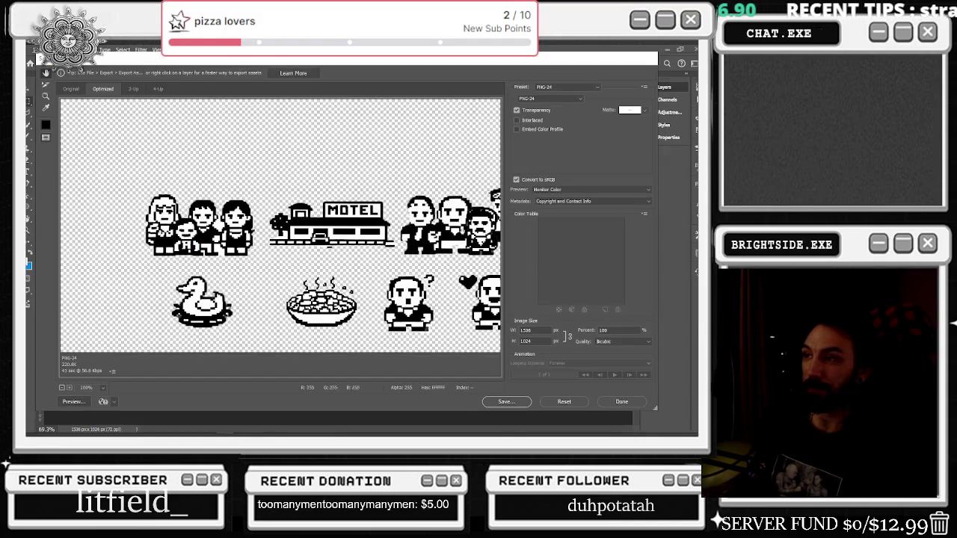
# Step: Save the optimized sprite sheet from Save for Web as tonygirl.png on the Desktop
pyautogui.click(506, 401)
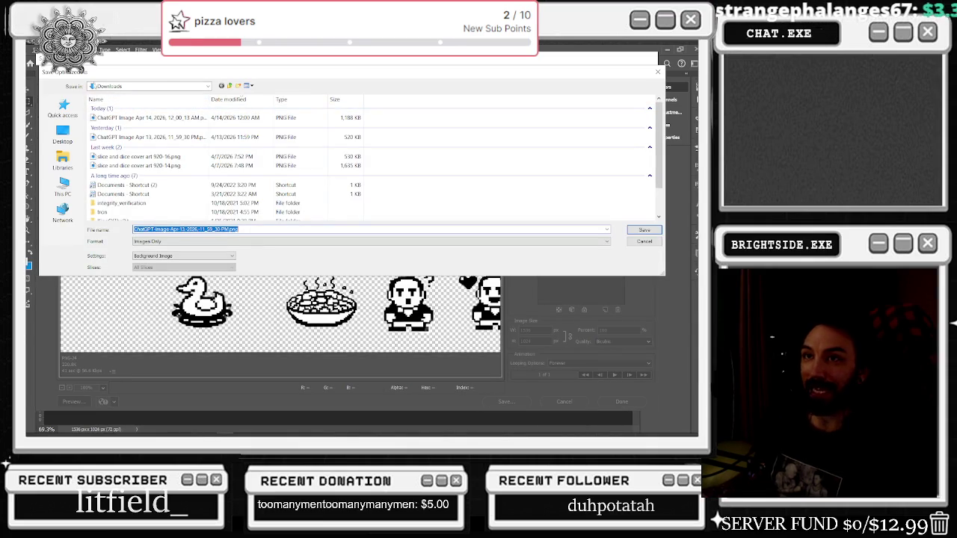
pyautogui.moveTo(115, 75); pyautogui.dragTo(112, 189)
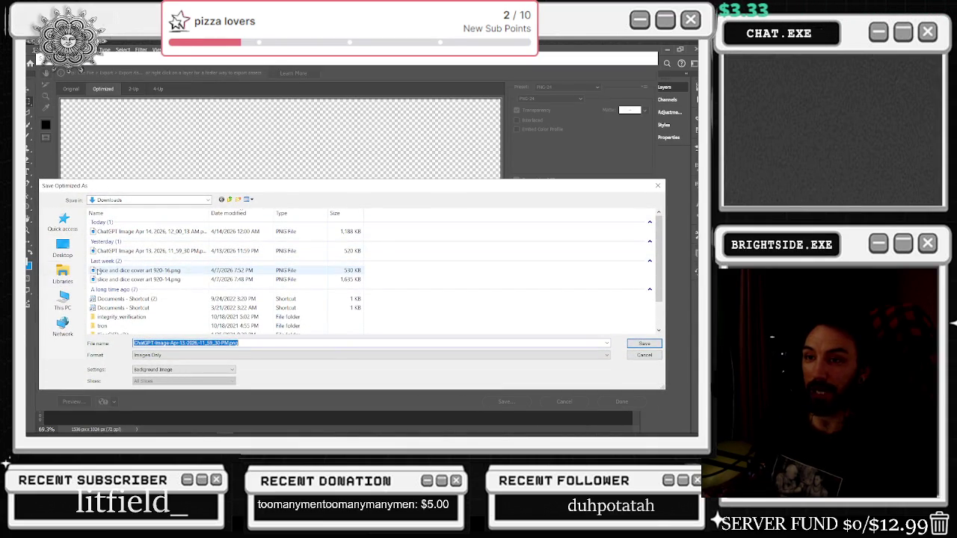
pyautogui.click(63, 249)
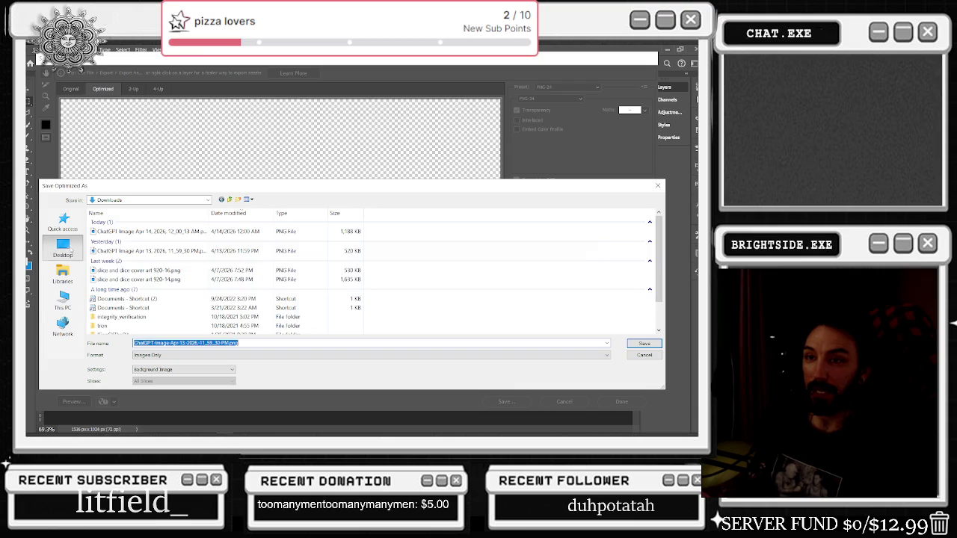
pyautogui.click(186, 344)
pyautogui.hotkey('ctrl', 'a')
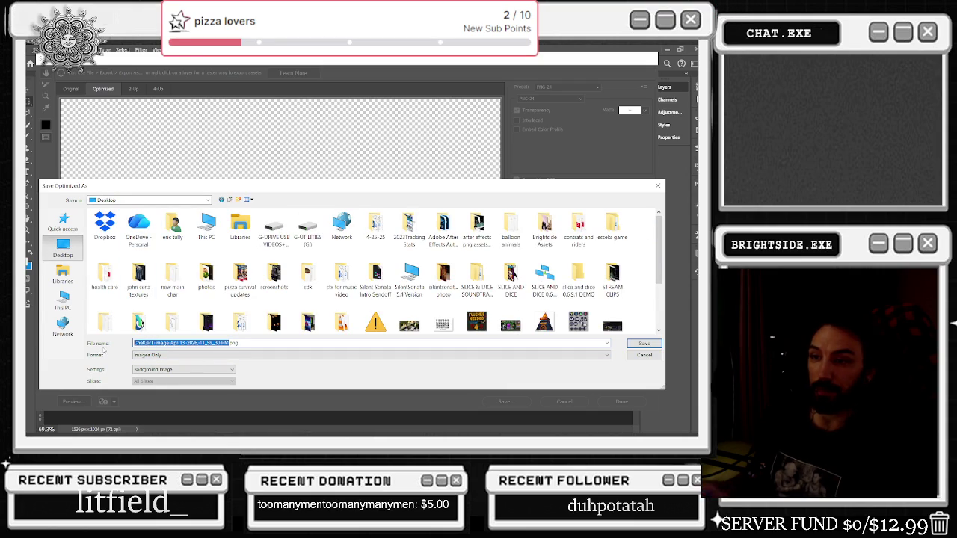
pyautogui.write('tonygirl.png')
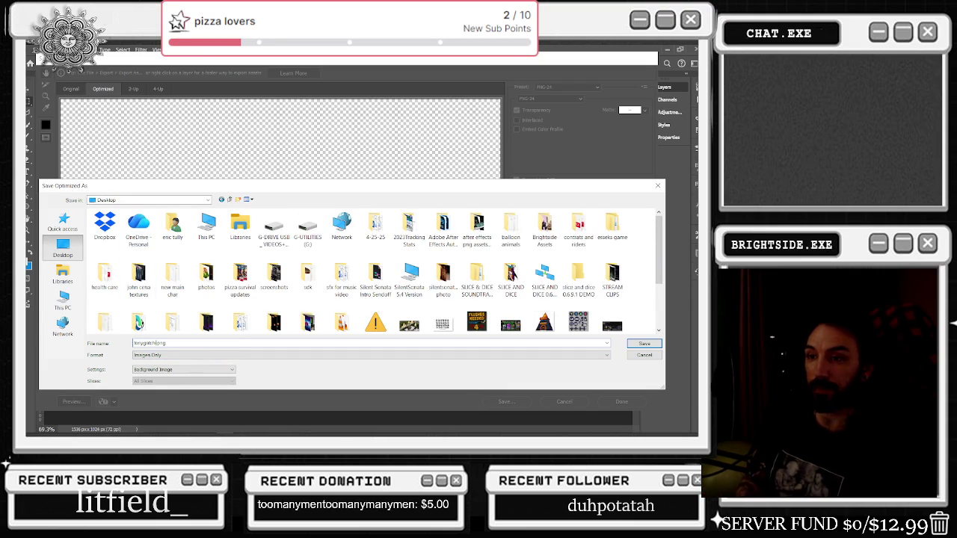
pyautogui.press('Return')
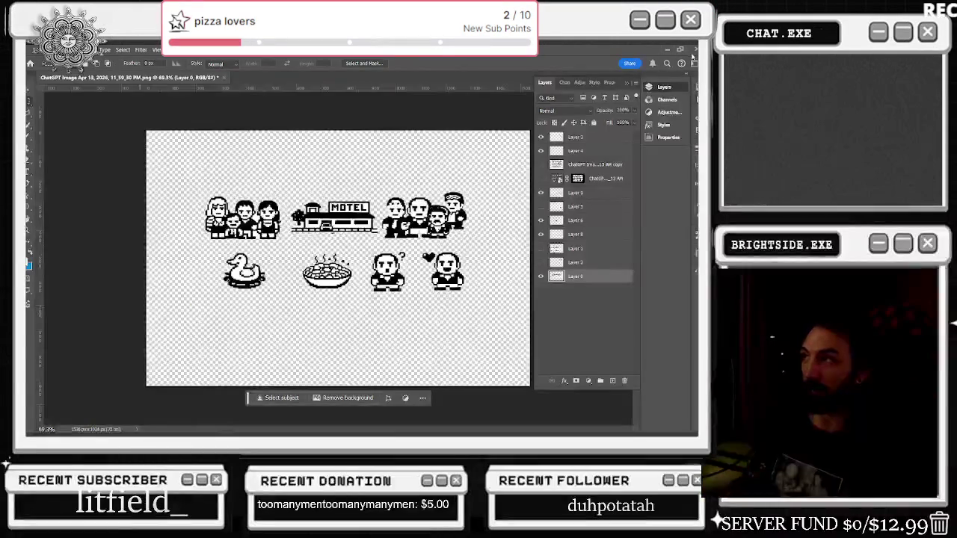
# Step: Move the tonygatchi-2-.png image from the desktop into the project's Tonygatchi folder
pyautogui.hotkey('alt', 'Tab')
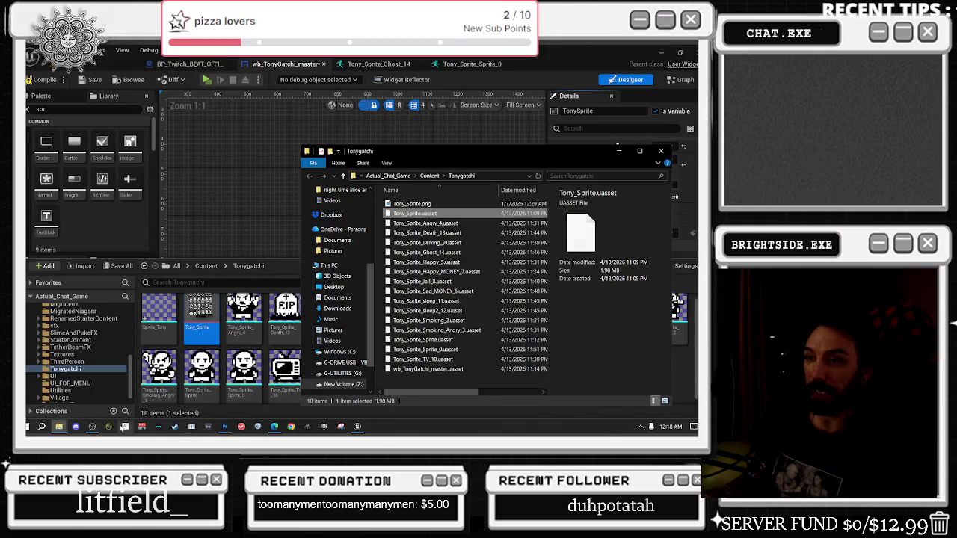
pyautogui.moveTo(448, 151); pyautogui.dragTo(337, 136)
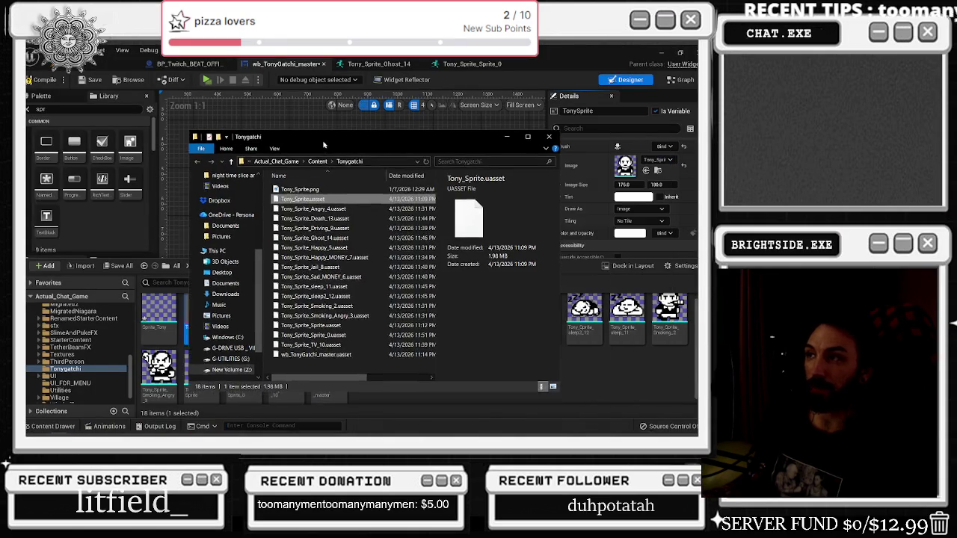
pyautogui.click(369, 161)
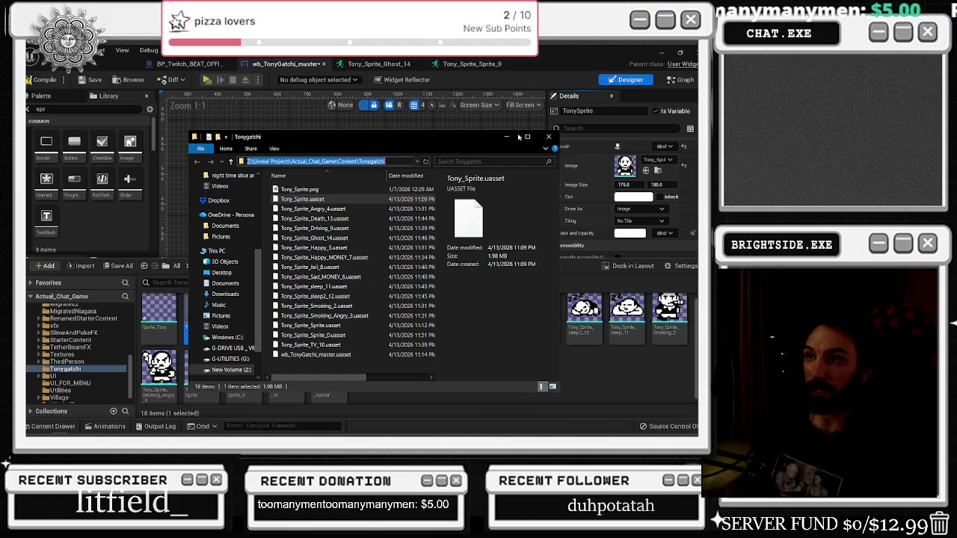
pyautogui.click(664, 55)
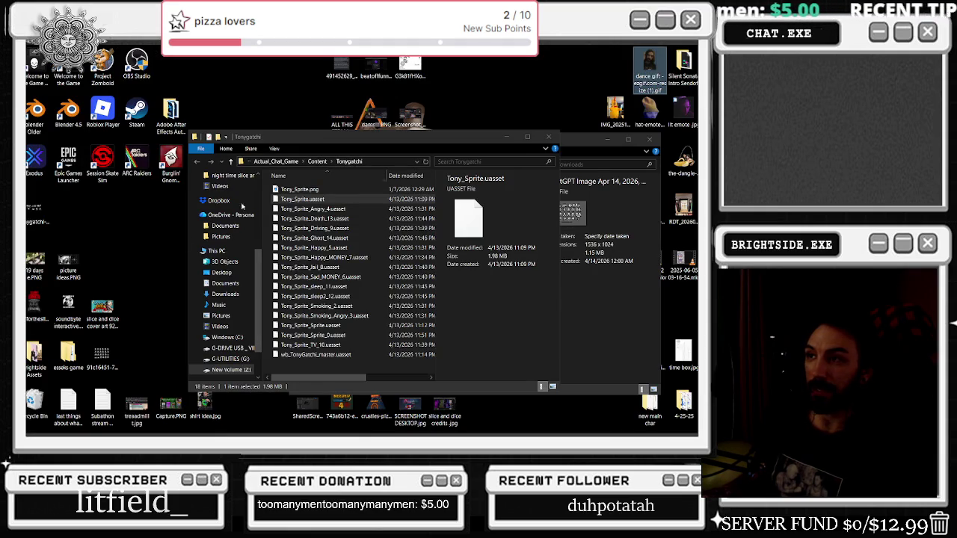
pyautogui.click(111, 364)
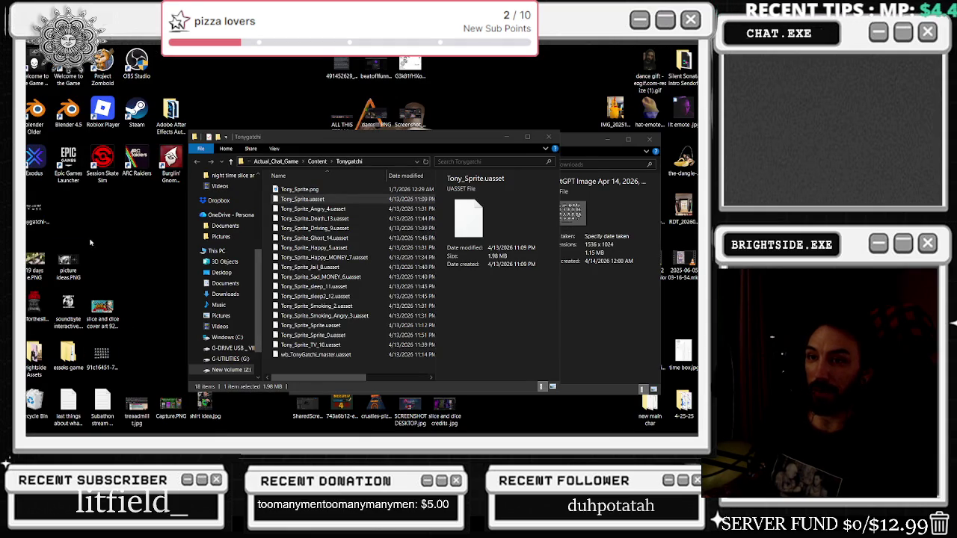
pyautogui.moveTo(38, 213); pyautogui.dragTo(367, 289)
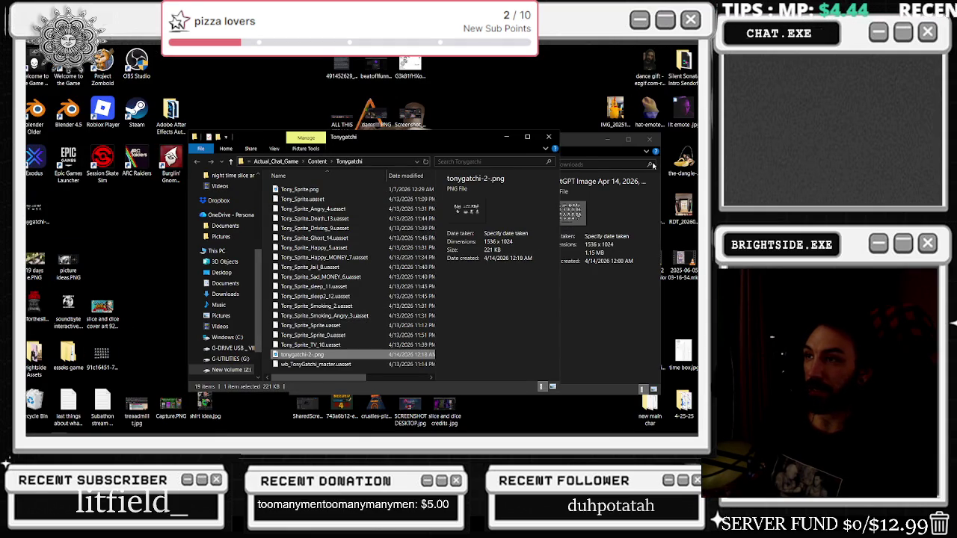
# Step: Close the image viewer and return to Unreal Editor
pyautogui.click(648, 140)
pyautogui.hotkey('alt', 'Tab')
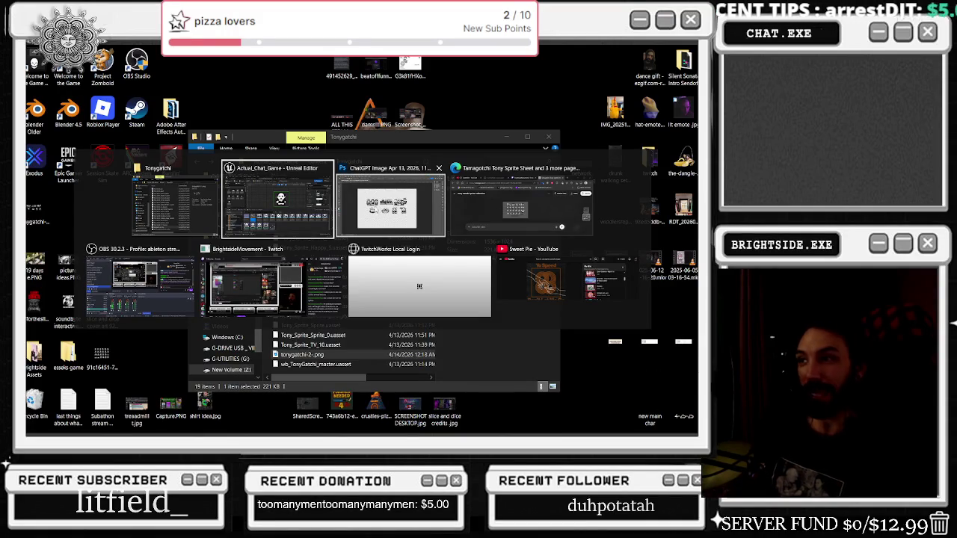
pyautogui.hotkey('alt', 'shift', 'Tab')
pyautogui.click(255, 228)
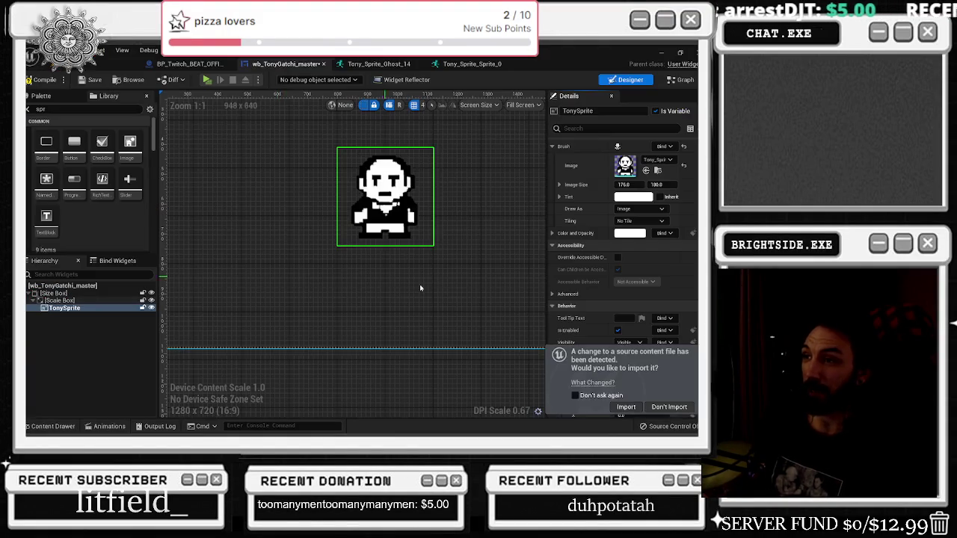
# Step: Confirm that the tonygatchi-2- texture now appears in the Tonygatchi content folder
pyautogui.click(50, 427)
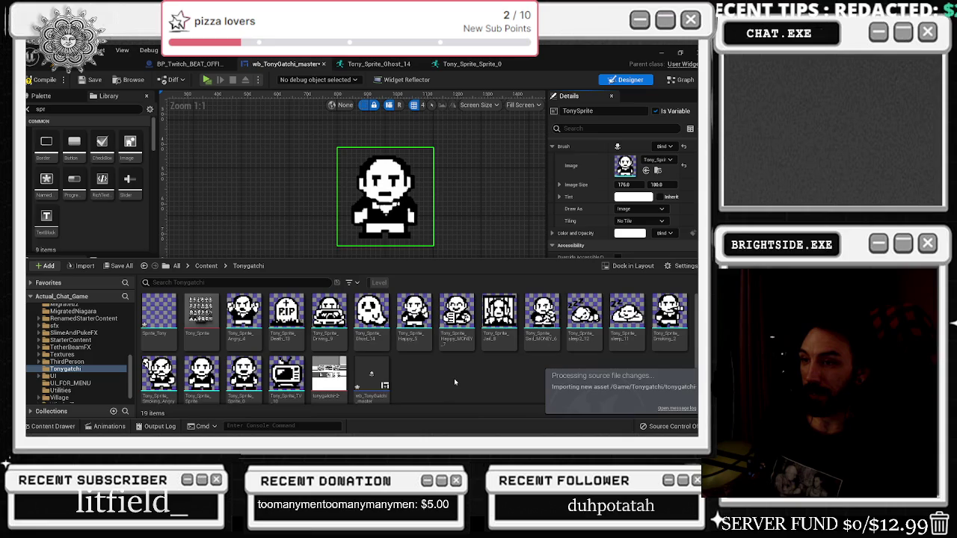
pyautogui.hotkey('alt', 'Tab')
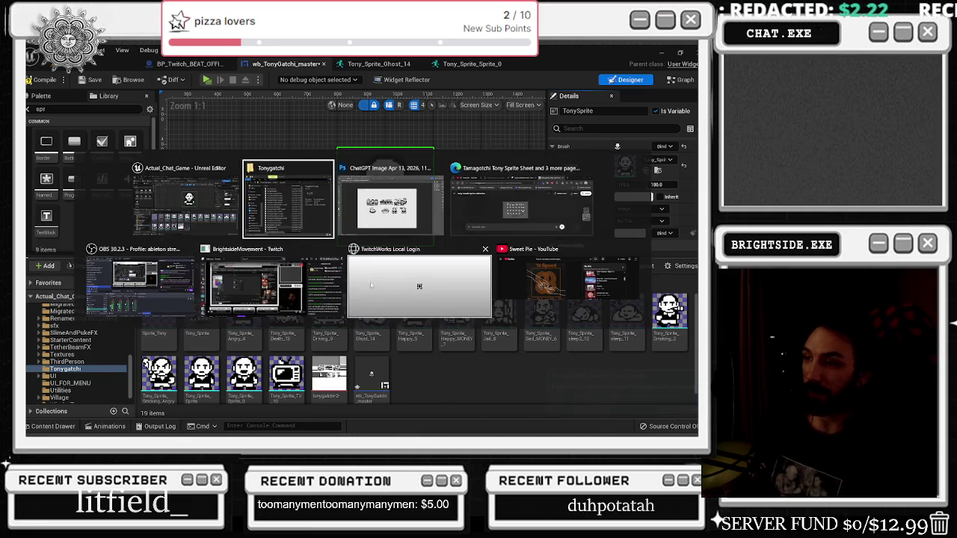
pyautogui.hotkey('alt', 'Tab')
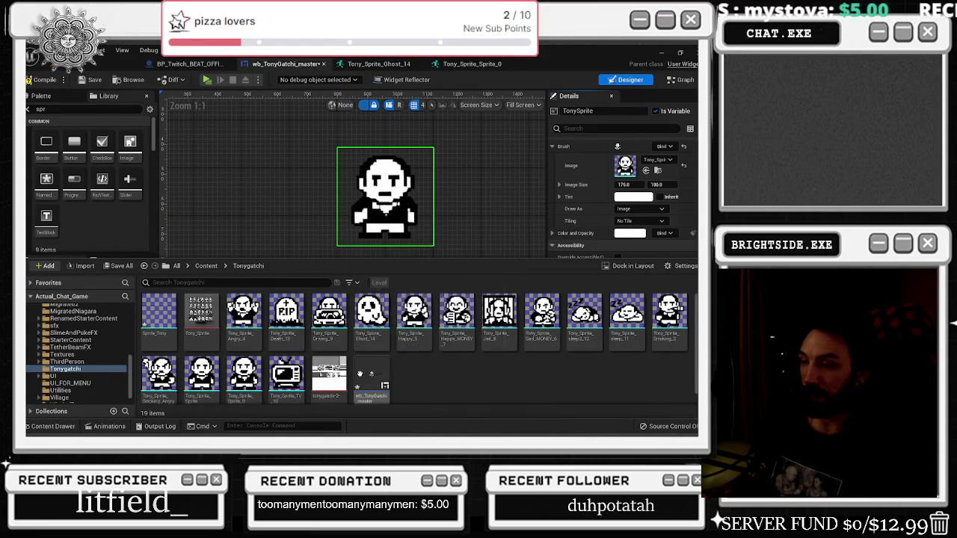
pyautogui.rightClick(335, 378)
pyautogui.moveTo(378, 139)
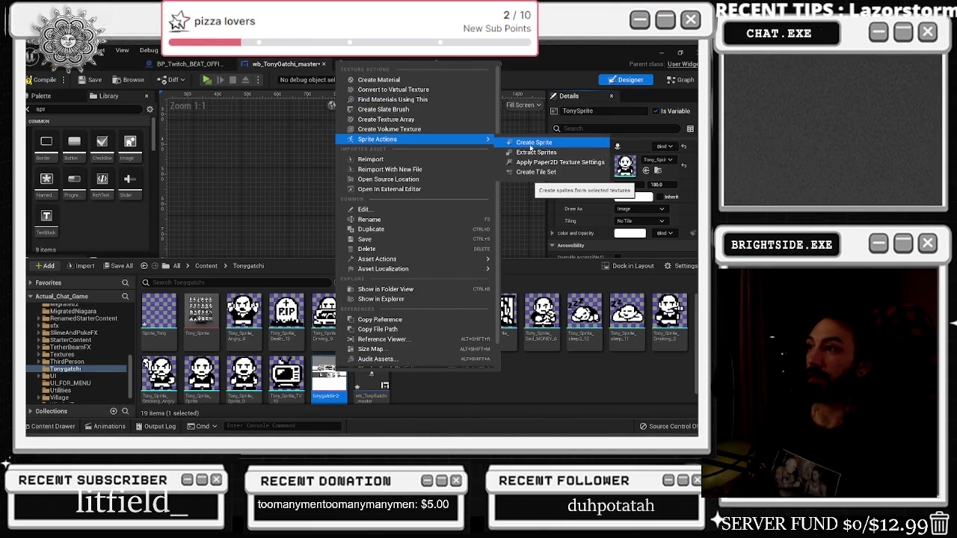
# Step: Create a sprite from the tonygatchi-2- texture and locate it in the Tonygatchi folder
pyautogui.click(532, 143)
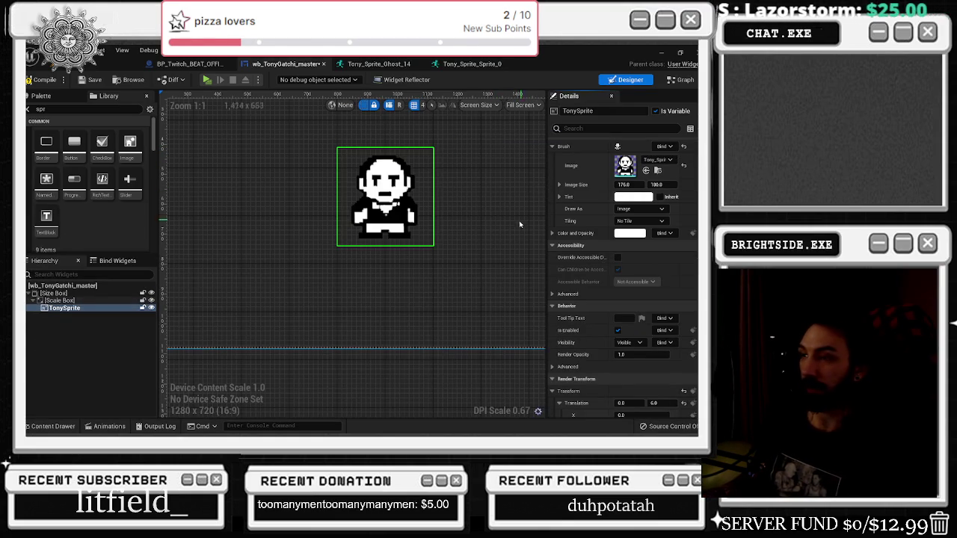
pyautogui.click(464, 64)
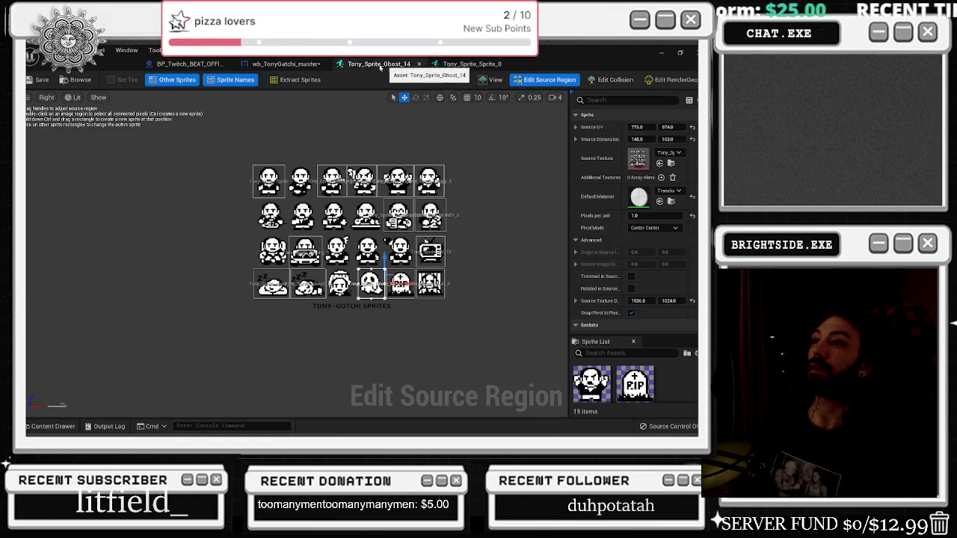
pyautogui.click(314, 65)
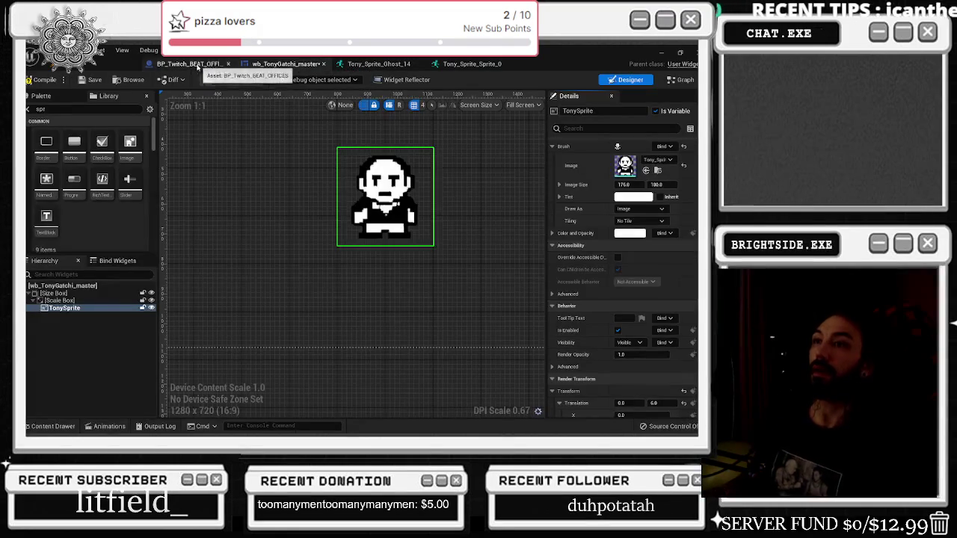
pyautogui.click(51, 426)
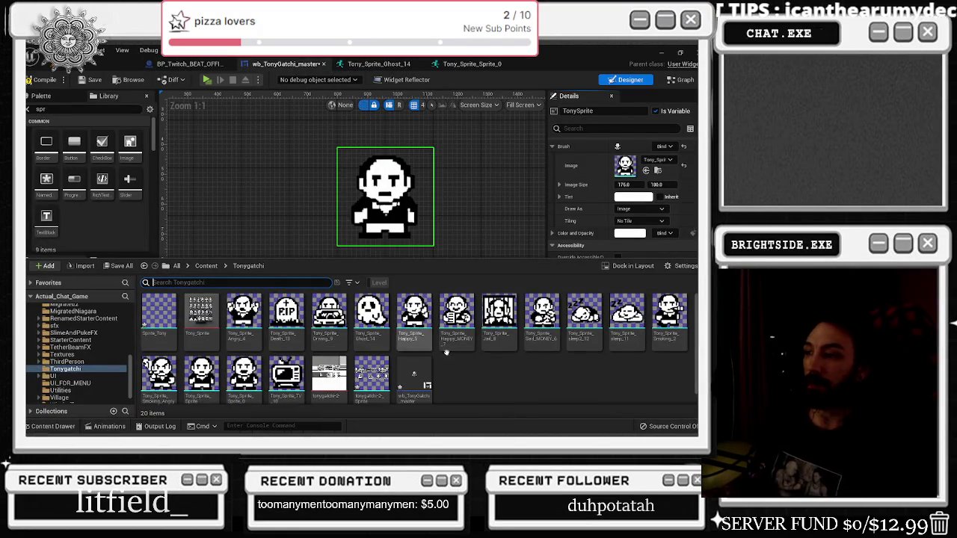
pyautogui.scroll(-1, 374, 367)
pyautogui.click(374, 367)
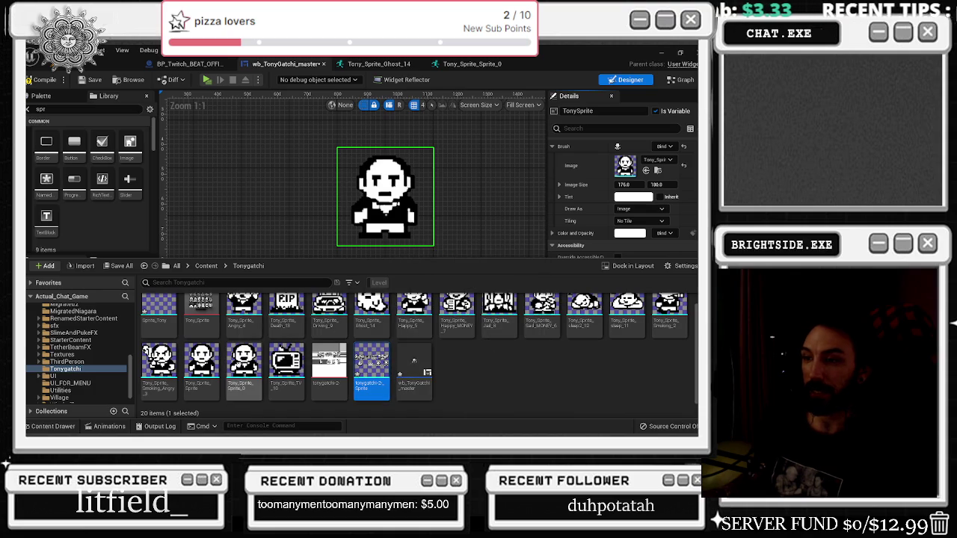
# Step: Rename the new sprite to a Tony_Sprite_Sprite_Family name and open it in the sprite editor
pyautogui.click(371, 370)
pyautogui.press('F2')
pyautogui.write('Tony_Sprite_Sprite_0')
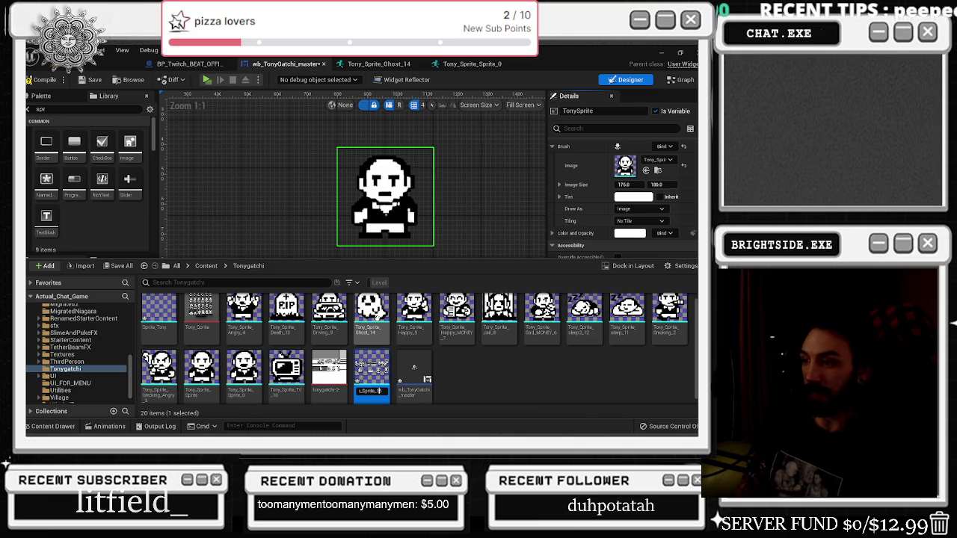
pyautogui.write('y_S')
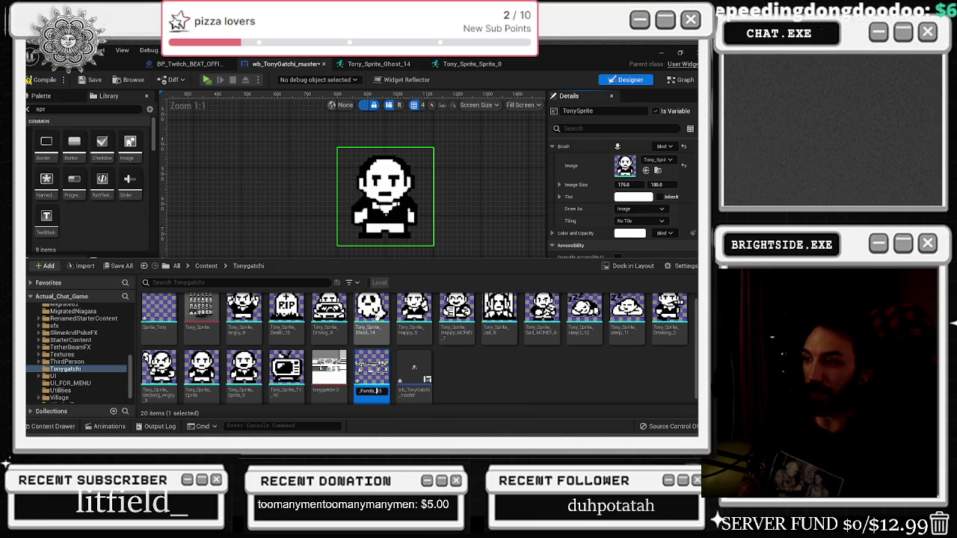
pyautogui.press('Return')
pyautogui.doubleClick(293, 369)
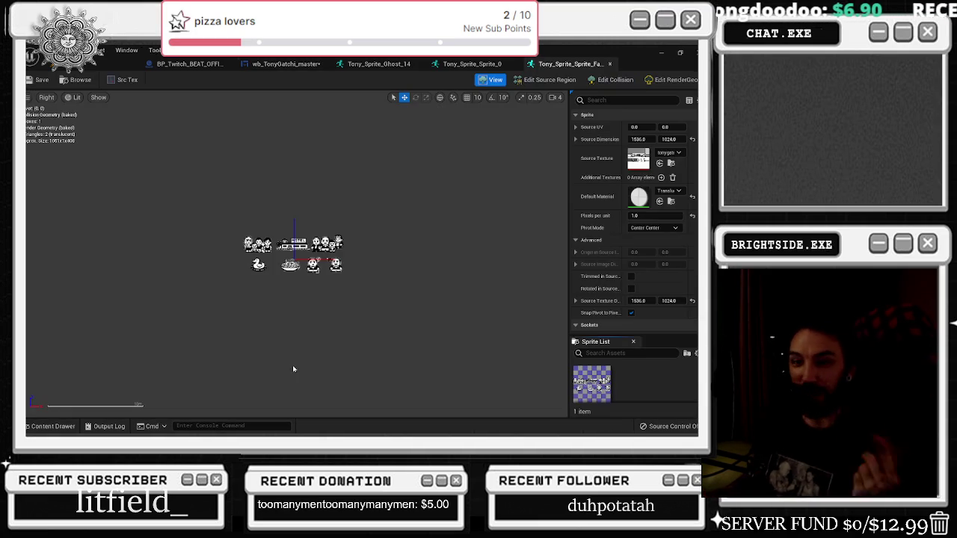
# Step: Crop the sprite's source region down to the family group on the sheet
pyautogui.click(563, 81)
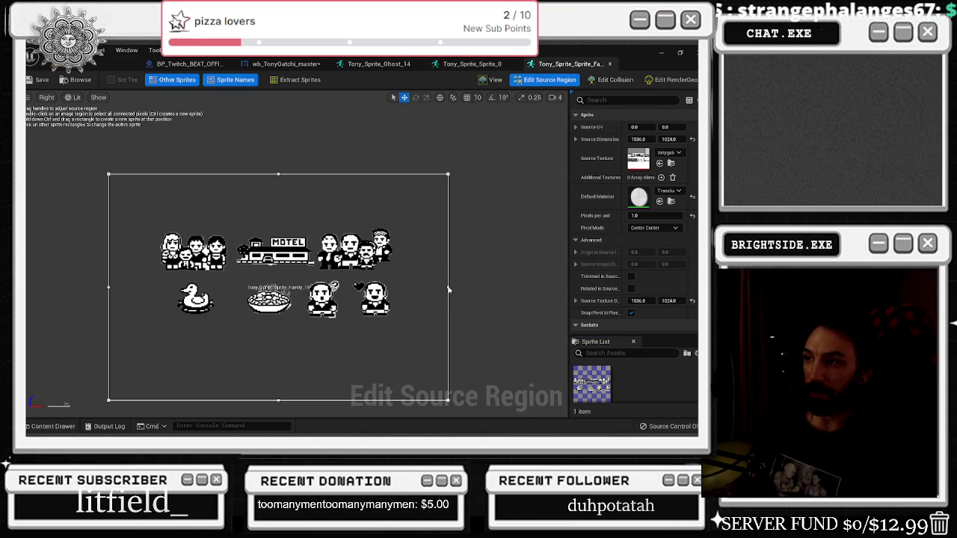
pyautogui.moveTo(449, 289); pyautogui.dragTo(233, 287)
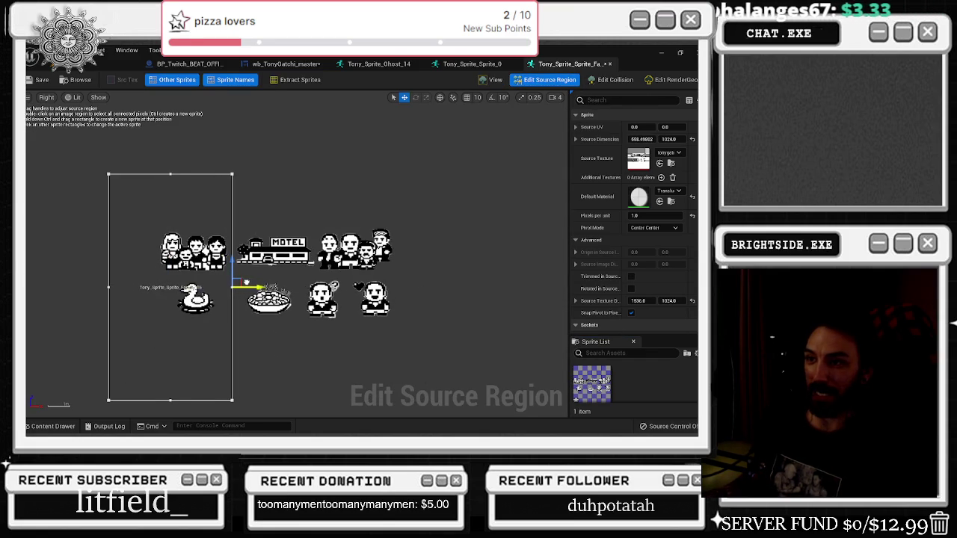
pyautogui.moveTo(171, 400); pyautogui.dragTo(171, 274)
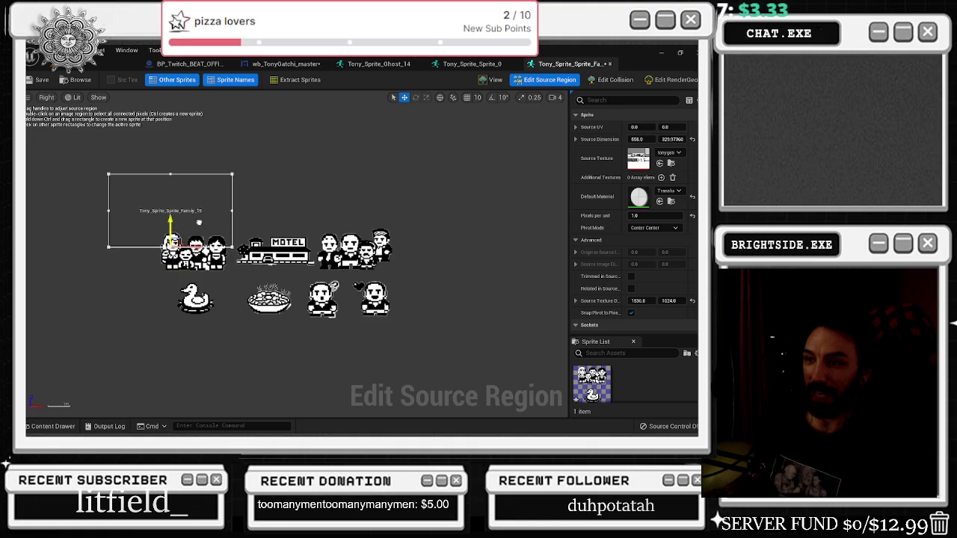
pyautogui.moveTo(177, 175); pyautogui.dragTo(166, 226)
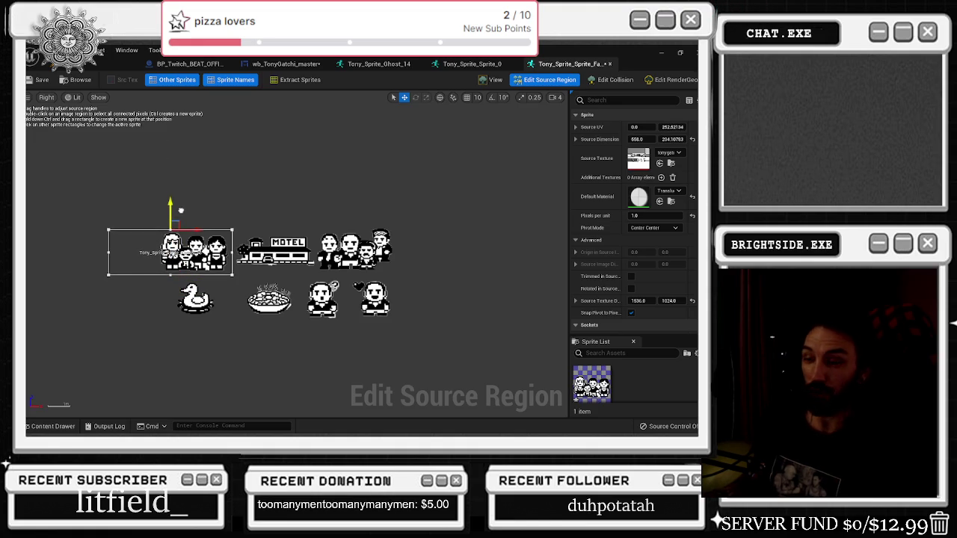
pyautogui.click(109, 254)
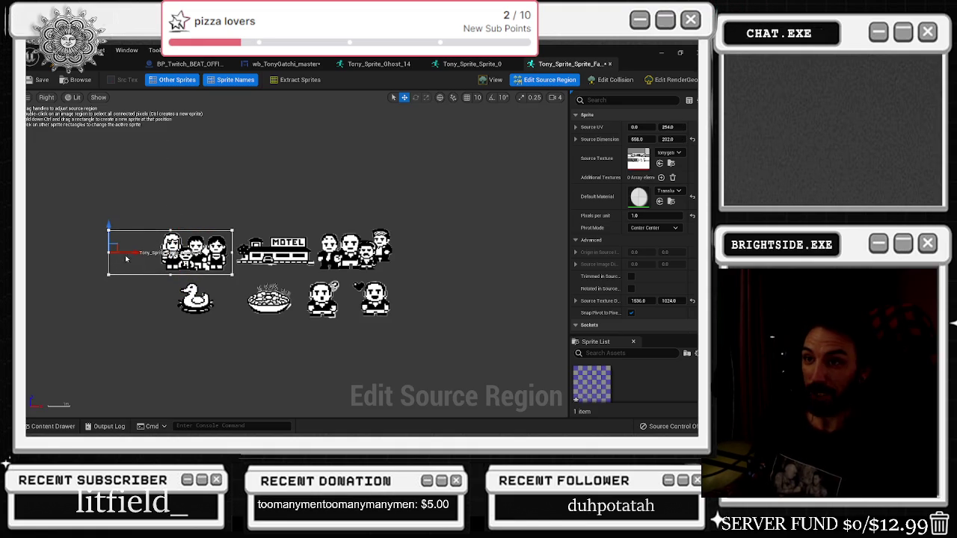
pyautogui.moveTo(132, 255); pyautogui.dragTo(177, 255)
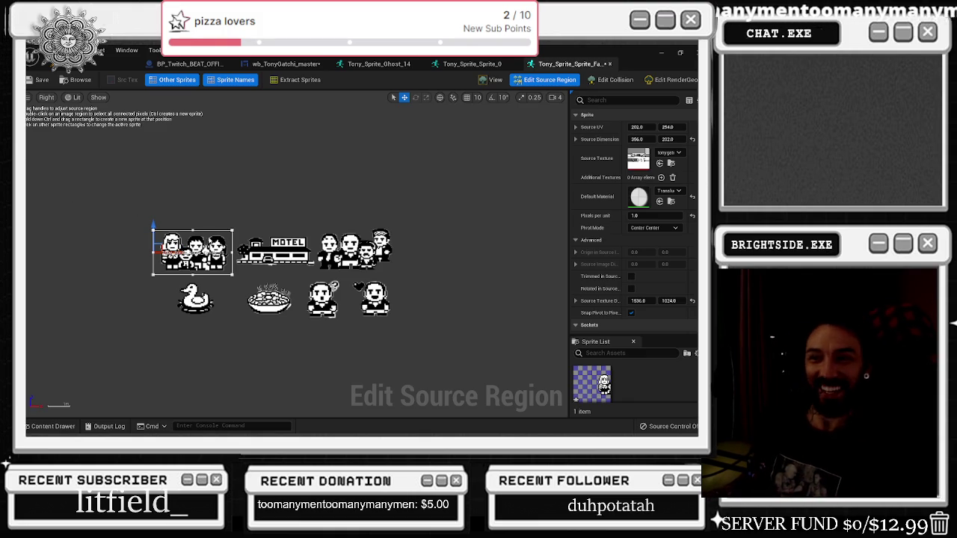
pyautogui.moveTo(193, 275); pyautogui.dragTo(192, 272)
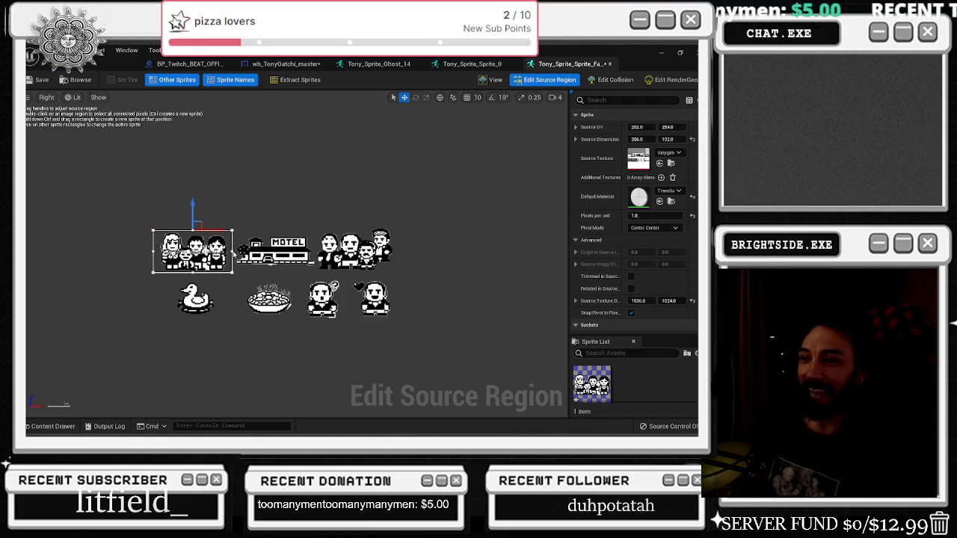
pyautogui.moveTo(233, 251); pyautogui.dragTo(232, 251)
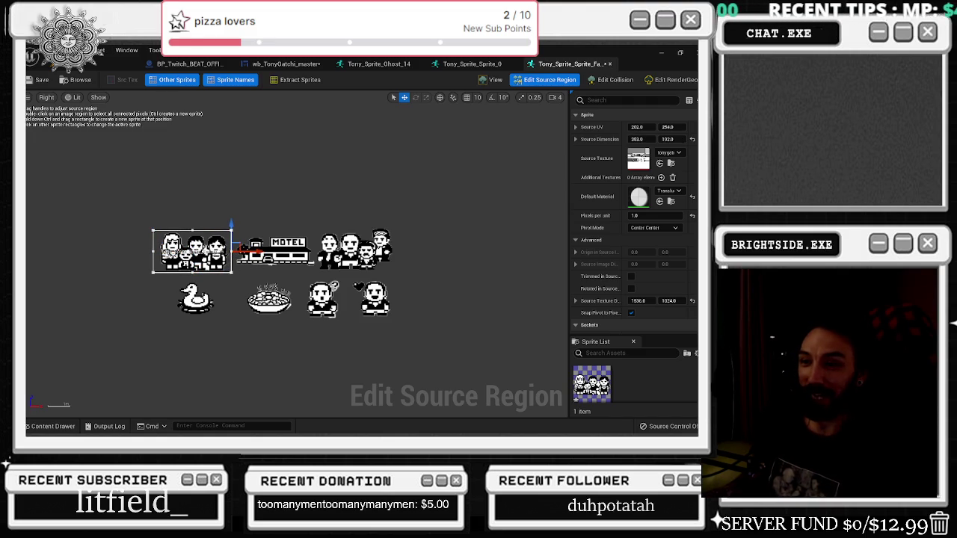
pyautogui.moveTo(153, 251); pyautogui.dragTo(157, 252)
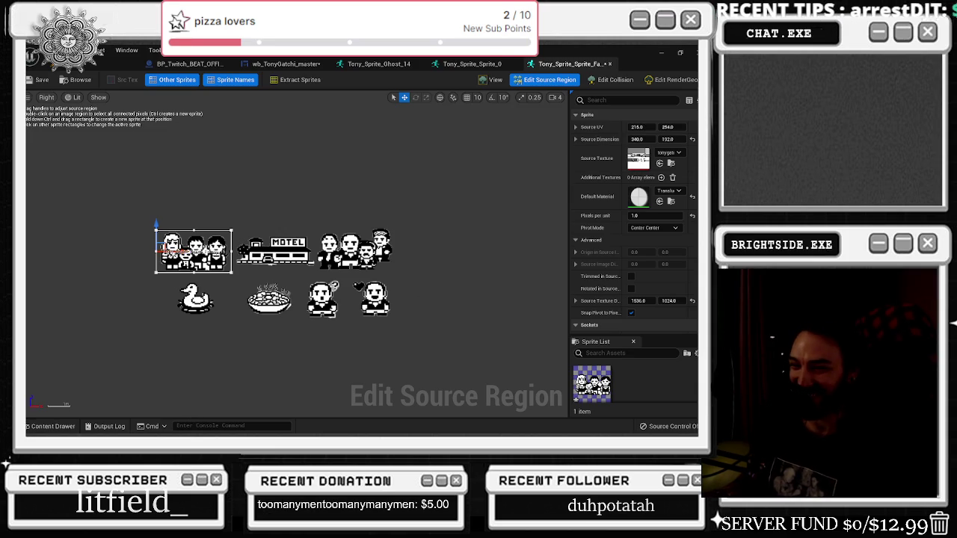
# Step: Preview the family sprite, then widen the region's right edge slightly to 346 × 192
pyautogui.click(47, 426)
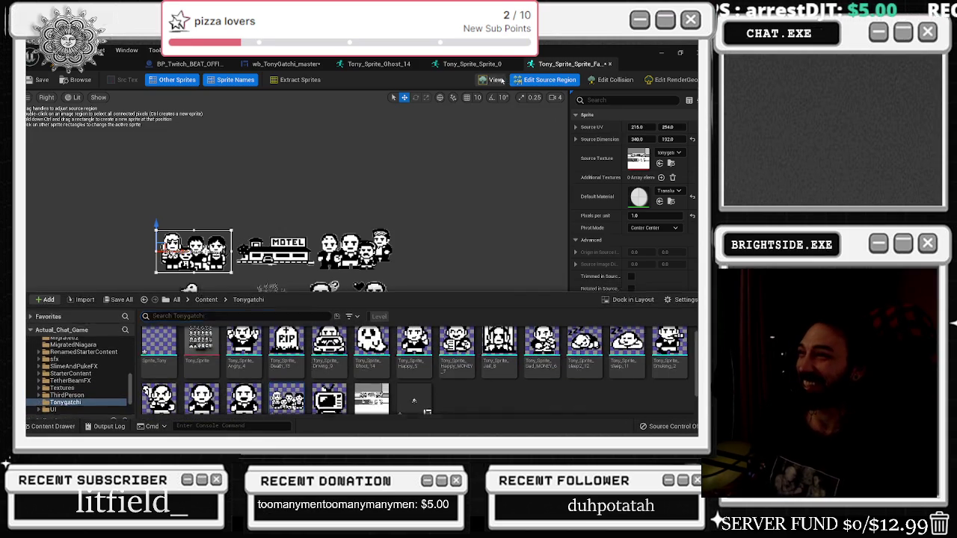
pyautogui.click(495, 80)
pyautogui.click(546, 80)
pyautogui.scroll(2, 292, 257)
pyautogui.scroll(3, 291, 257)
pyautogui.moveTo(290, 234); pyautogui.dragTo(292, 234)
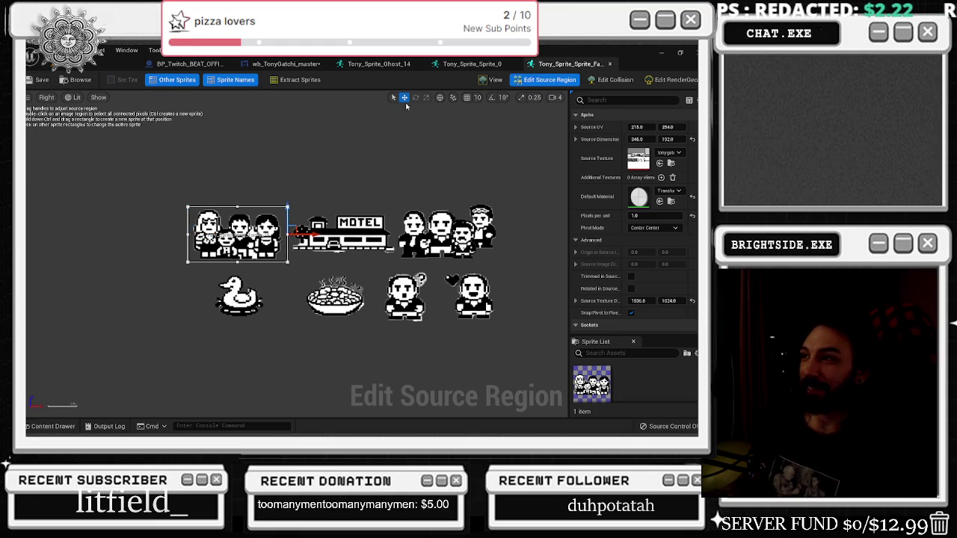
# Step: Duplicate the family sprite asset and open the copy for editing
pyautogui.click(50, 427)
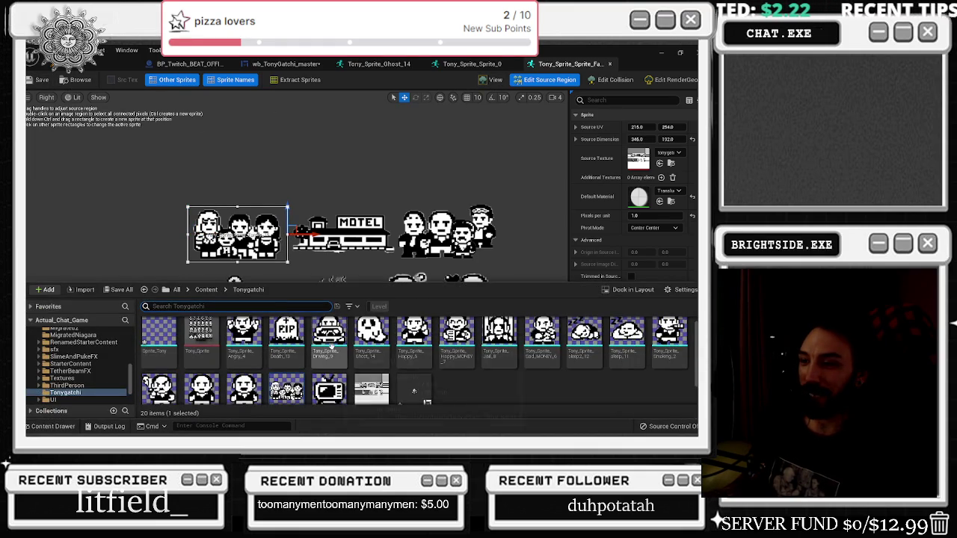
pyautogui.scroll(-1, 351, 355)
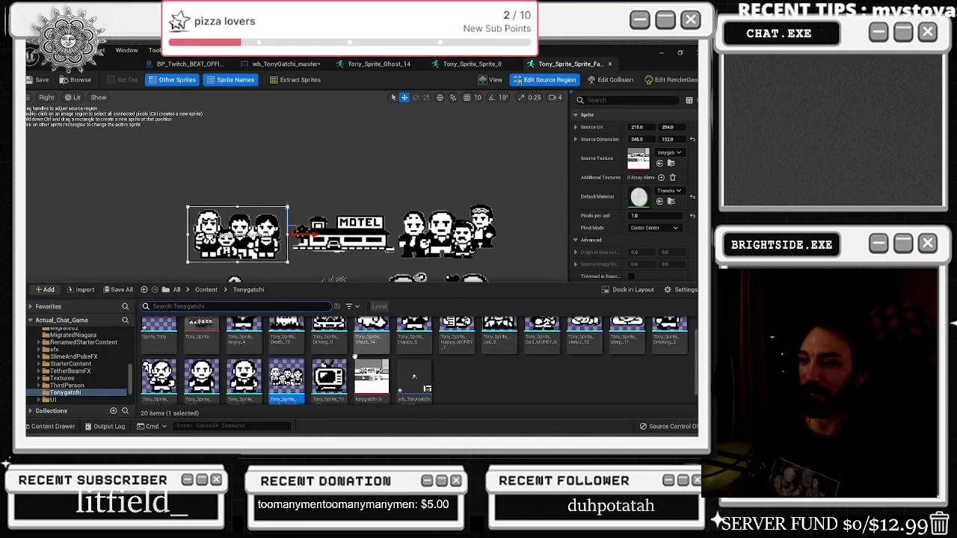
pyautogui.rightClick(295, 382)
pyautogui.click(363, 205)
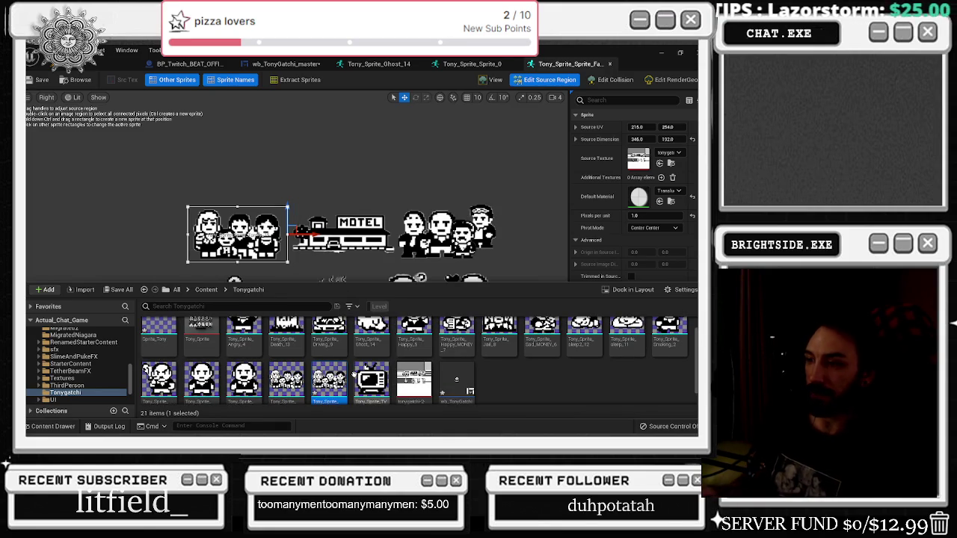
pyautogui.doubleClick(333, 380)
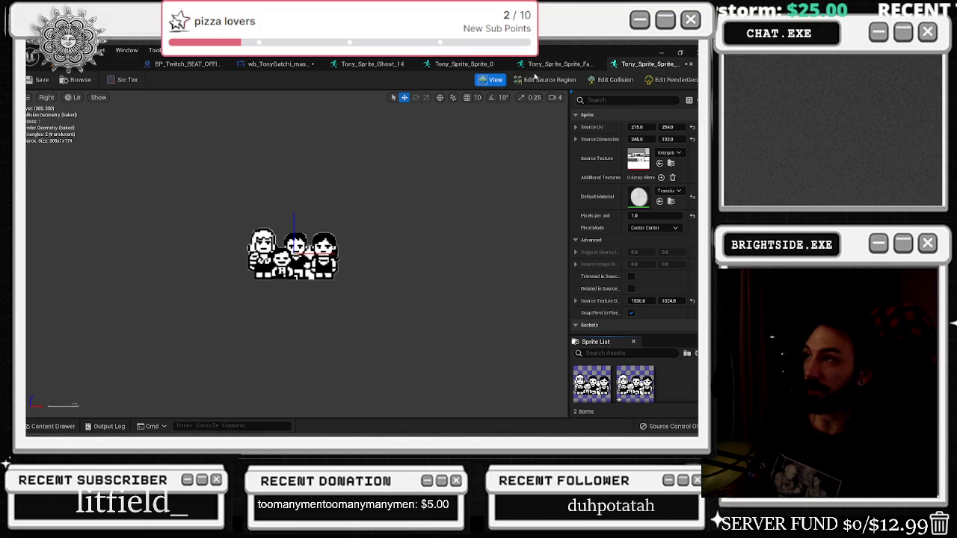
# Step: Move the duplicate's source region onto the motel building, sized 367 × 102 at 569, 264
pyautogui.click(536, 78)
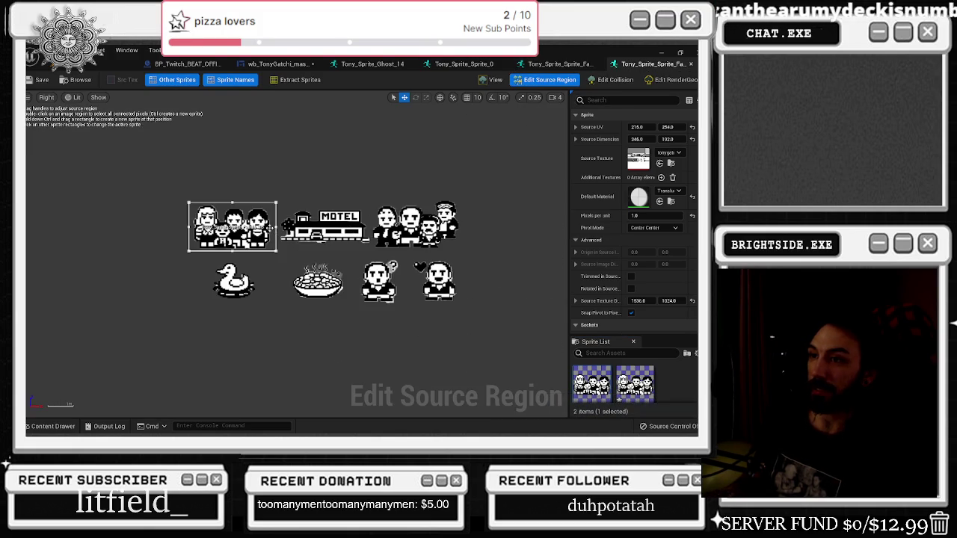
pyautogui.click(280, 228)
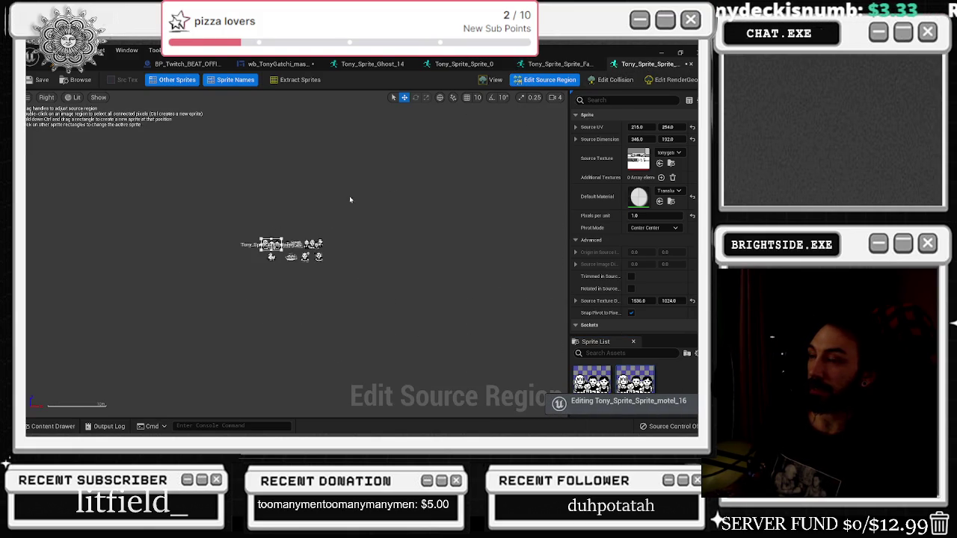
pyautogui.moveTo(85, 344); pyautogui.dragTo(186, 343)
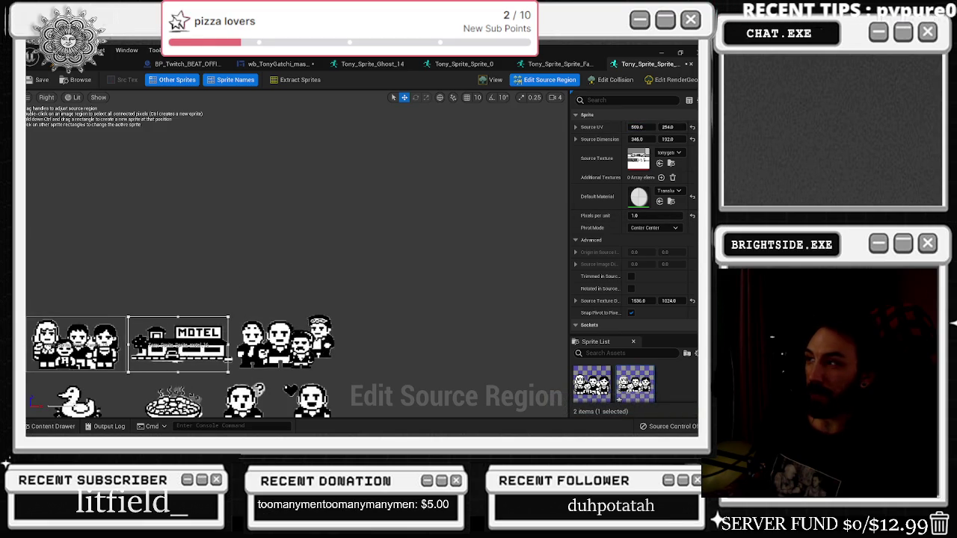
pyautogui.moveTo(228, 346); pyautogui.dragTo(234, 344)
pyautogui.moveTo(180, 370); pyautogui.dragTo(180, 366)
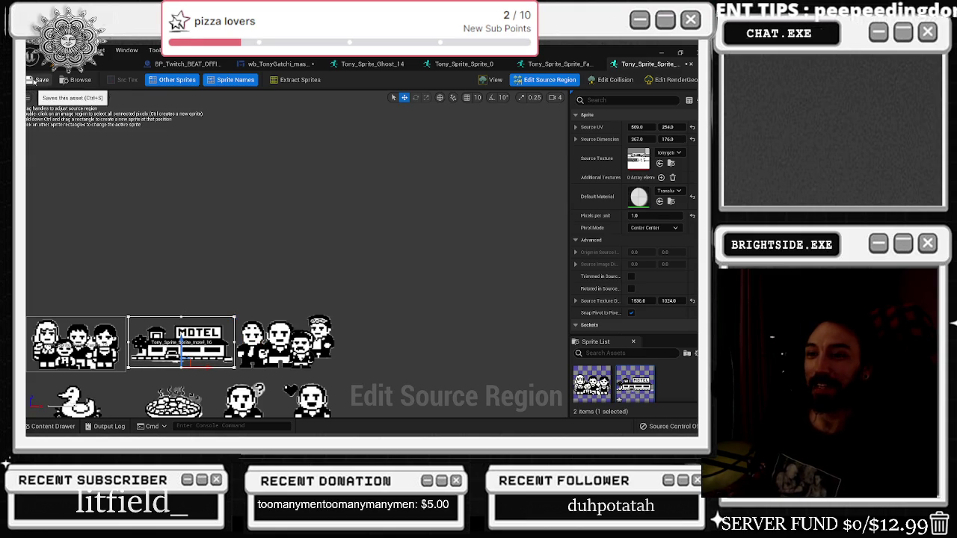
pyautogui.moveTo(180, 366); pyautogui.dragTo(180, 369)
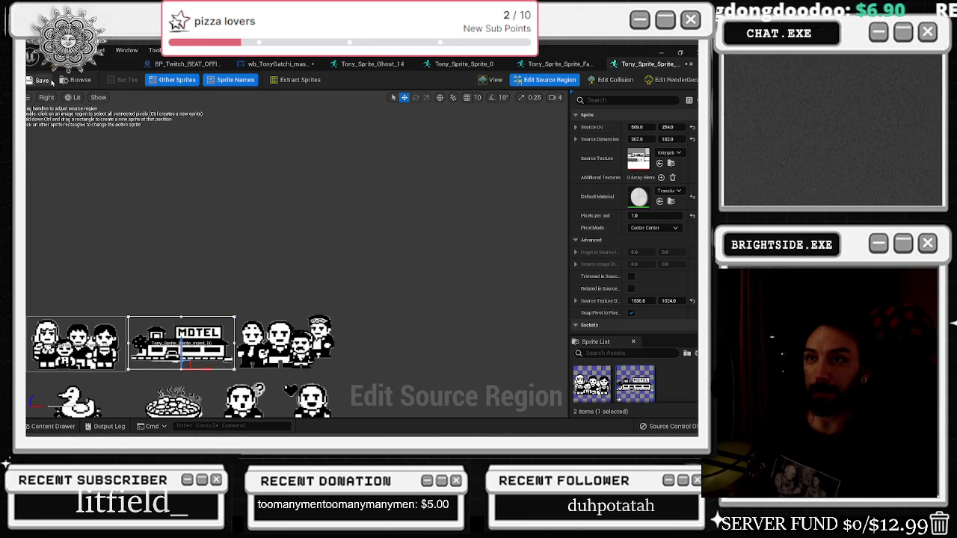
pyautogui.click(492, 79)
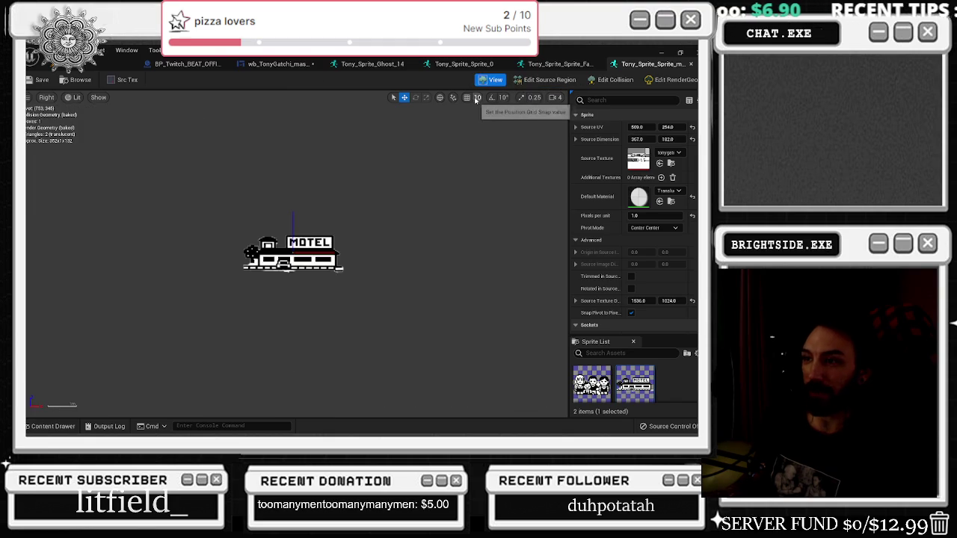
pyautogui.click(49, 426)
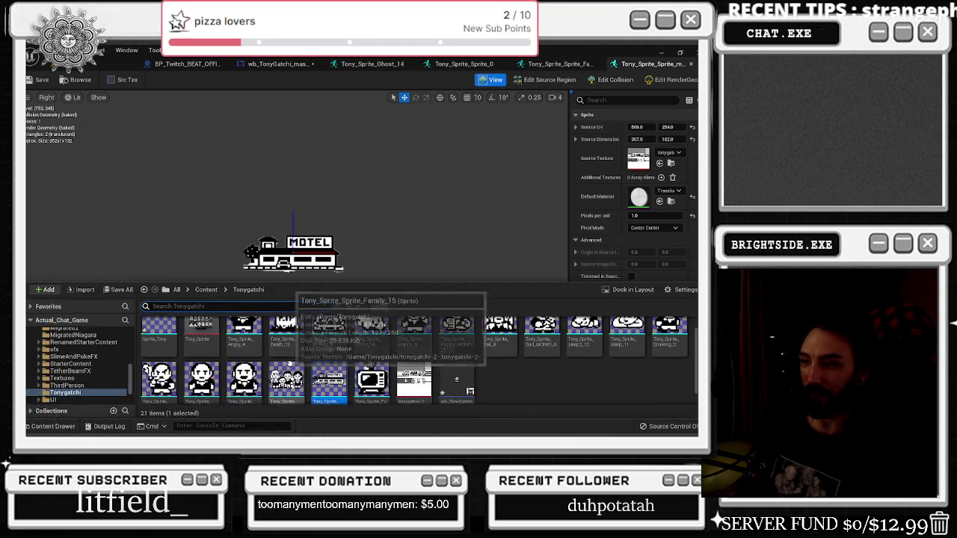
pyautogui.hotkey('alt', 'Tab')
pyautogui.hotkey('alt', 'Tab')
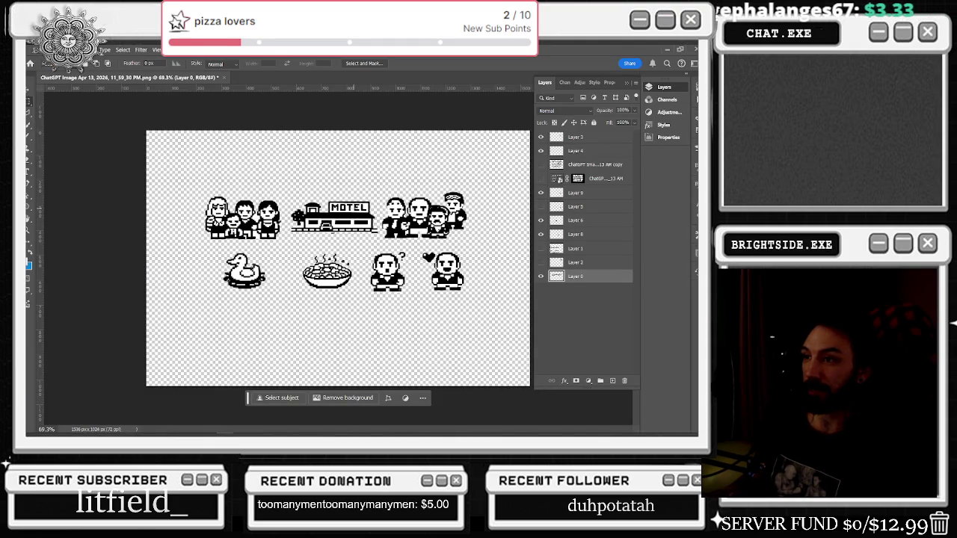
# Step: Inspect the empty area below the motel on the Photoshop sheet, then go back to Unreal
pyautogui.scroll(5, 348, 238)
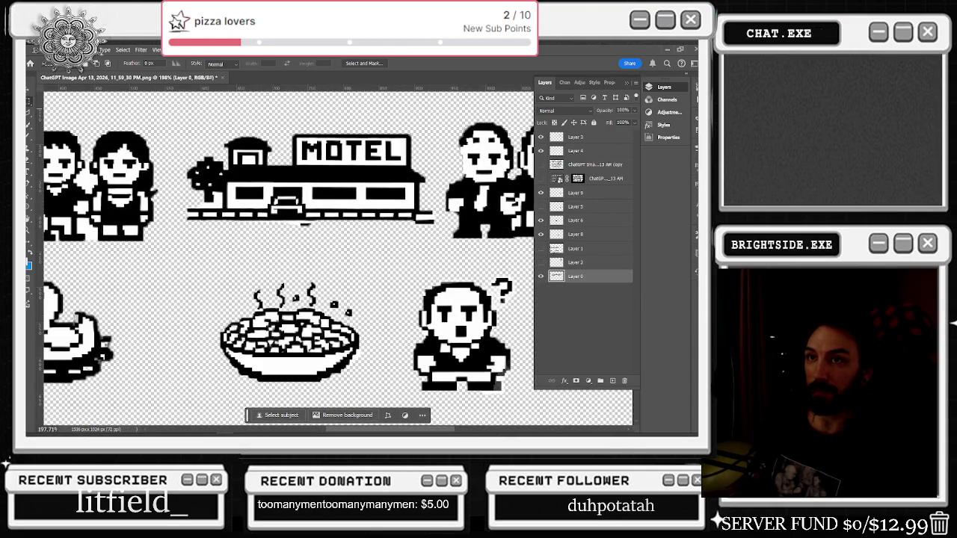
pyautogui.moveTo(353, 270); pyautogui.dragTo(247, 222)
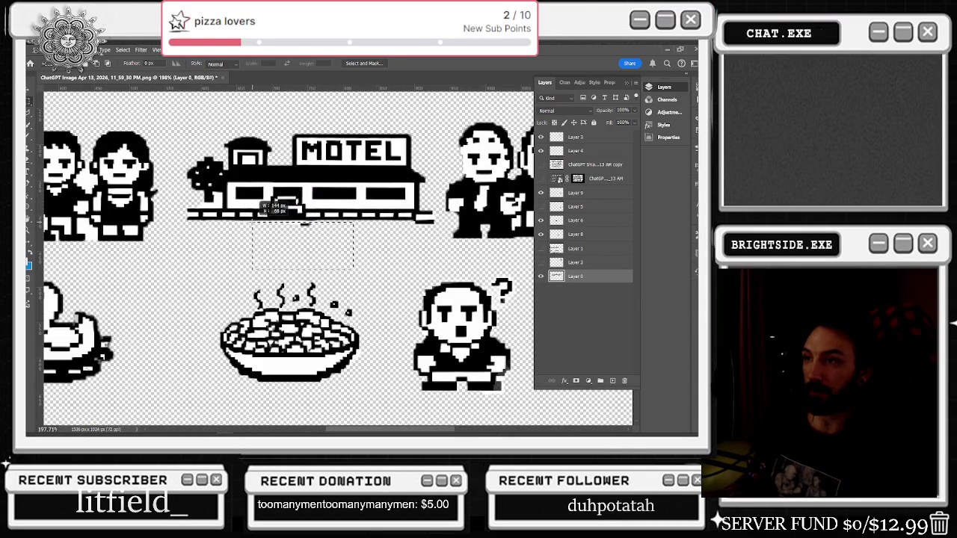
pyautogui.hotkey('ctrl', 'd')
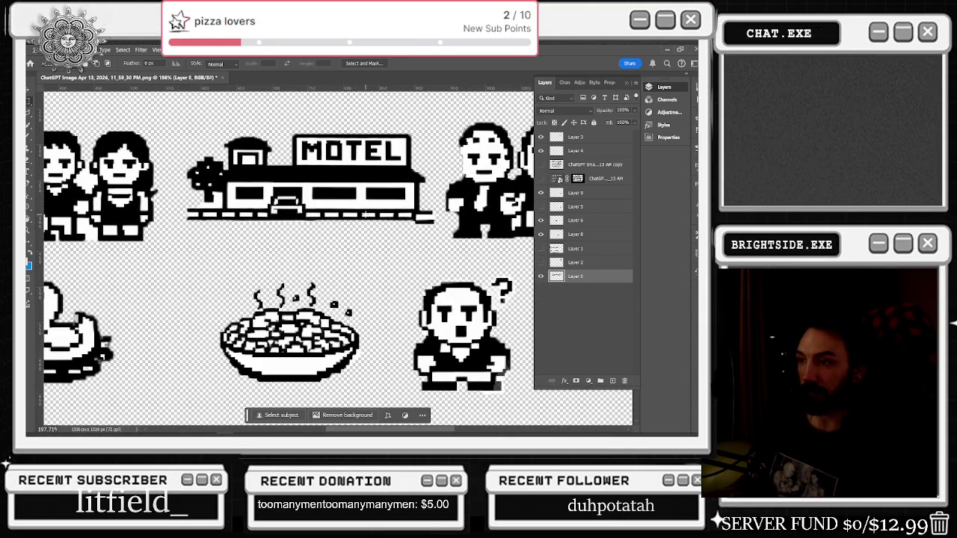
pyautogui.hotkey('ctrl', '0')
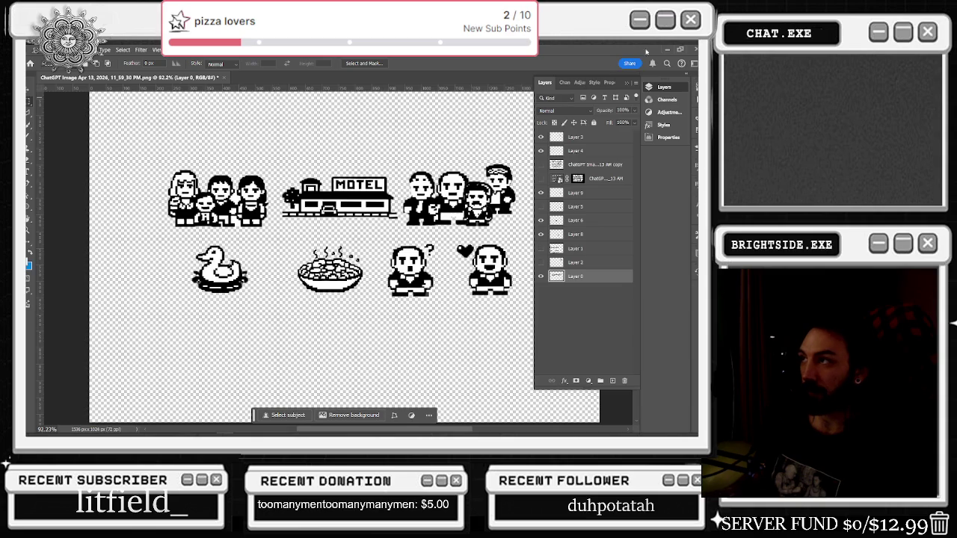
pyautogui.click(664, 50)
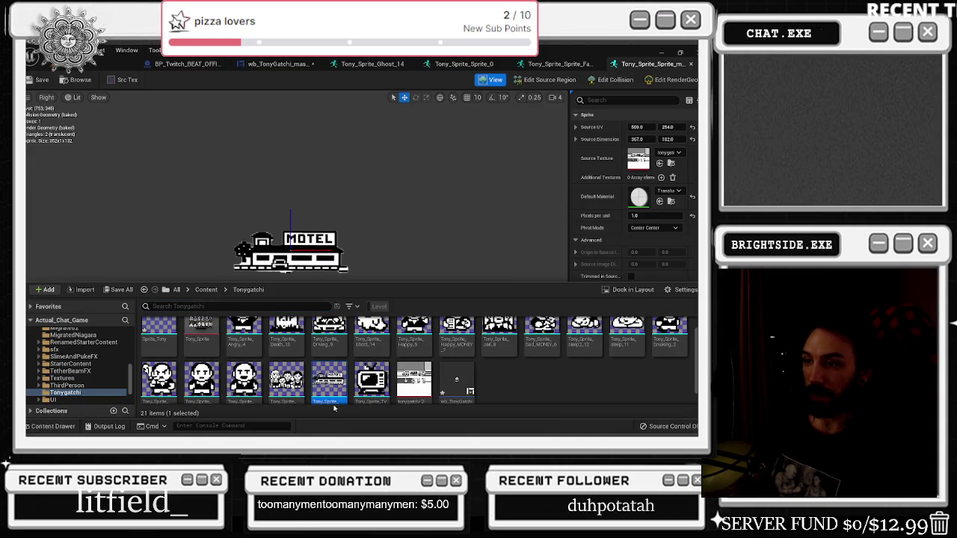
# Step: Duplicate the motel sprite asset in the Tonygatchi folder's Content Drawer
pyautogui.click(312, 186)
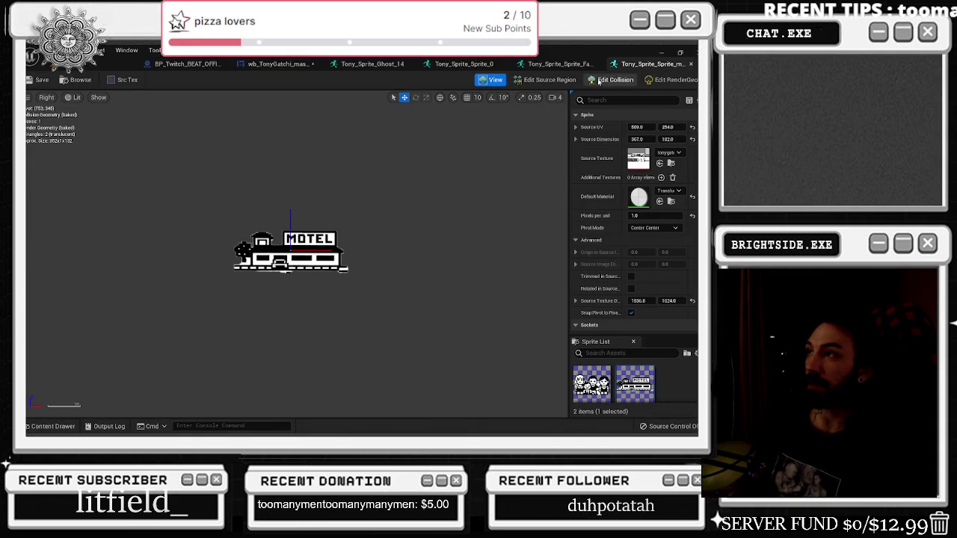
pyautogui.click(52, 426)
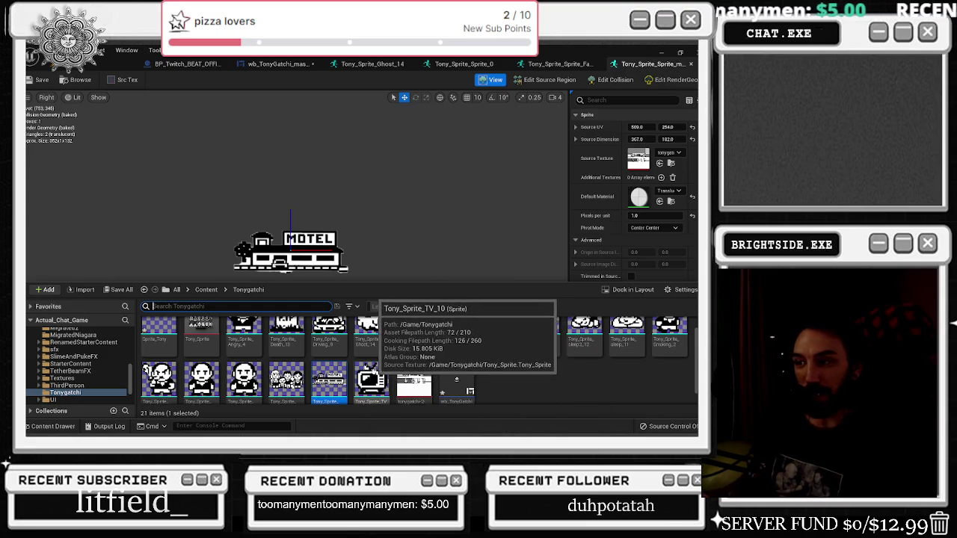
pyautogui.rightClick(337, 378)
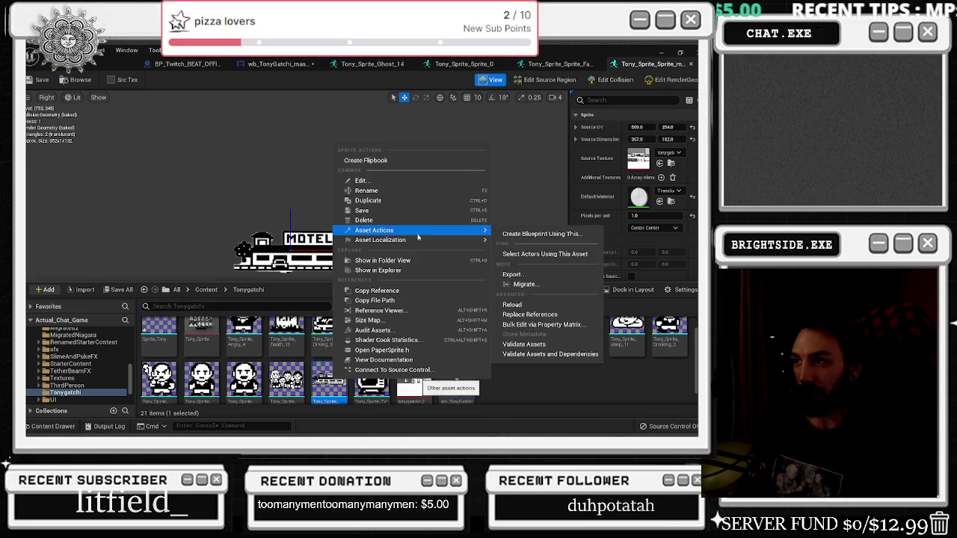
pyautogui.click(394, 201)
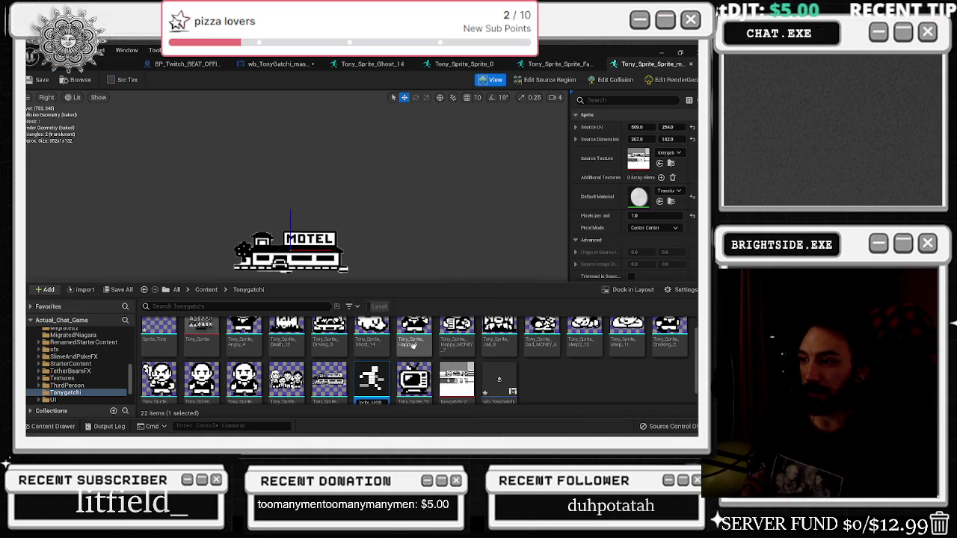
# Step: Frame the copy's source region around the four men, 350 × 154 at 943, 242
pyautogui.doubleClick(329, 379)
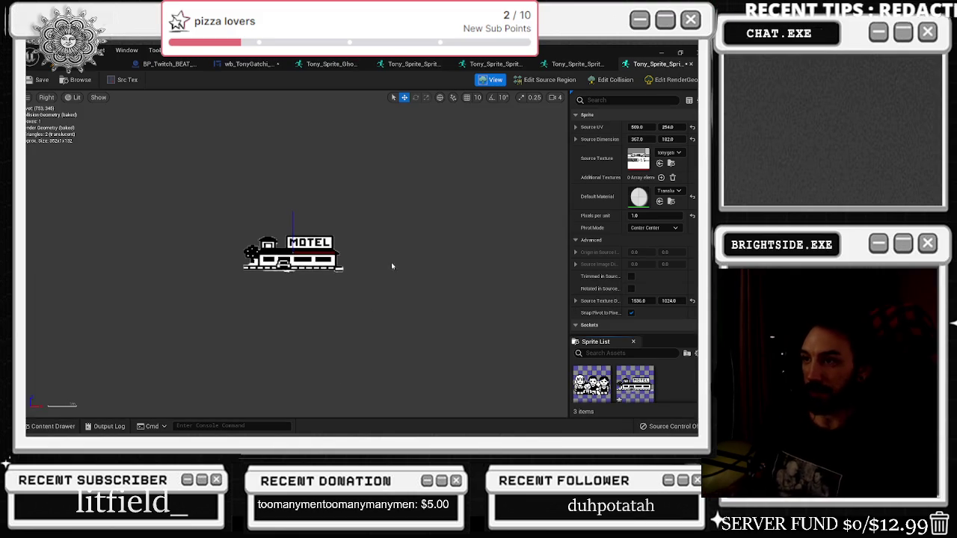
pyautogui.click(549, 80)
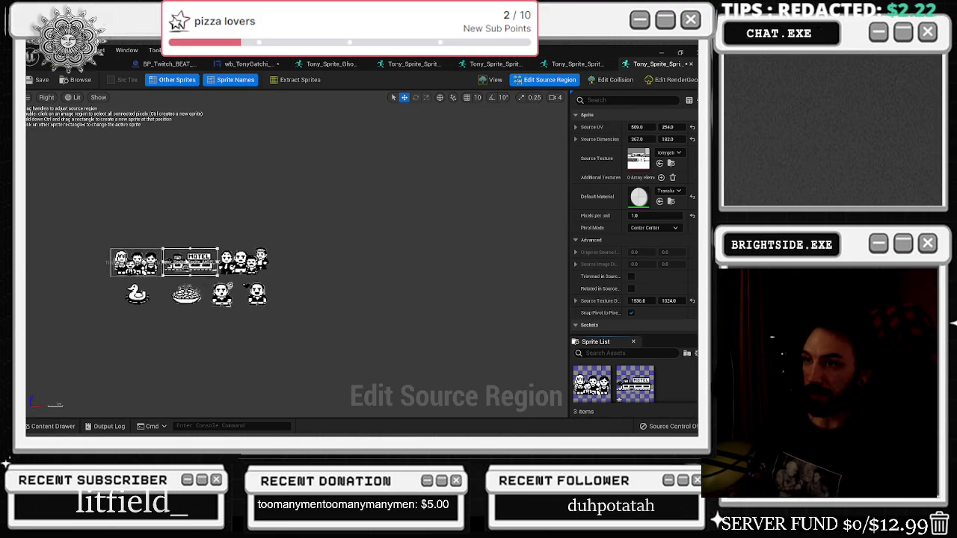
pyautogui.scroll(3, 203, 258)
pyautogui.moveTo(239, 262); pyautogui.dragTo(367, 253)
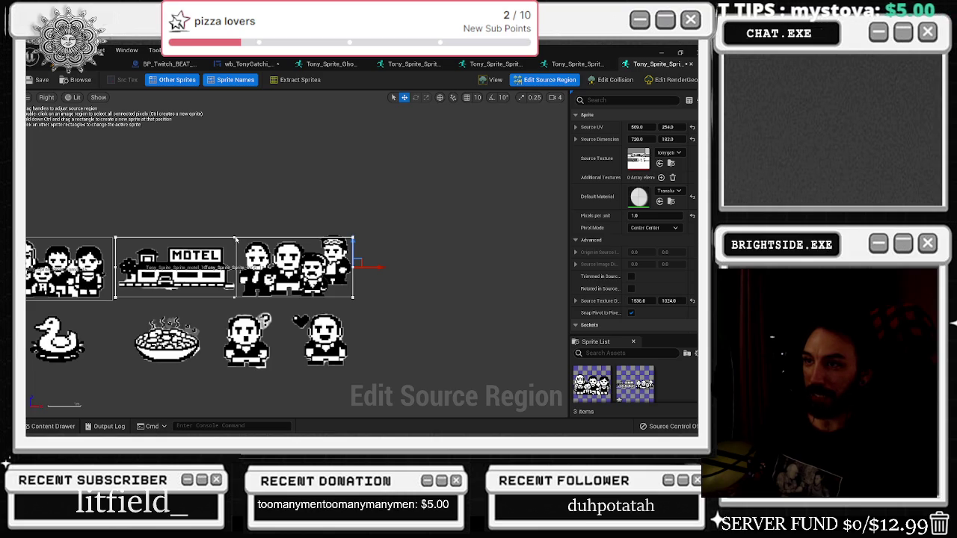
pyautogui.moveTo(636, 127); pyautogui.dragTo(671, 127)
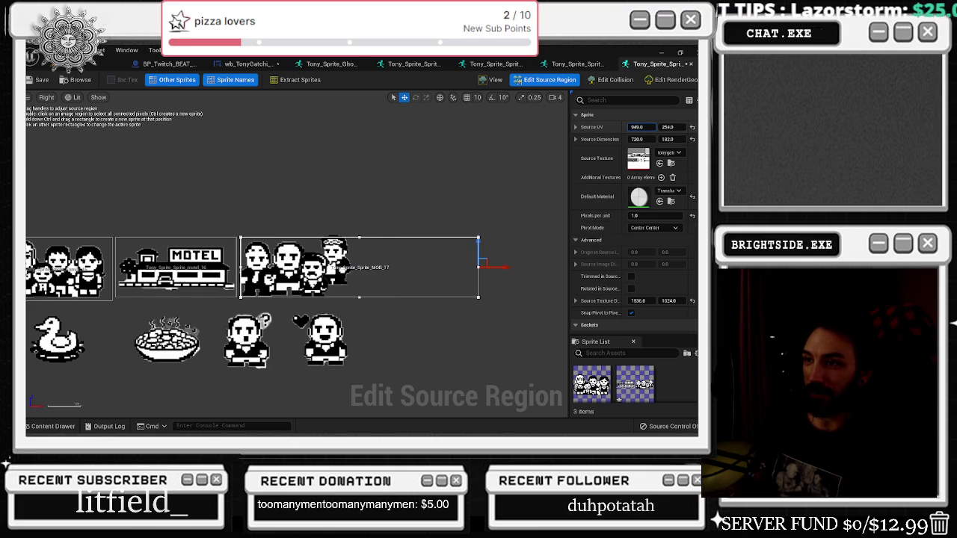
pyautogui.moveTo(498, 266); pyautogui.dragTo(419, 272)
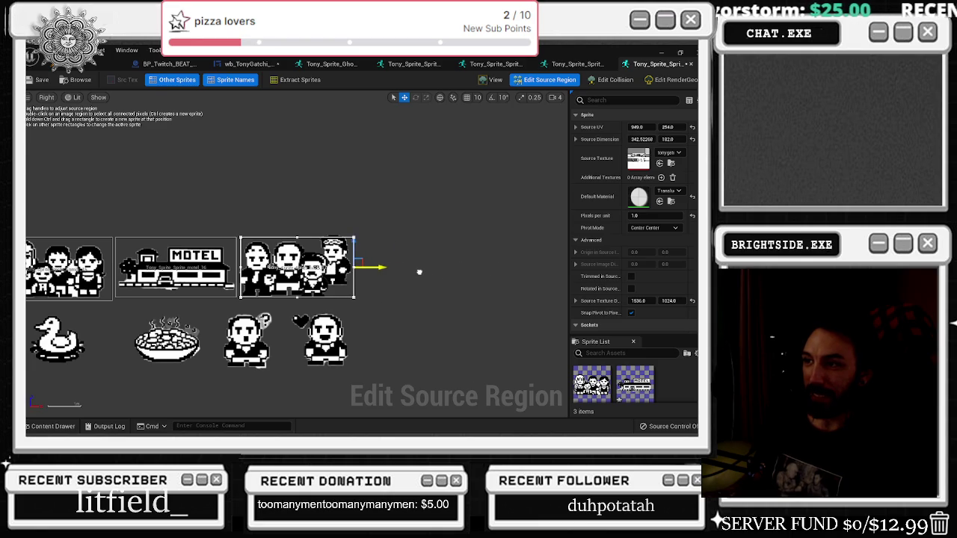
pyautogui.moveTo(297, 220); pyautogui.dragTo(300, 217)
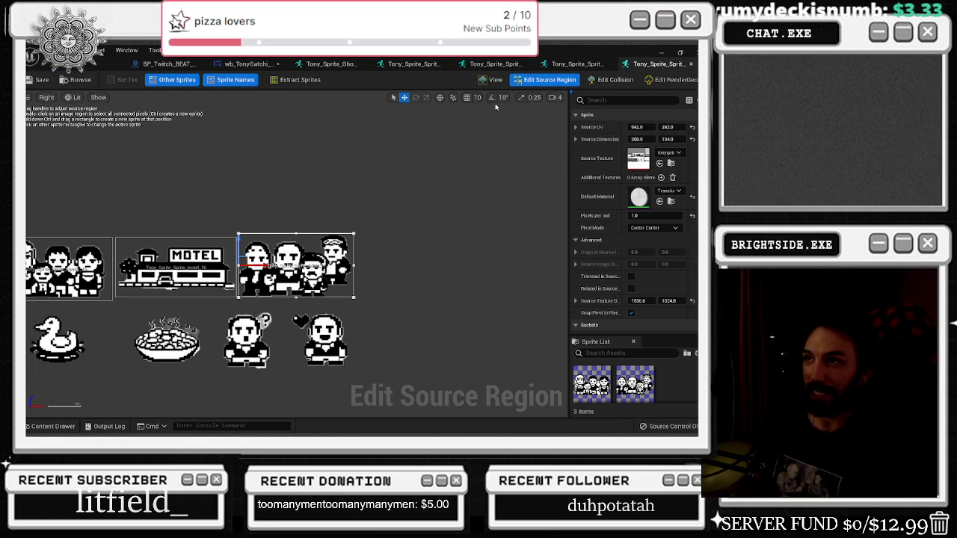
pyautogui.click(492, 80)
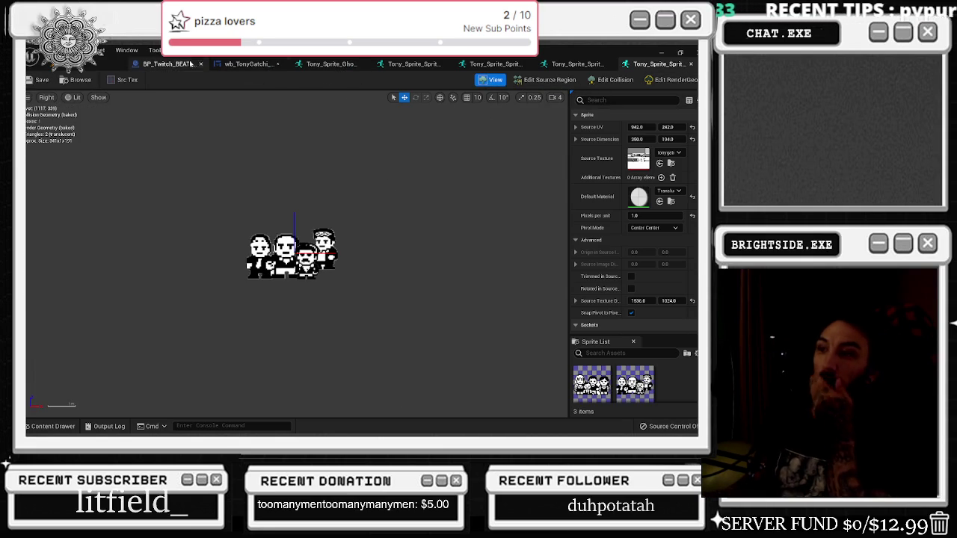
pyautogui.click(49, 426)
pyautogui.click(544, 80)
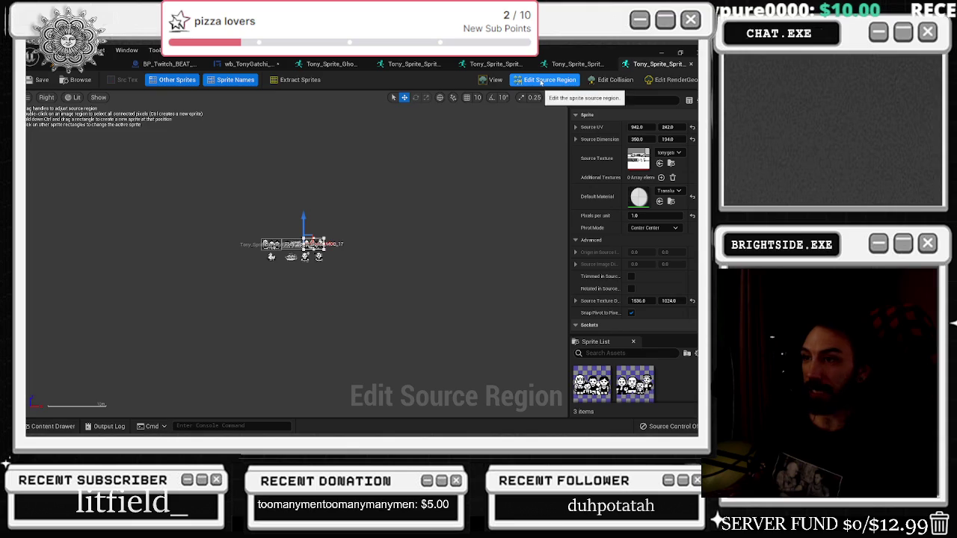
pyautogui.click(493, 80)
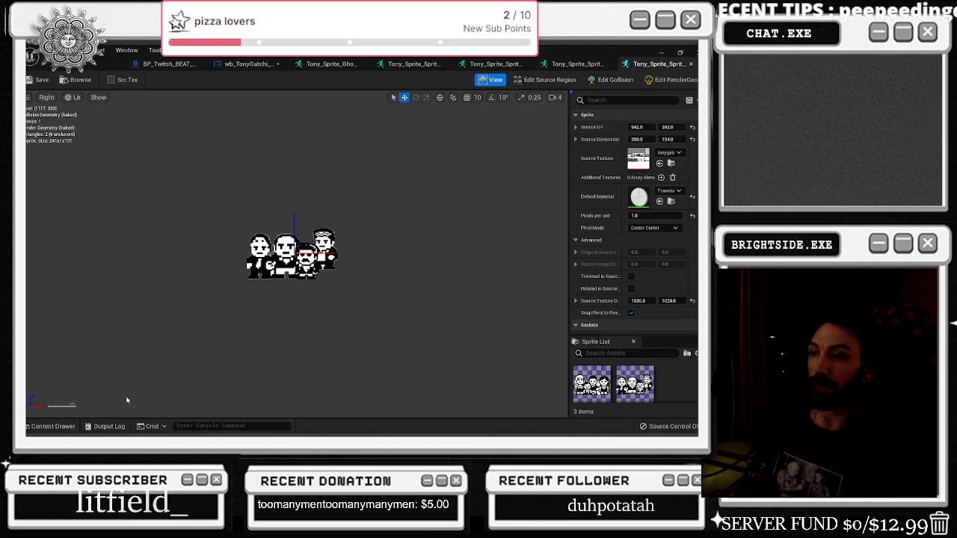
pyautogui.click(50, 426)
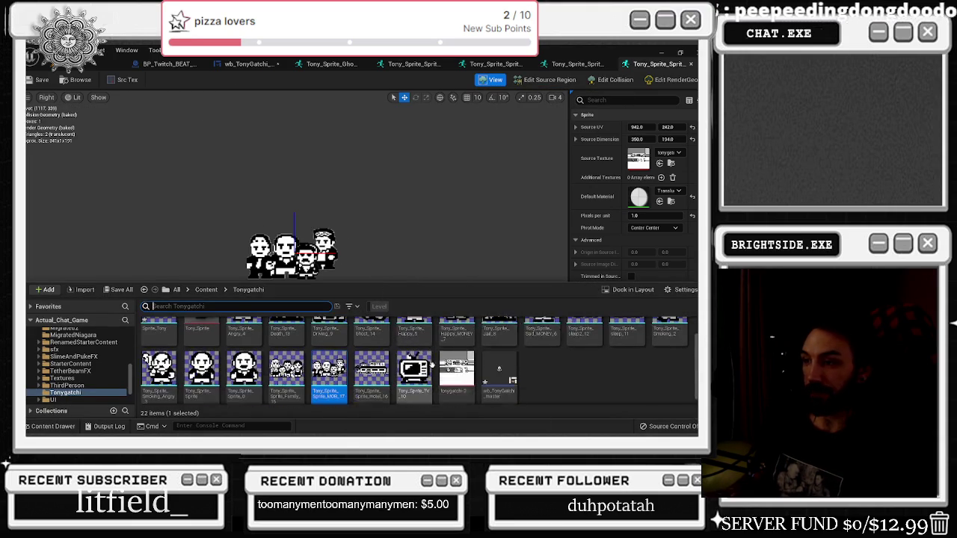
# Step: Duplicate the MOB_17 sprite and name the copy Duck_18
pyautogui.scroll(-1, 393, 366)
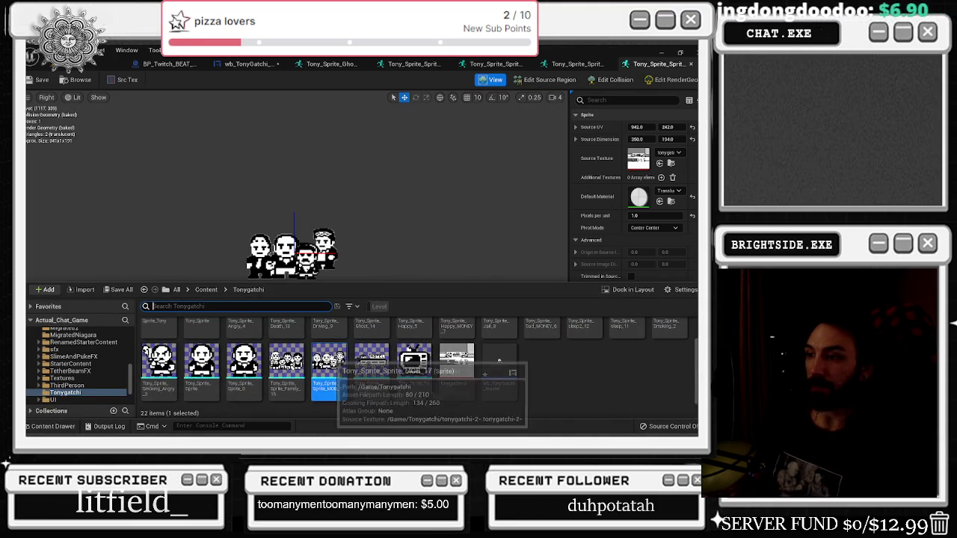
pyautogui.rightClick(333, 366)
pyautogui.click(383, 180)
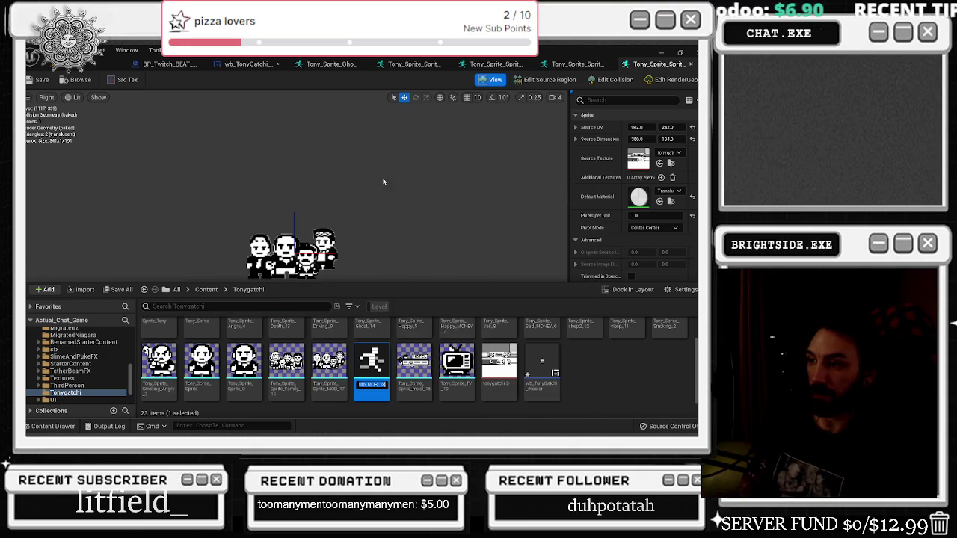
pyautogui.press('BackSpace')
pyautogui.press('BackSpace')
pyautogui.press('BackSpace')
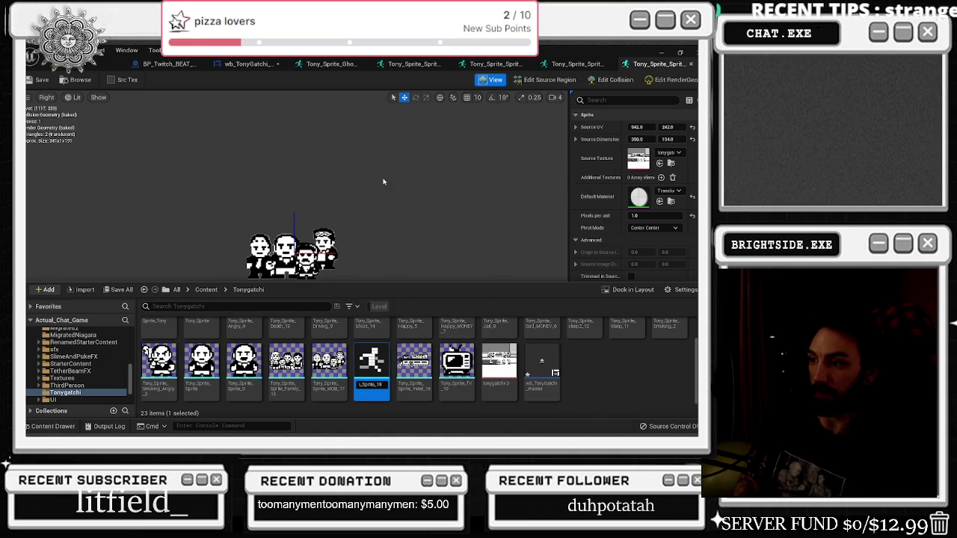
pyautogui.press('Return')
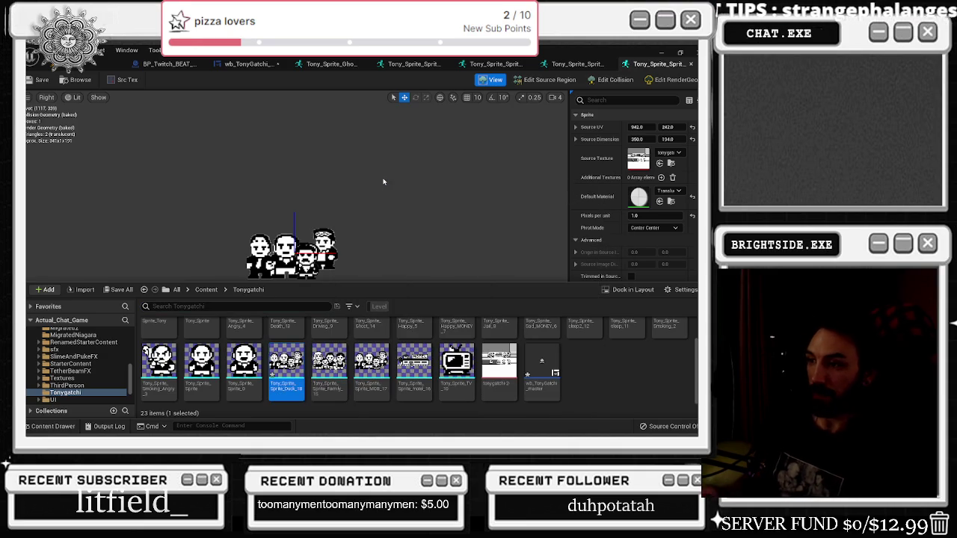
pyautogui.click(383, 181)
# Step: Frame Duck_18's source region tightly around the duck, 301 × 205 at 249, 440
pyautogui.click(550, 79)
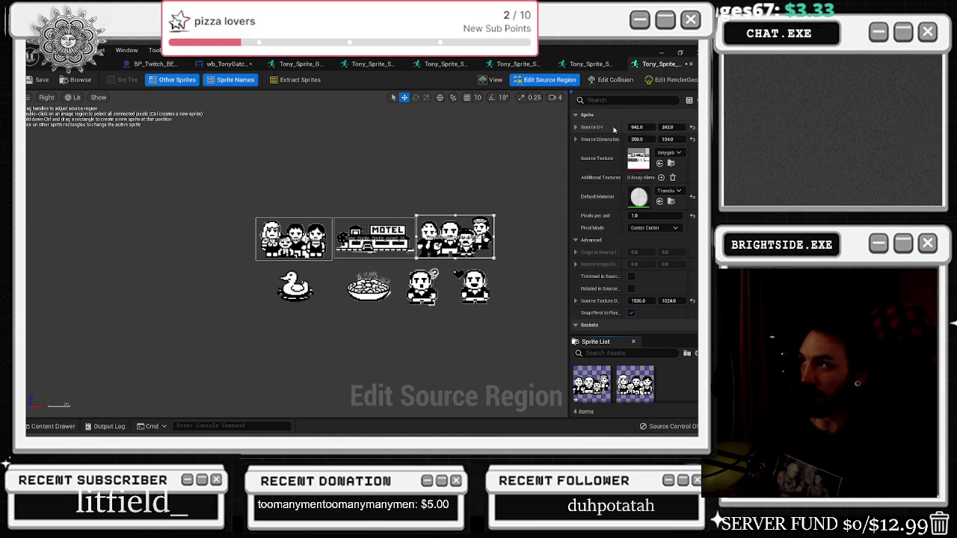
pyautogui.moveTo(636, 127); pyautogui.dragTo(591, 127)
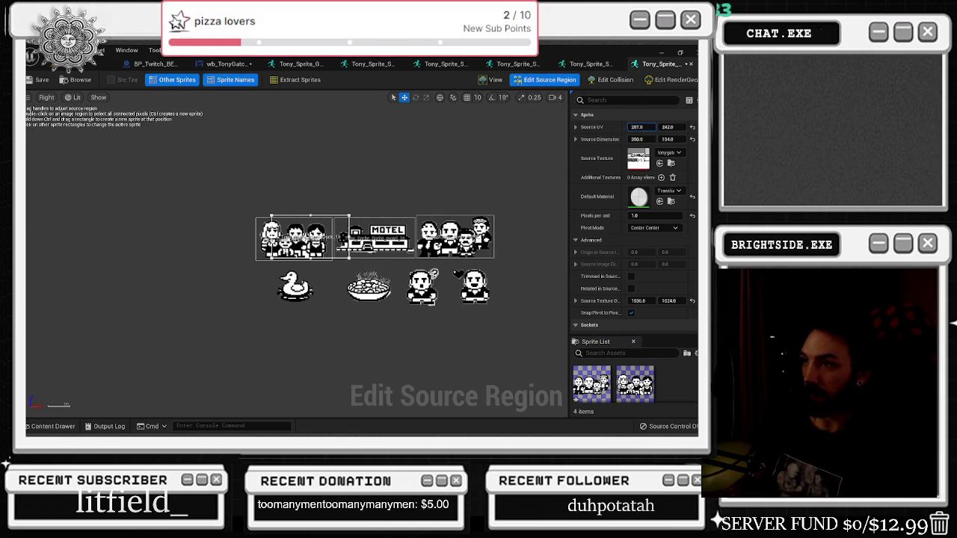
pyautogui.moveTo(668, 127)
pyautogui.mouseDown()
pyautogui.moveTo(703, 127)
pyautogui.moveTo(645, 125)
pyautogui.mouseUp()
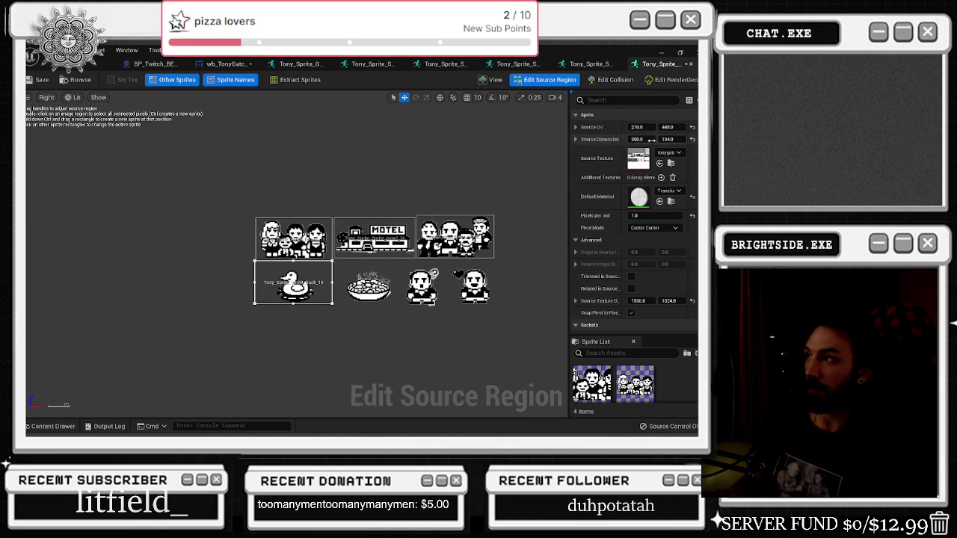
pyautogui.moveTo(637, 127); pyautogui.dragTo(627, 127)
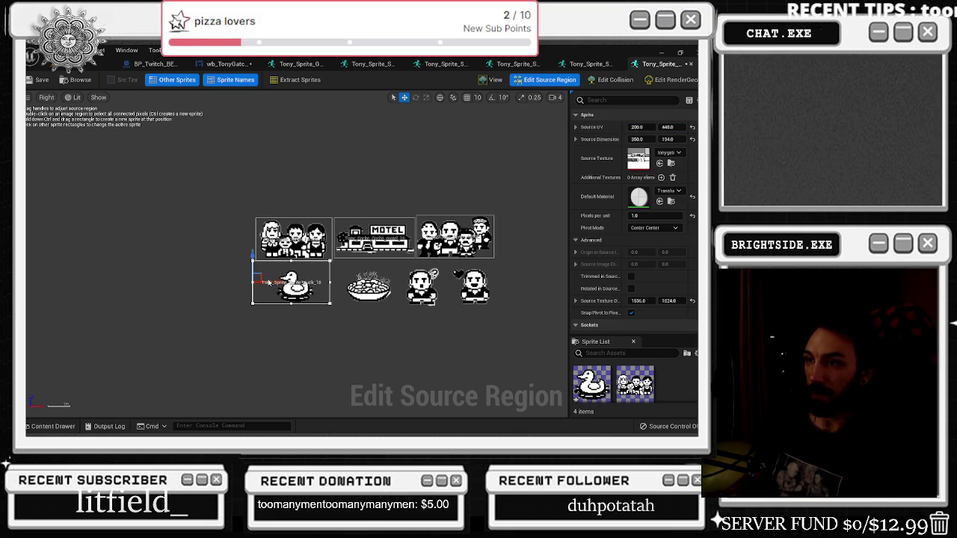
pyautogui.moveTo(254, 282); pyautogui.dragTo(263, 282)
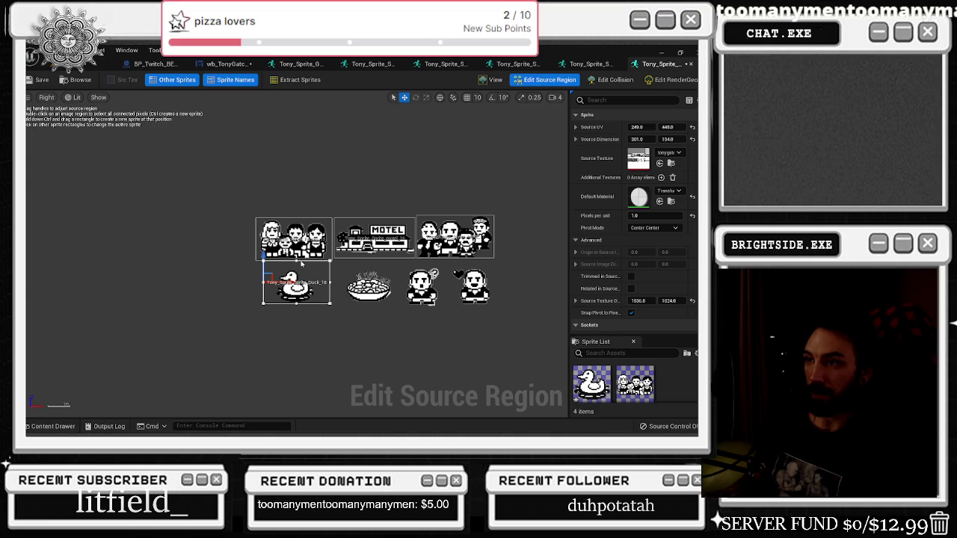
pyautogui.moveTo(297, 303); pyautogui.dragTo(297, 307)
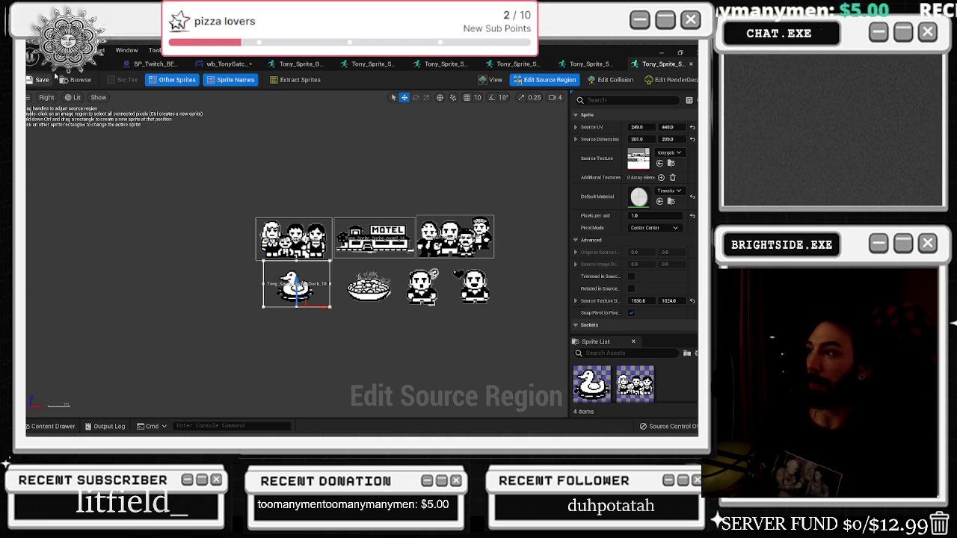
pyautogui.click(491, 79)
pyautogui.click(52, 426)
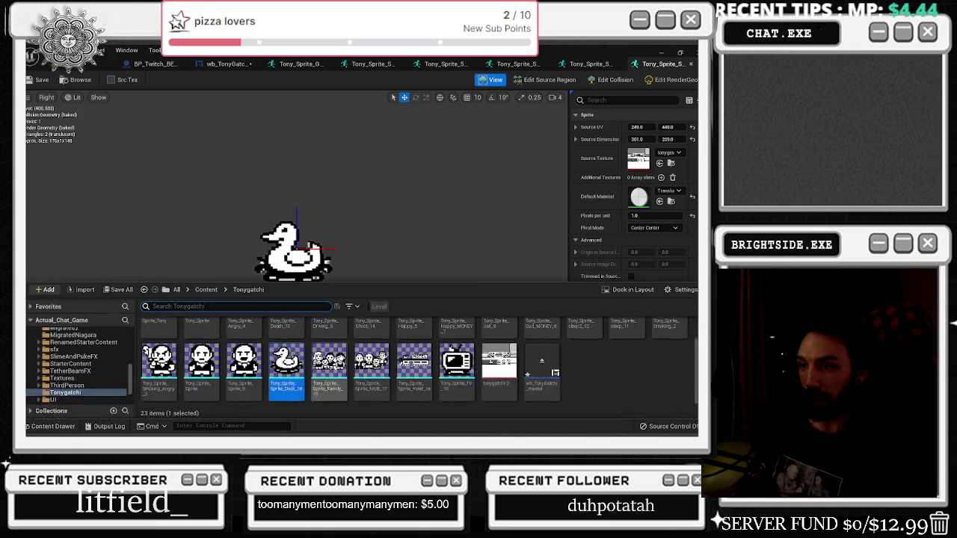
# Step: Duplicate the duck sprite asset to make the bowl sprite
pyautogui.rightClick(292, 367)
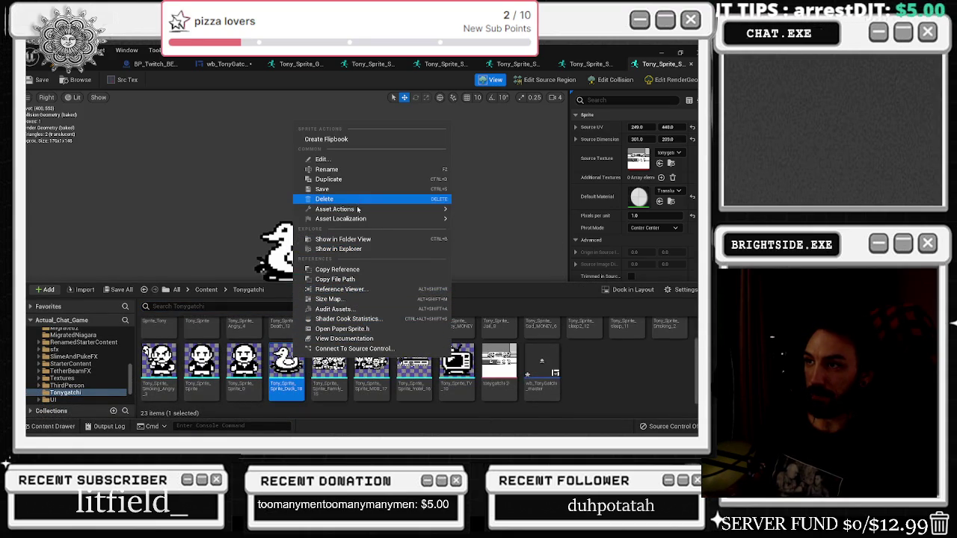
pyautogui.click(288, 366)
pyautogui.rightClick(293, 371)
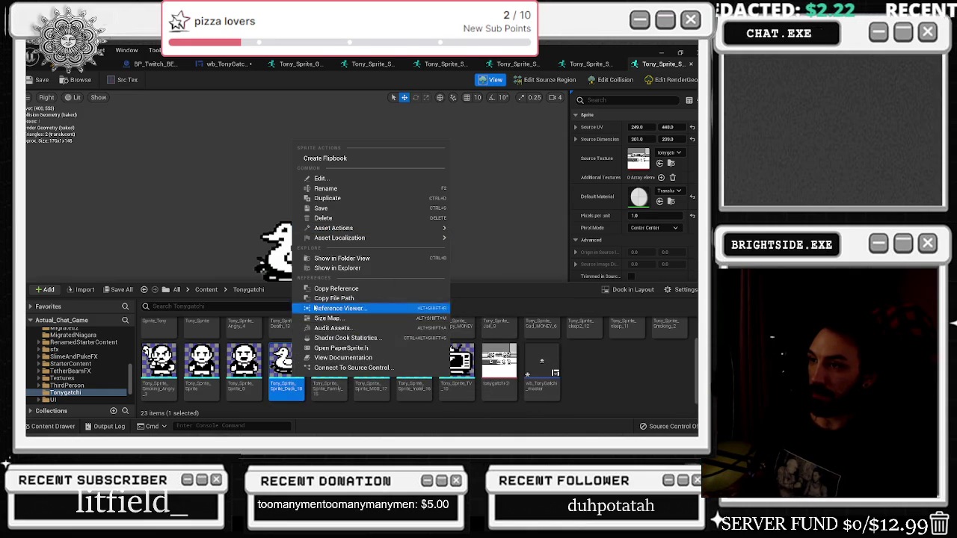
pyautogui.click(326, 199)
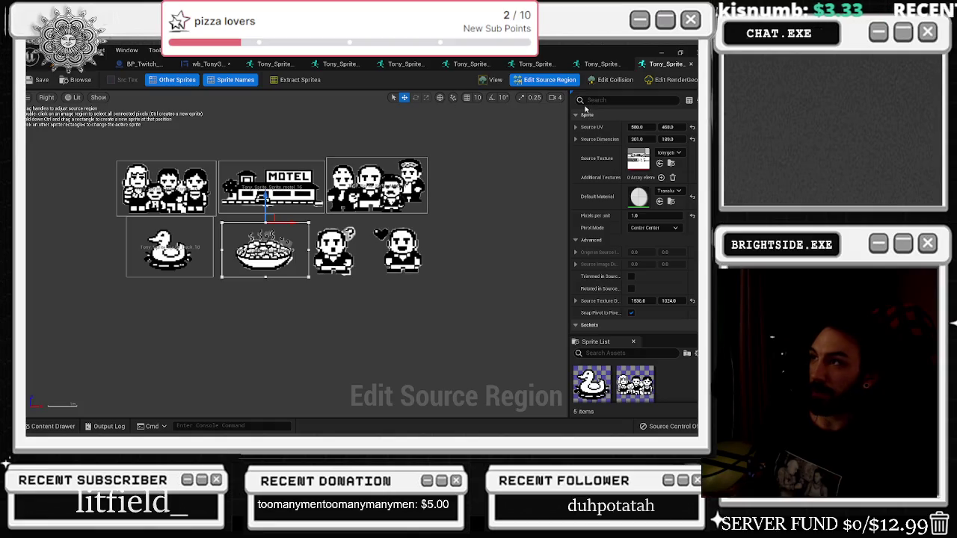
# Step: Check the bowl sprite (food_19, 301 × 224 at 580, 400) in View and Edit Source Region
pyautogui.click(52, 426)
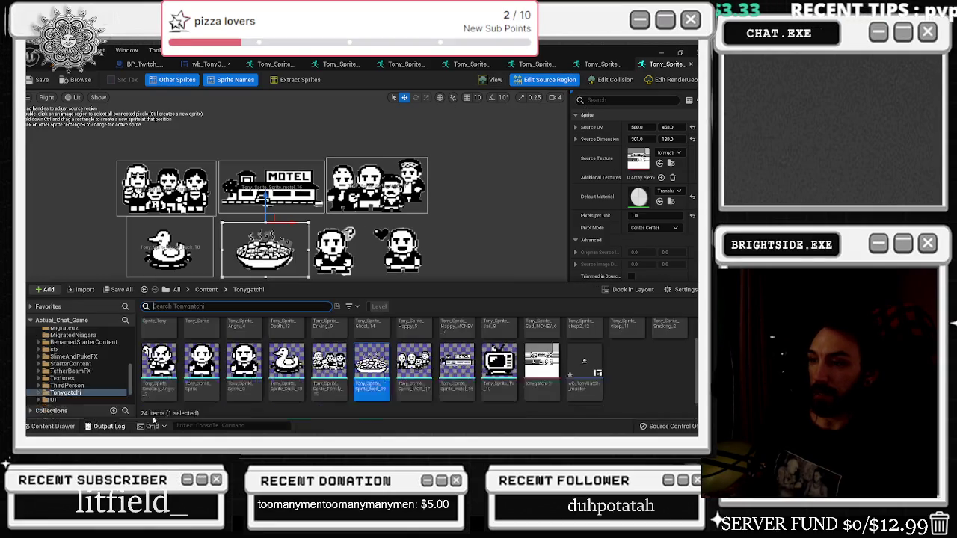
pyautogui.click(491, 80)
pyautogui.click(550, 79)
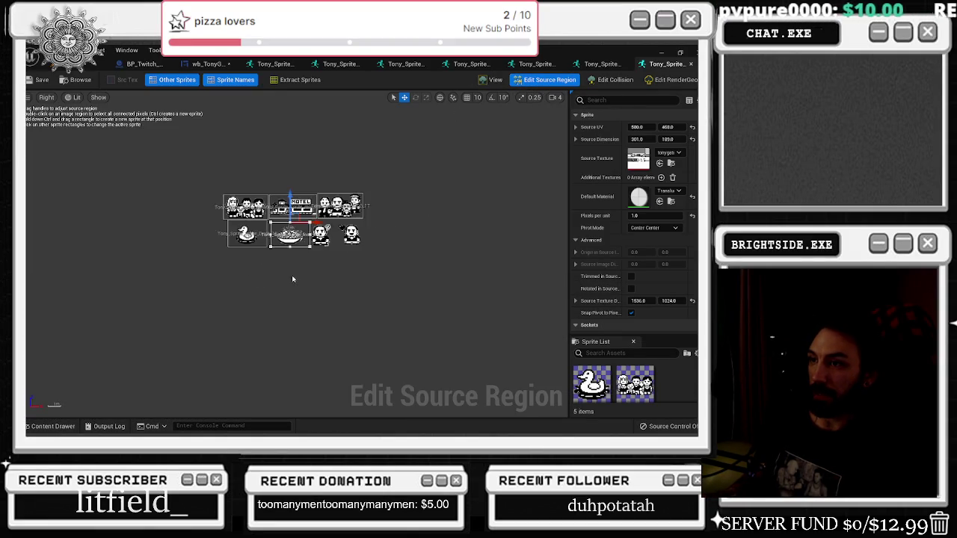
pyautogui.scroll(1, 292, 279)
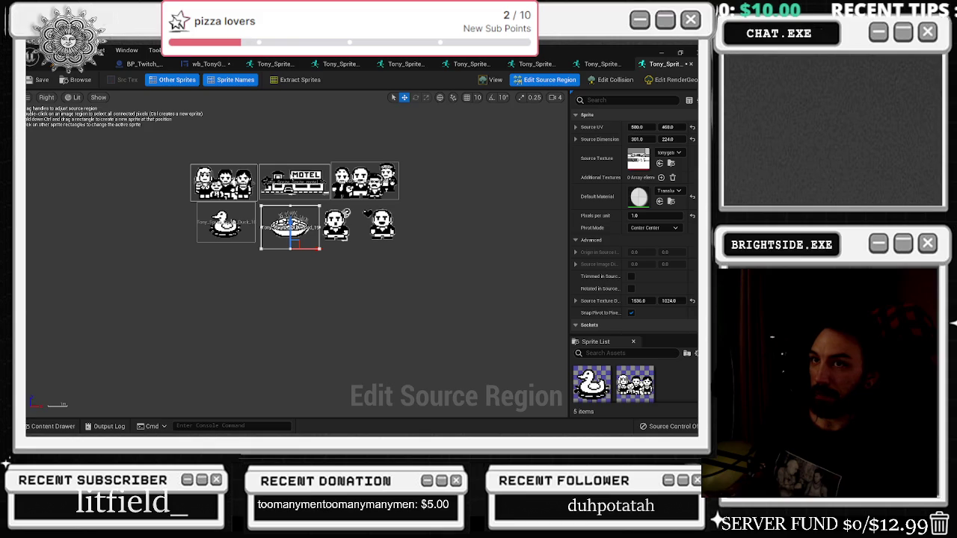
pyautogui.click(491, 79)
pyautogui.click(549, 79)
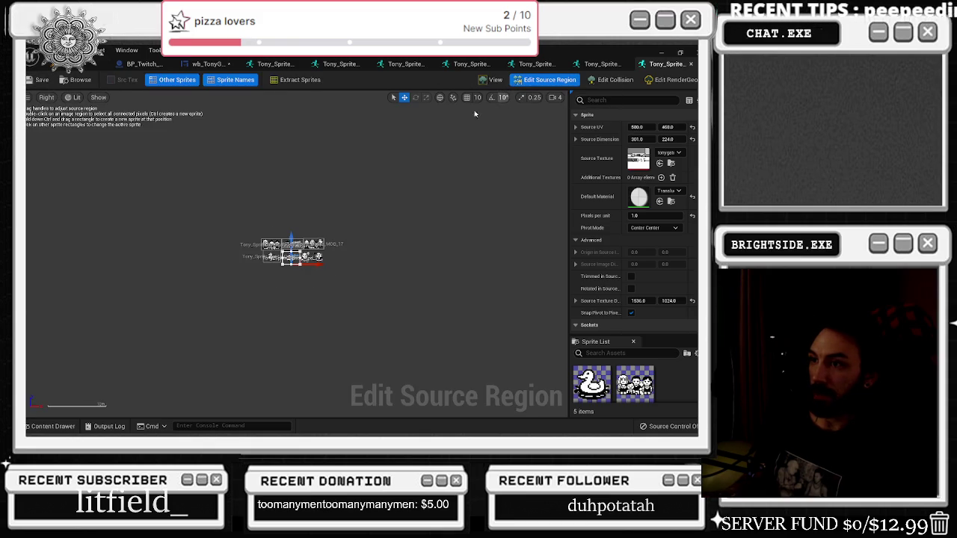
# Step: Duplicate the bowl sprite asset to start the question sprite
pyautogui.click(52, 426)
pyautogui.rightClick(374, 363)
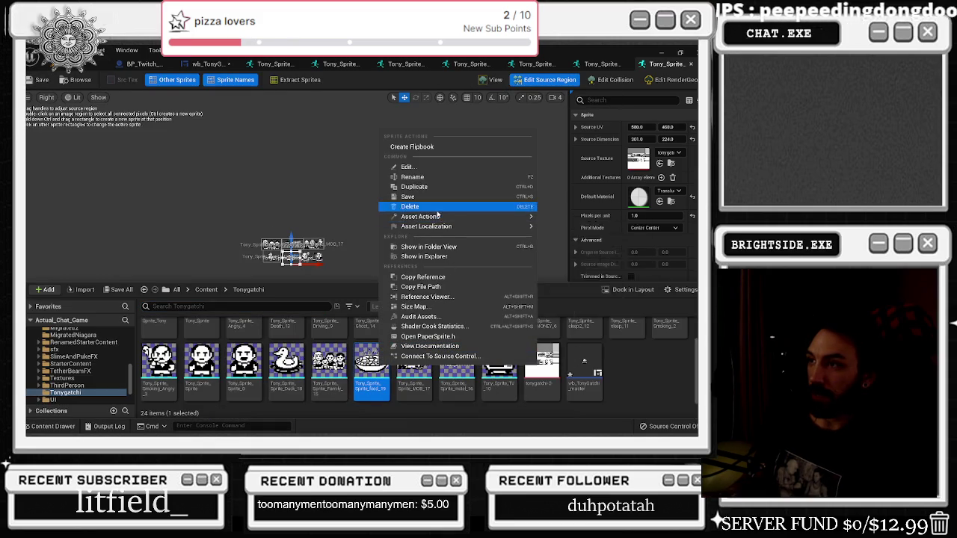
pyautogui.click(428, 186)
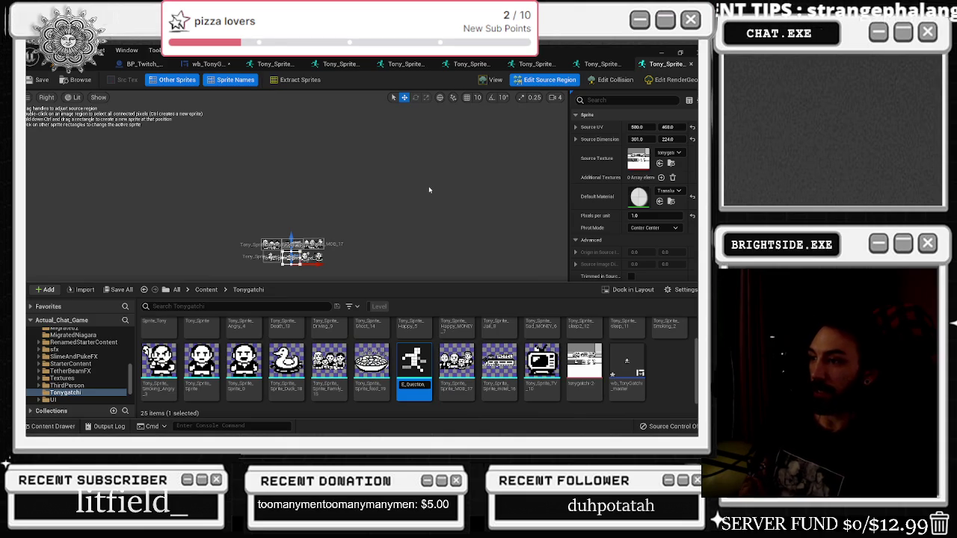
# Step: Drag the new sprite's source region edges around the question-mark Tony
pyautogui.doubleClick(422, 378)
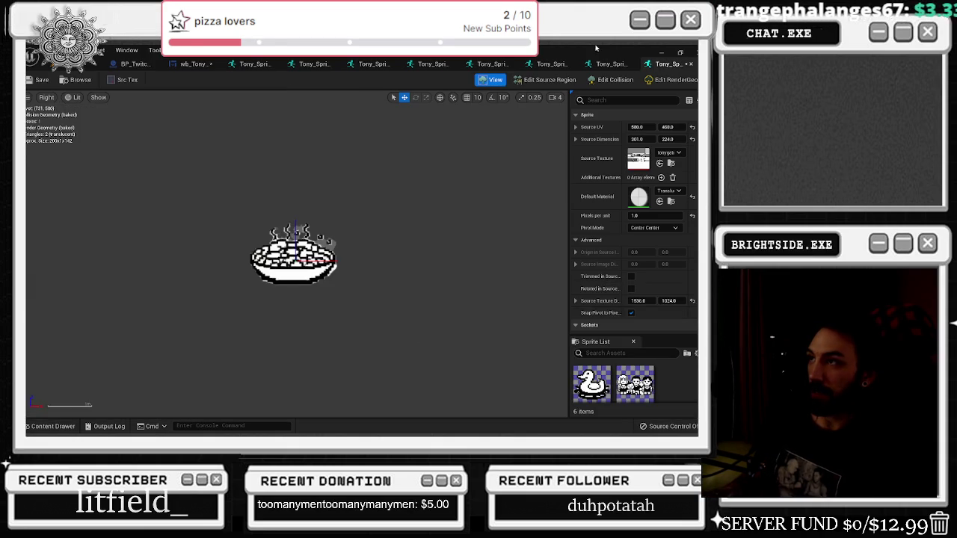
pyautogui.click(545, 79)
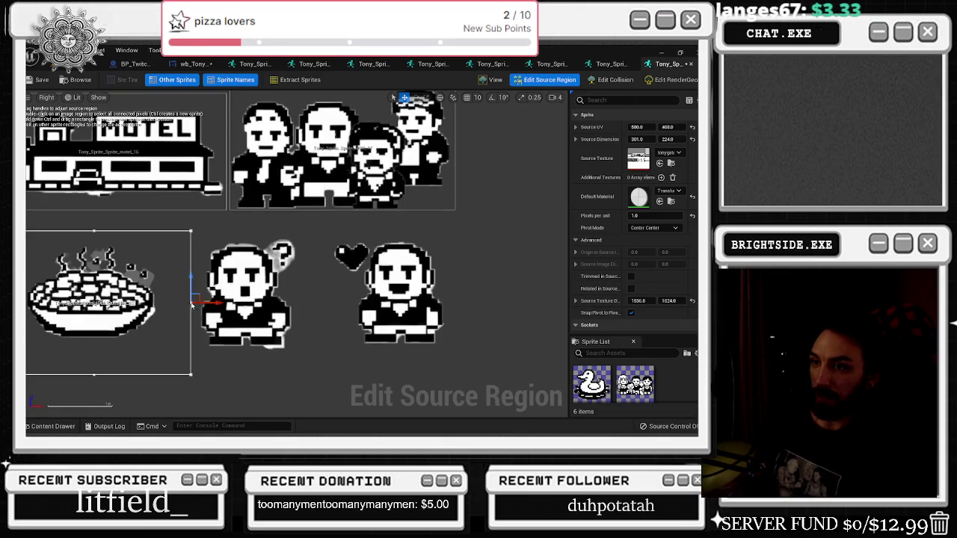
pyautogui.scroll(-1, 192, 305)
pyautogui.moveTo(193, 304); pyautogui.dragTo(287, 304)
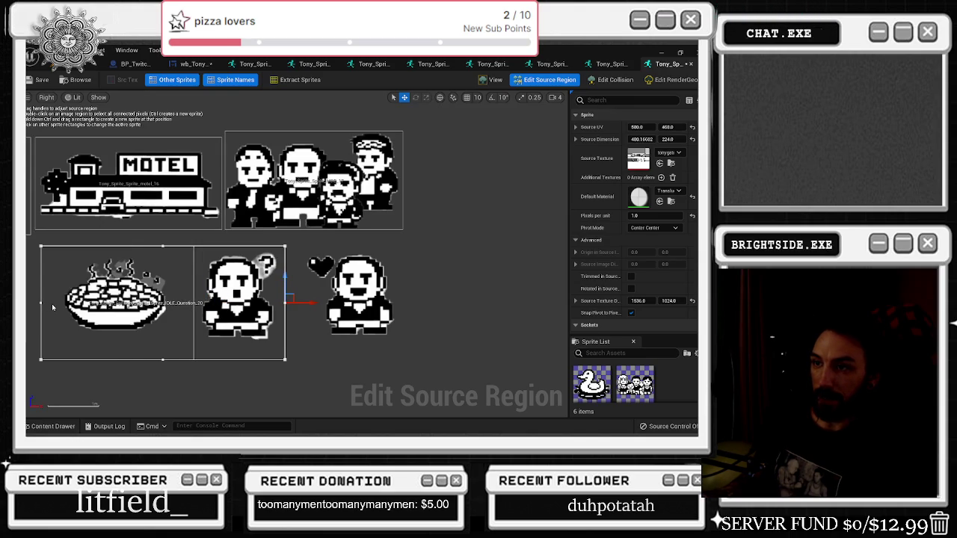
pyautogui.moveTo(41, 302); pyautogui.dragTo(198, 303)
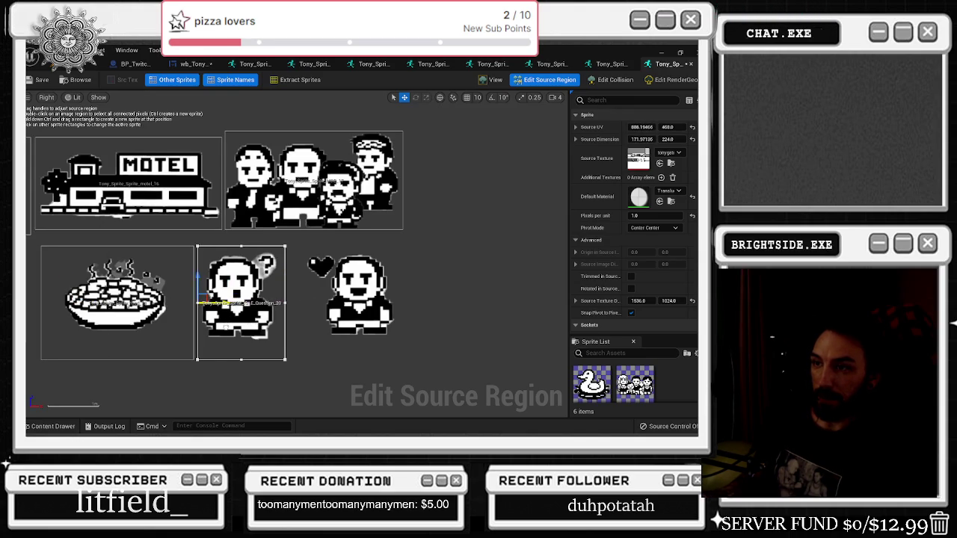
# Step: Fine-tune Question_20's region to 172 × 224 at 887, 400, verify it and save
pyautogui.click(491, 79)
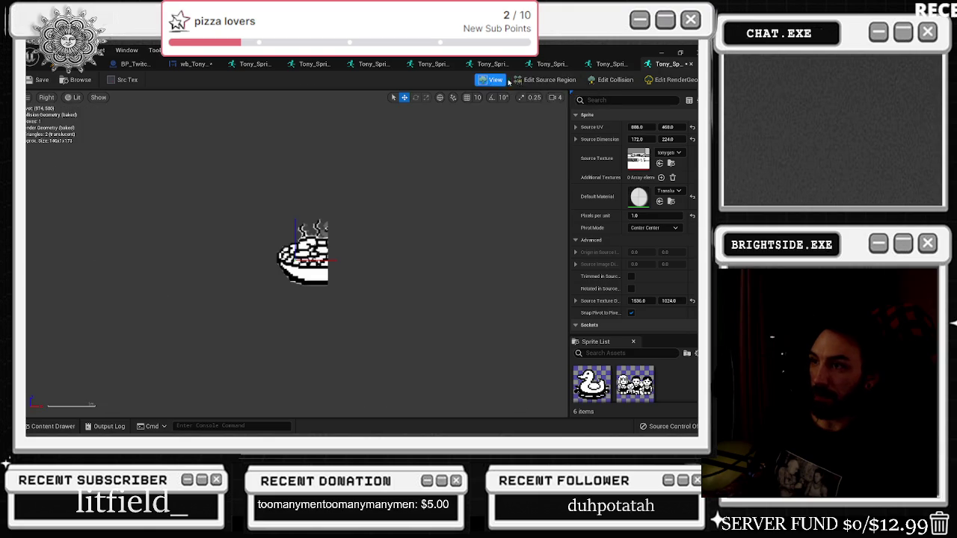
pyautogui.click(546, 80)
pyautogui.press('f')
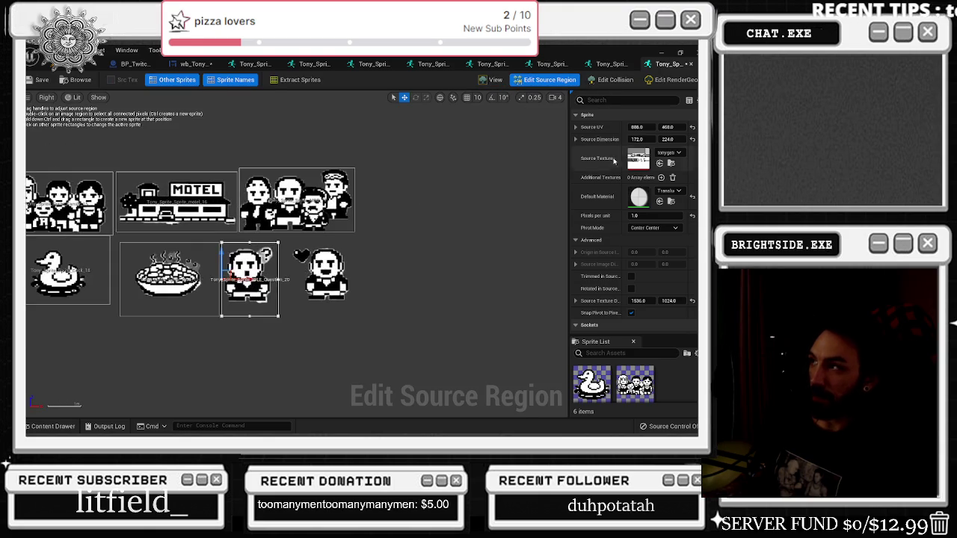
pyautogui.moveTo(228, 274); pyautogui.dragTo(227, 274)
pyautogui.click(37, 79)
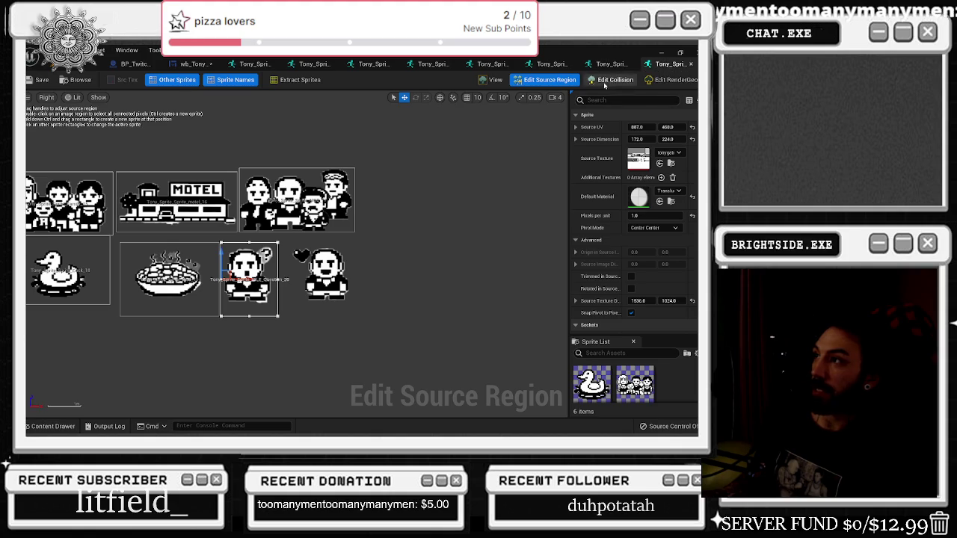
pyautogui.click(489, 80)
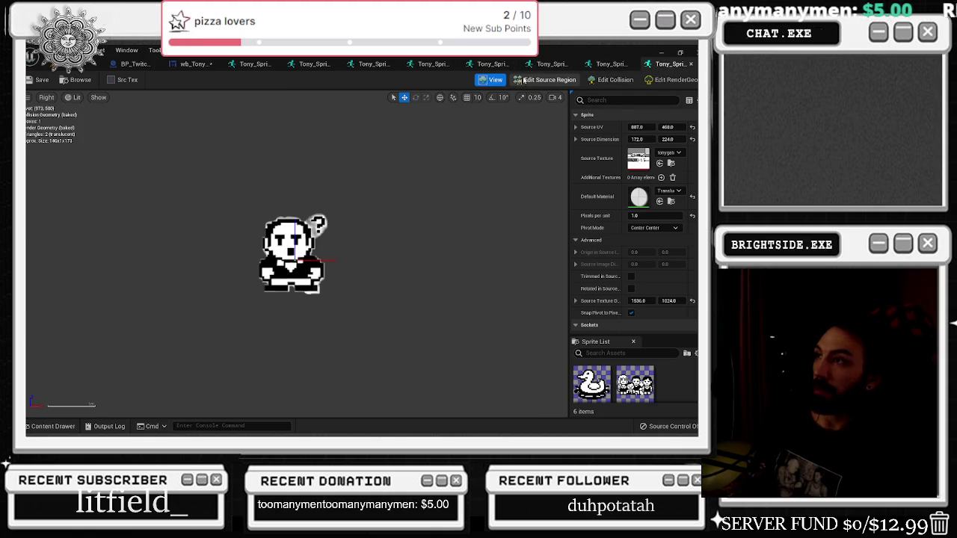
pyautogui.click(549, 79)
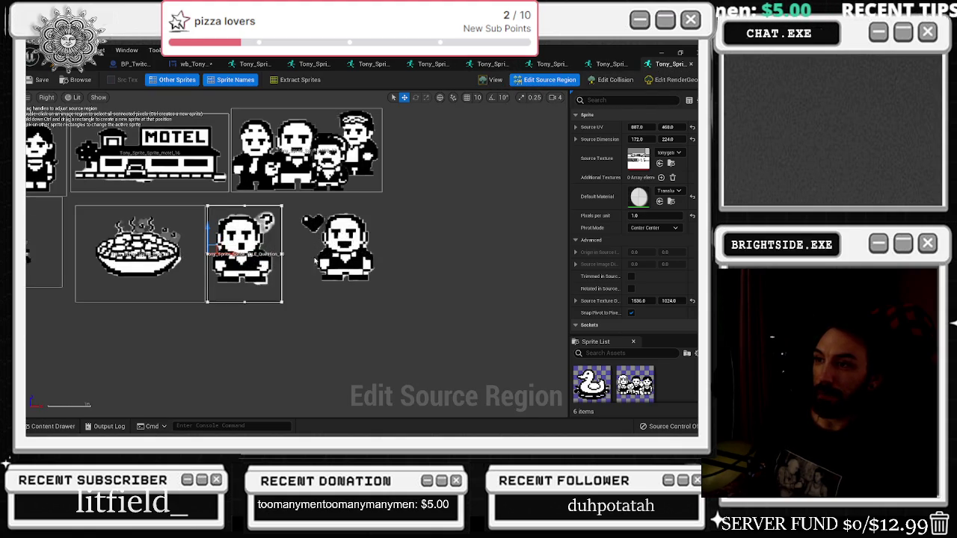
pyautogui.click(52, 426)
pyautogui.rightClick(413, 363)
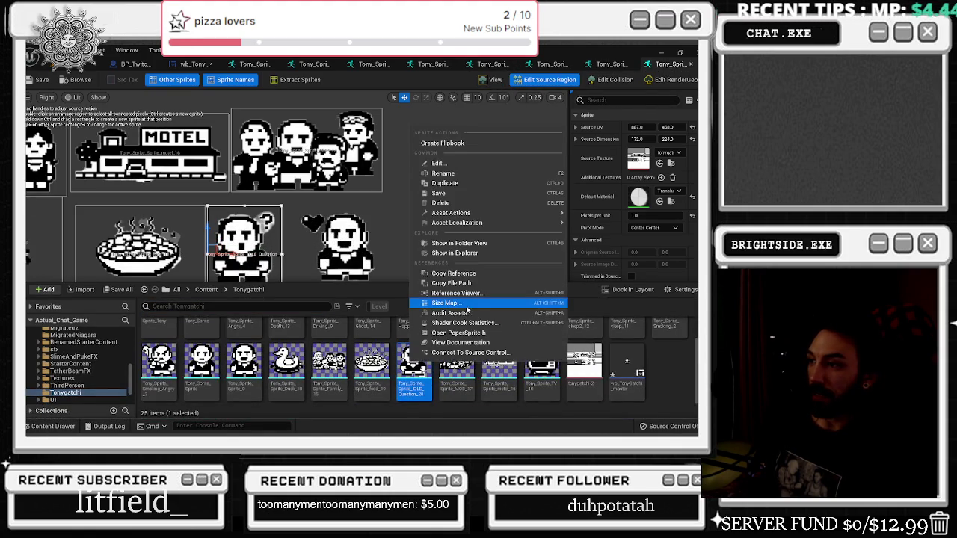
# Step: Duplicate the IDLE_Question sprite and name the copy IDLE_LOVE
pyautogui.click(463, 184)
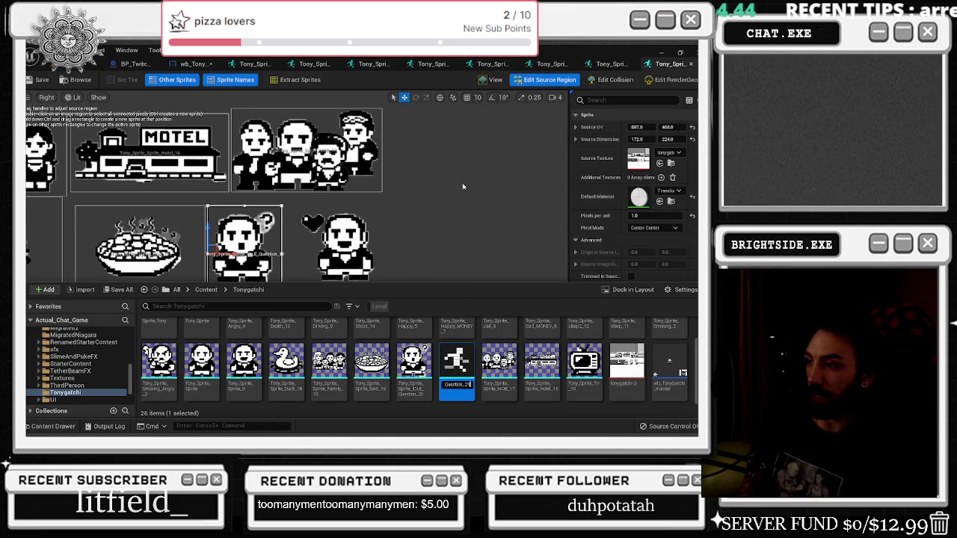
pyautogui.press('BackSpace')
pyautogui.press('BackSpace')
pyautogui.press('Return')
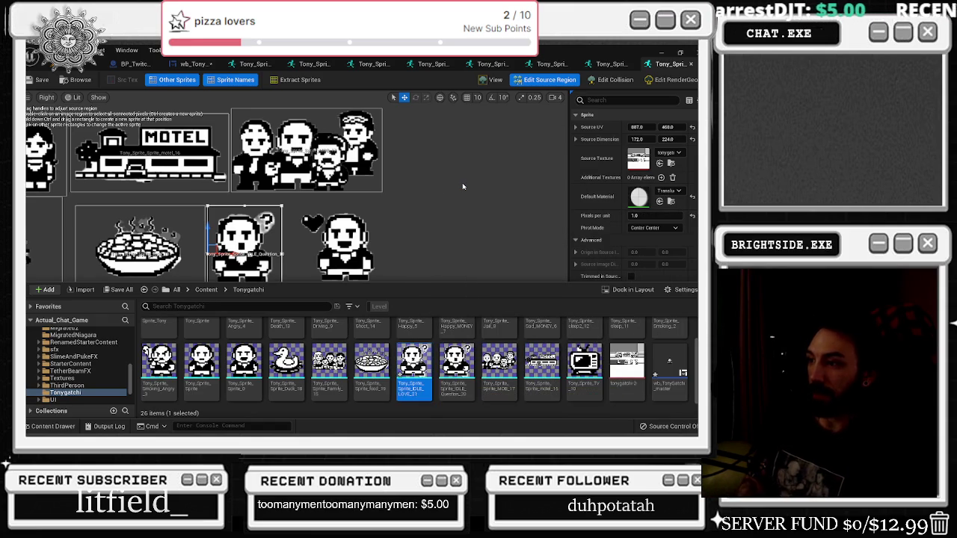
# Step: Move and resize IDLE_LOVE's source region around the heart Tony, then preview it
pyautogui.doubleClick(456, 364)
pyautogui.scroll(3, 354, 286)
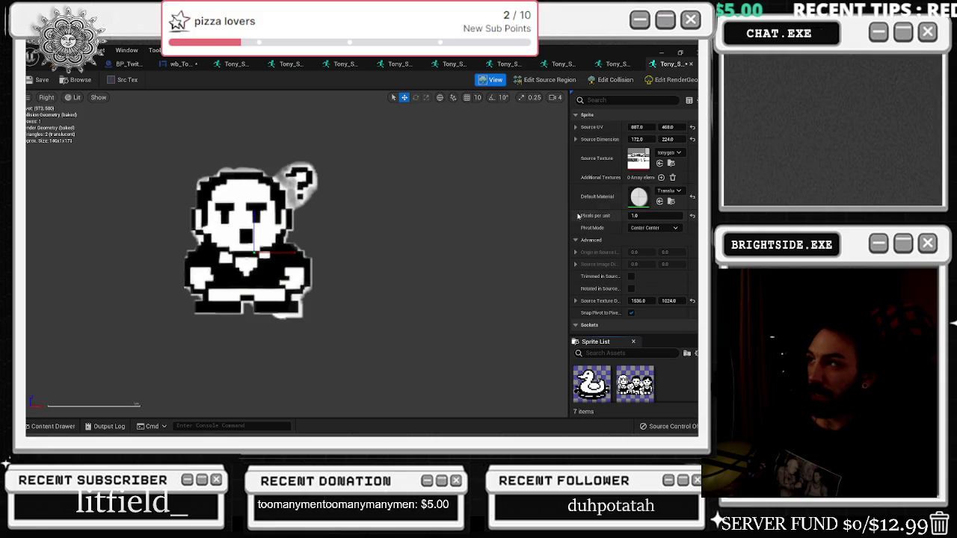
pyautogui.click(545, 80)
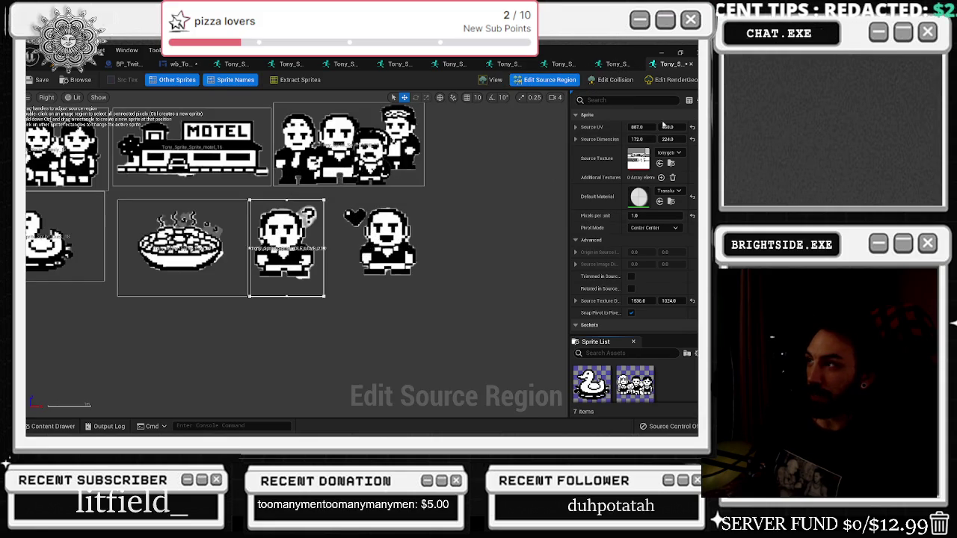
pyautogui.moveTo(315, 247)
pyautogui.mouseDown()
pyautogui.moveTo(387, 248)
pyautogui.moveTo(375, 247)
pyautogui.mouseUp()
pyautogui.moveTo(629, 127)
pyautogui.mouseDown()
pyautogui.moveTo(610, 127)
pyautogui.moveTo(643, 127)
pyautogui.mouseUp()
pyautogui.moveTo(416, 247); pyautogui.dragTo(420, 248)
pyautogui.moveTo(381, 294); pyautogui.dragTo(381, 288)
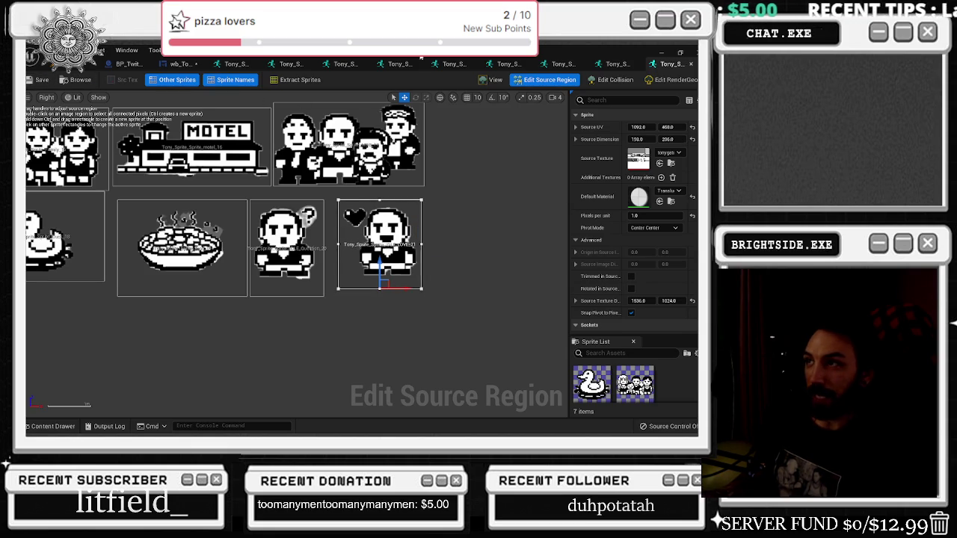
pyautogui.click(491, 80)
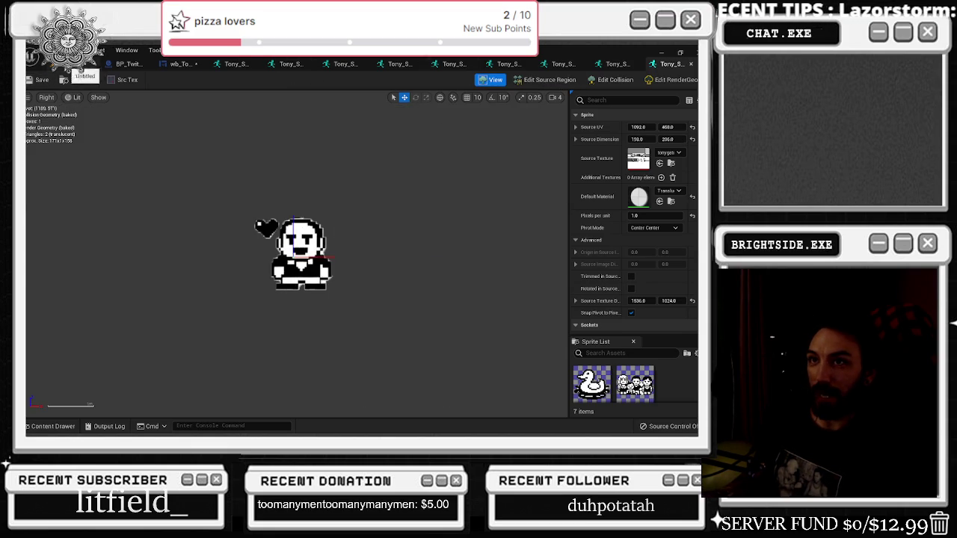
# Step: Close the extra sprite editor tabs and switch to the Photoshop sprite sheet
pyautogui.click(690, 64)
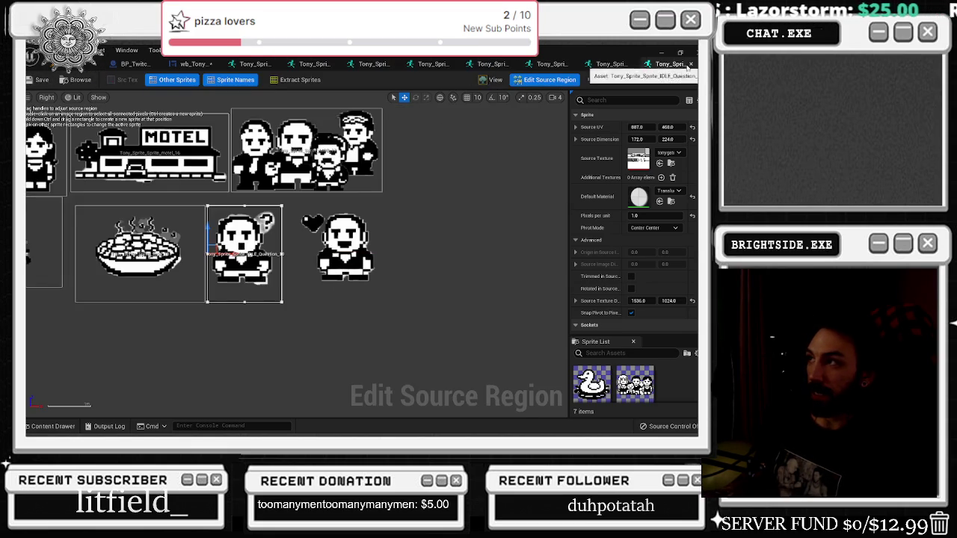
pyautogui.click(690, 65)
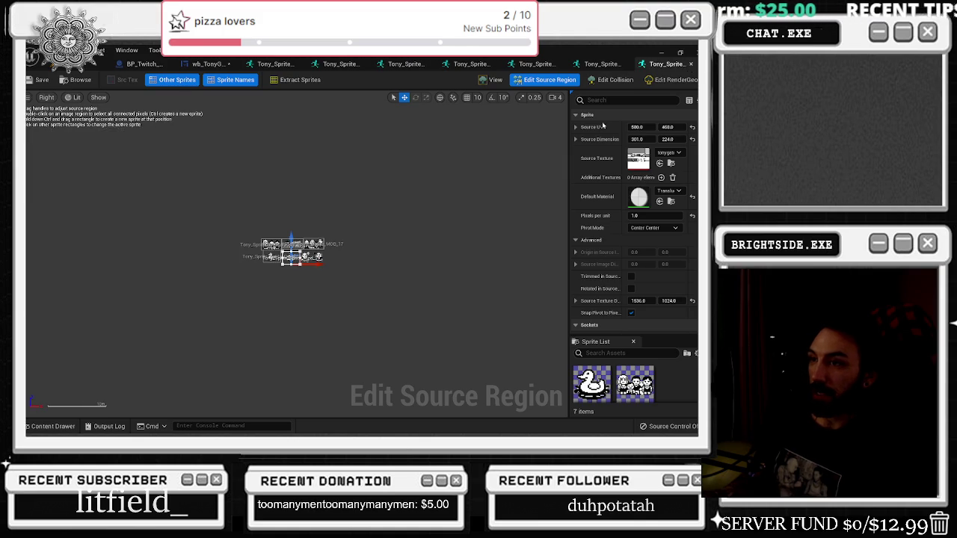
pyautogui.click(691, 64)
pyautogui.click(691, 65)
pyautogui.click(691, 65)
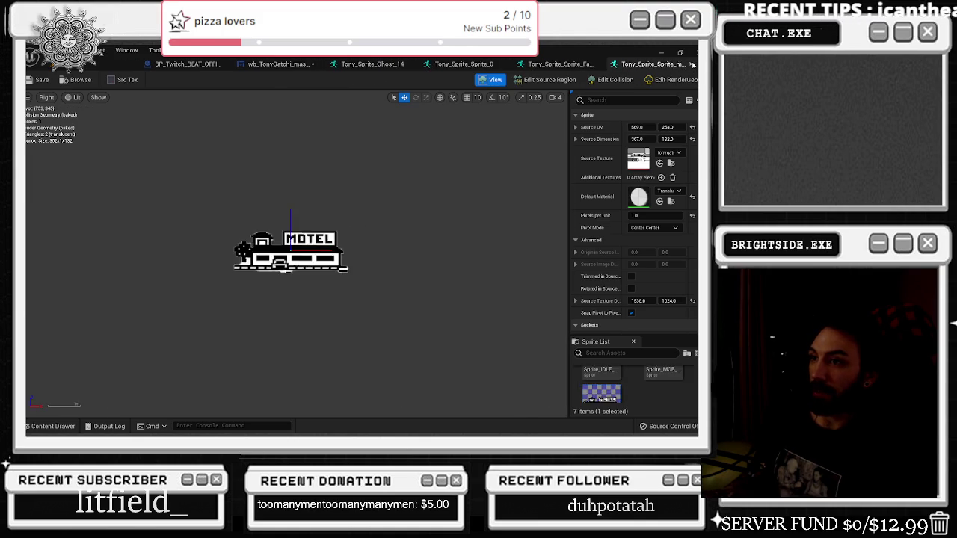
pyautogui.click(691, 65)
pyautogui.click(693, 65)
pyautogui.click(693, 65)
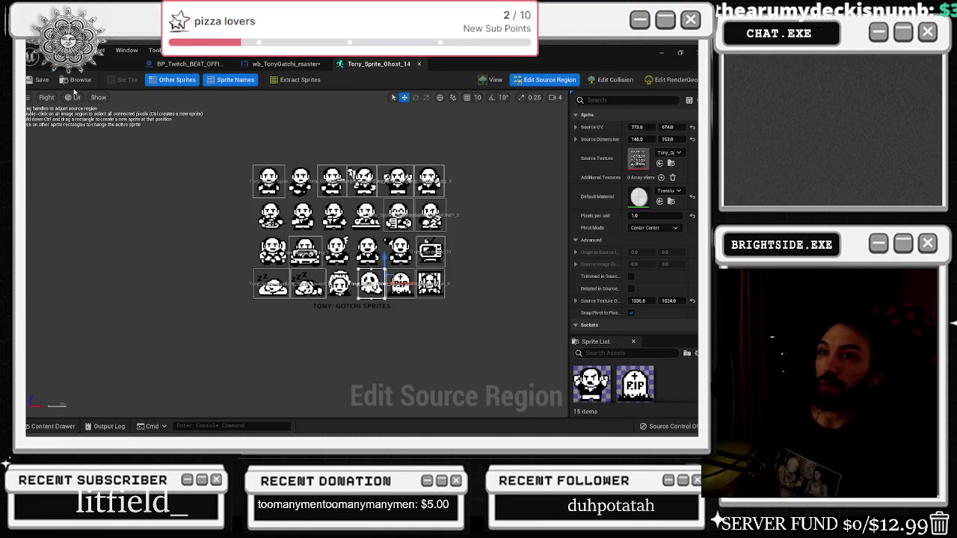
pyautogui.click(48, 426)
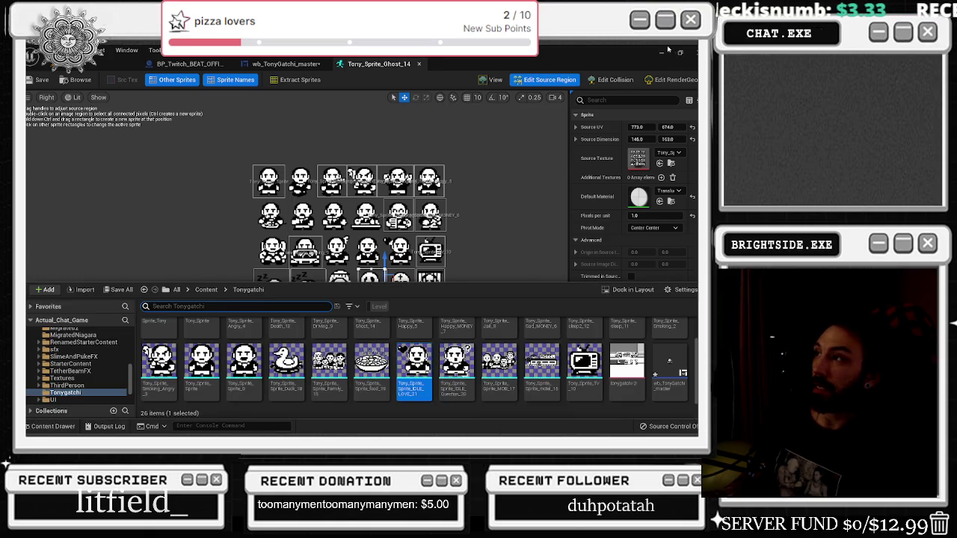
pyautogui.hotkey('alt', 'Tab')
pyautogui.press('Tab')
# Step: Erase the stray pixels around the question mark on Layer 8 with the Eraser
pyautogui.scroll(3, 408, 244)
pyautogui.scroll(2, 408, 244)
pyautogui.scroll(-3, 409, 243)
pyautogui.scroll(3, 202, 193)
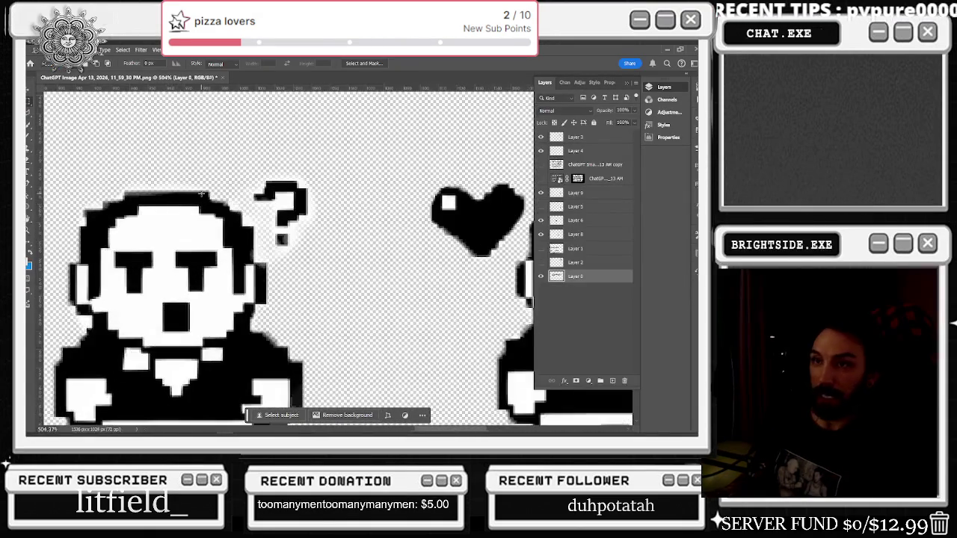
pyautogui.press('e')
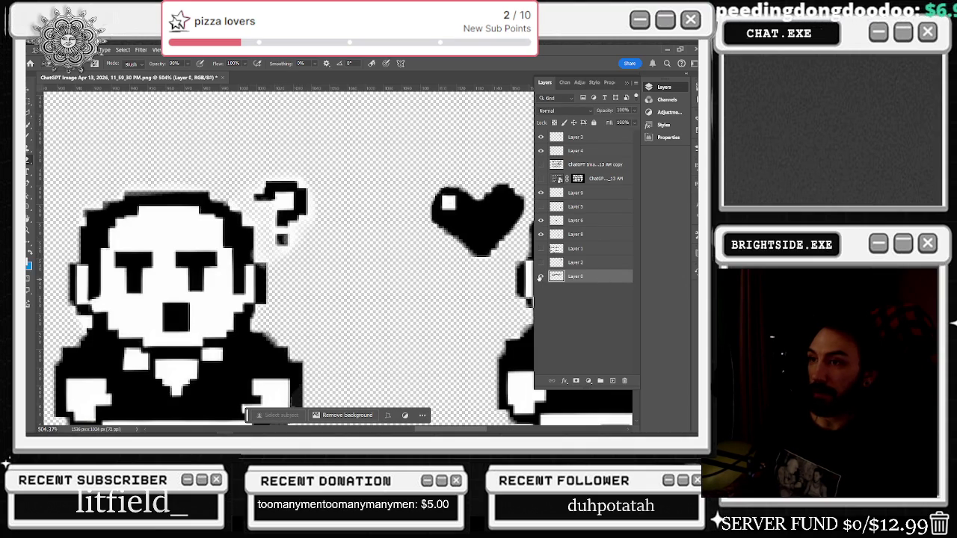
pyautogui.click(575, 234)
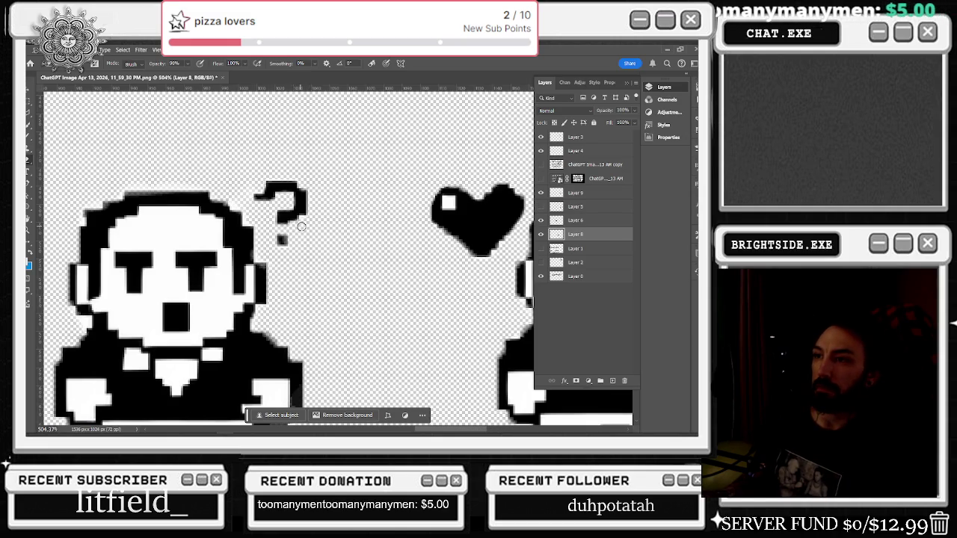
pyautogui.scroll(-5, 302, 221)
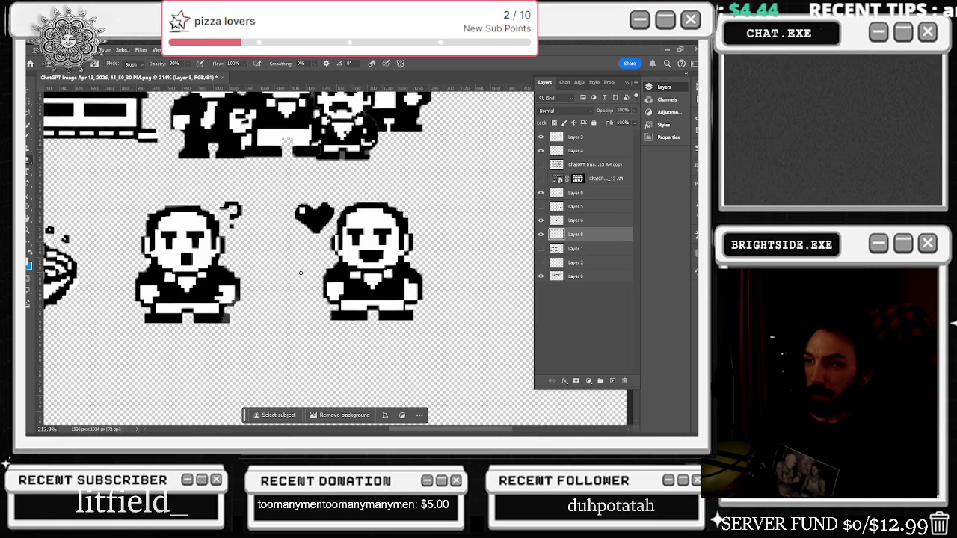
pyautogui.scroll(-2, 300, 273)
pyautogui.scroll(-2, 280, 263)
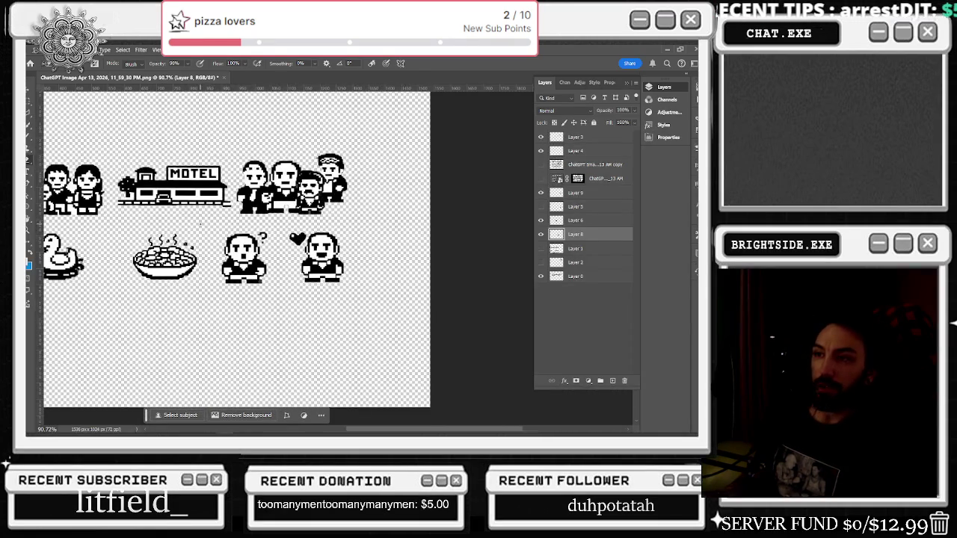
# Step: Save for Web as PNG over tonygatchi-2-.png, then quit Photoshop without saving
pyautogui.click(33, 49)
pyautogui.moveTo(50, 199)
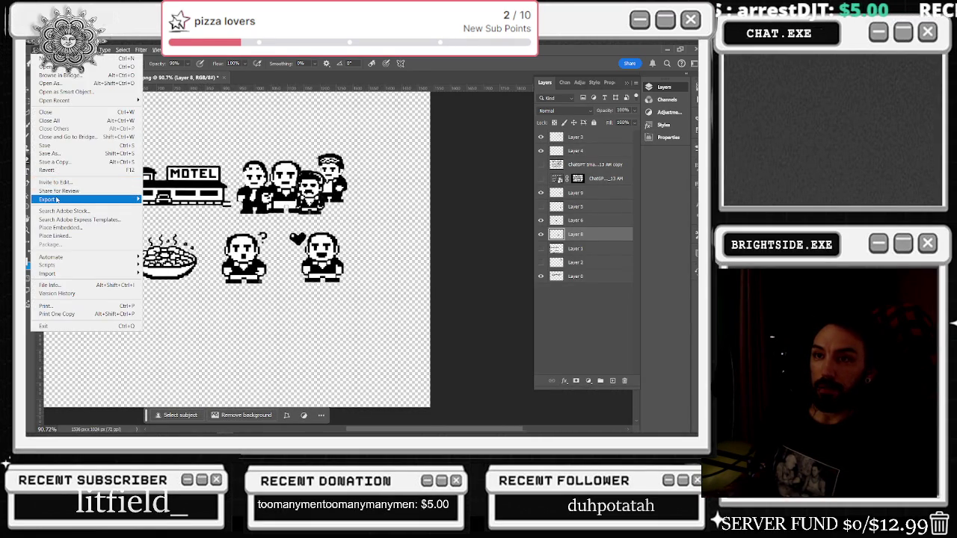
pyautogui.click(446, 282)
pyautogui.click(505, 402)
pyautogui.scroll(-10, 203, 170)
pyautogui.scroll(-5, 336, 161)
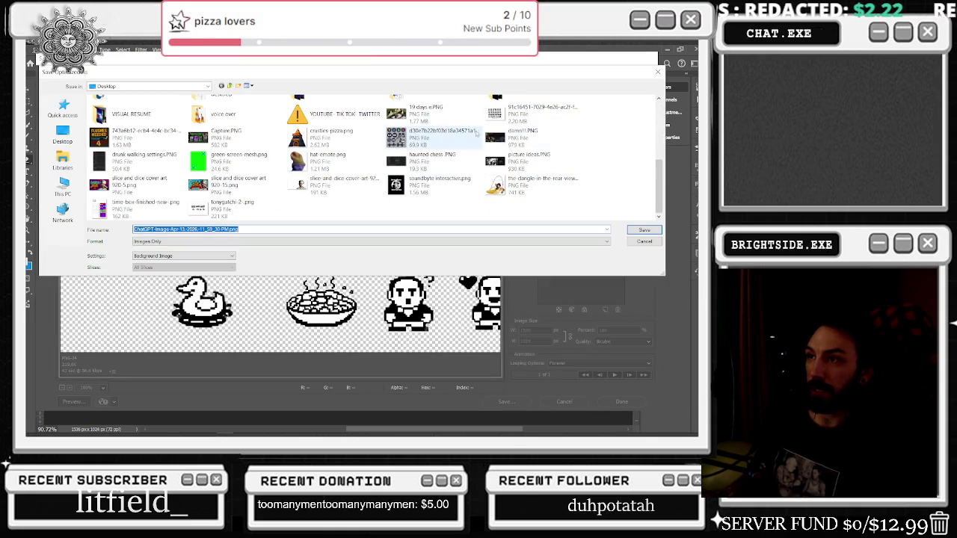
pyautogui.scroll(1, 452, 151)
pyautogui.scroll(-1, 451, 152)
pyautogui.click(231, 206)
pyautogui.click(645, 232)
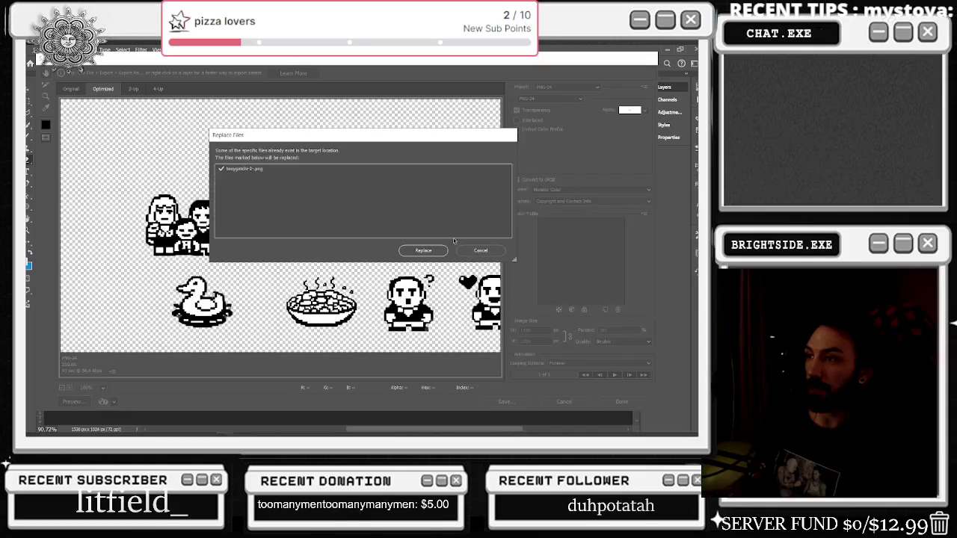
pyautogui.click(423, 250)
pyautogui.hotkey('ctrl', 'q')
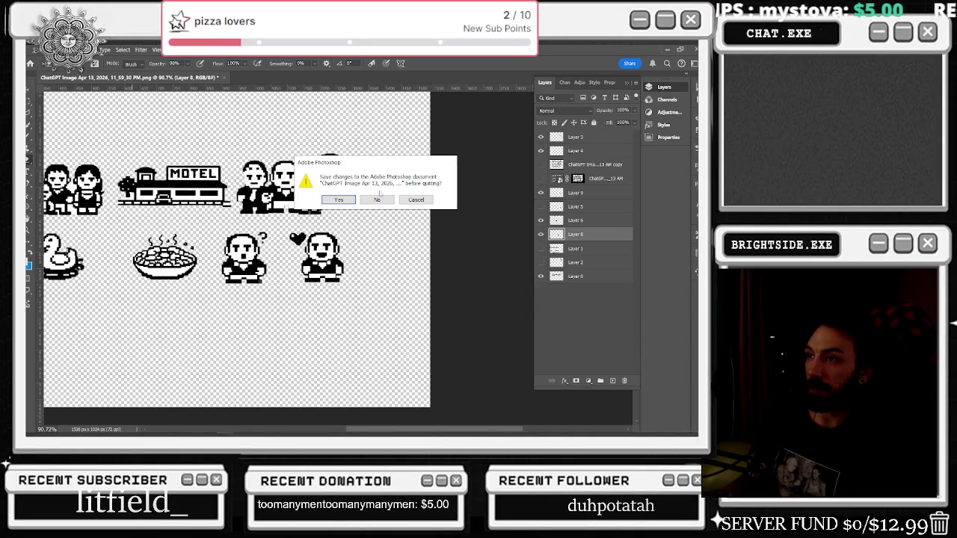
pyautogui.click(380, 199)
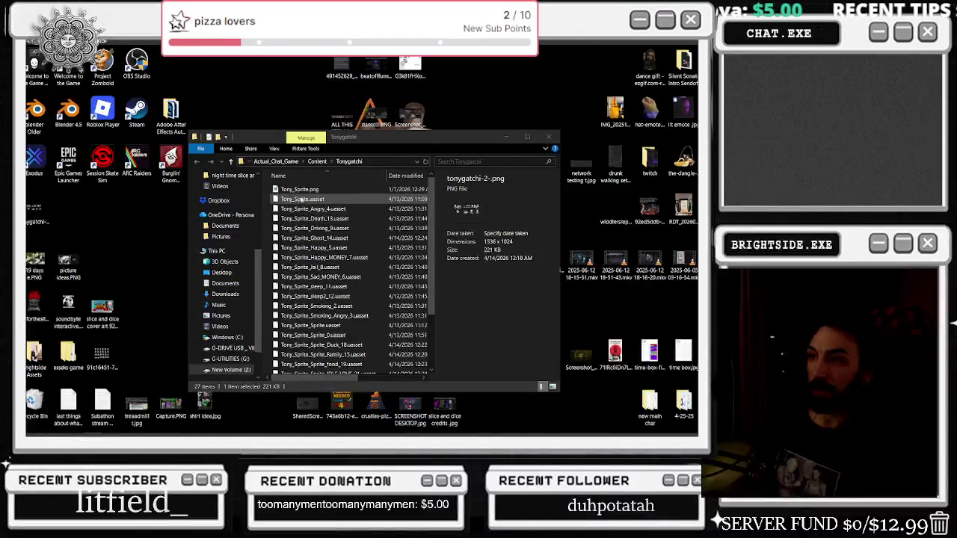
# Step: Confirm tonygatchi-2-.png is updated to 220 KB, then close Explorer and return to Unreal
pyautogui.scroll(-3, 344, 299)
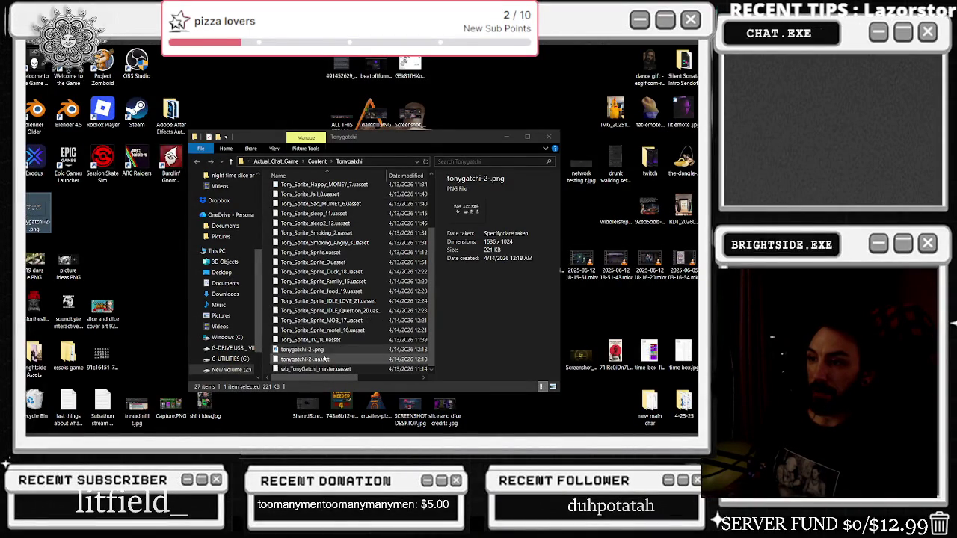
pyautogui.click(317, 349)
pyautogui.press('Delete')
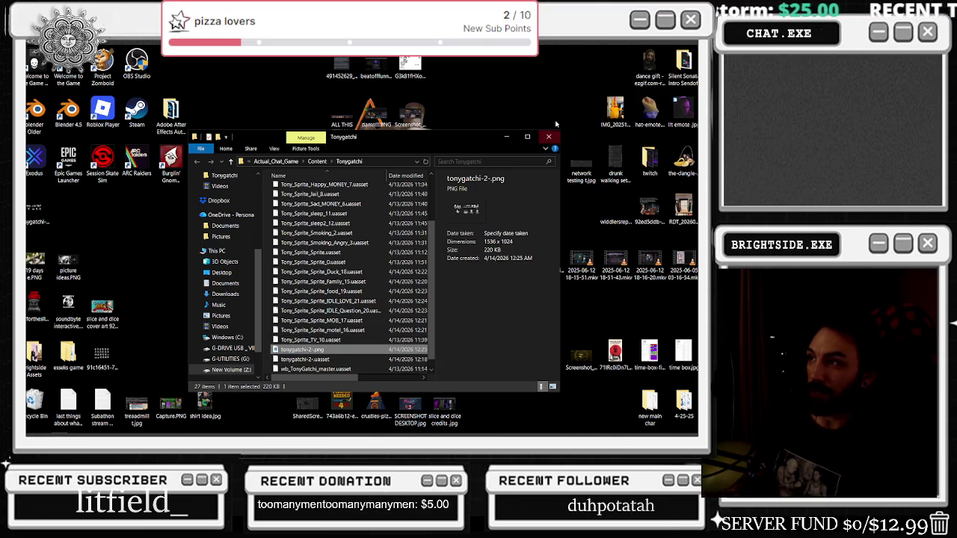
pyautogui.click(550, 139)
pyautogui.hotkey('alt', 'Tab')
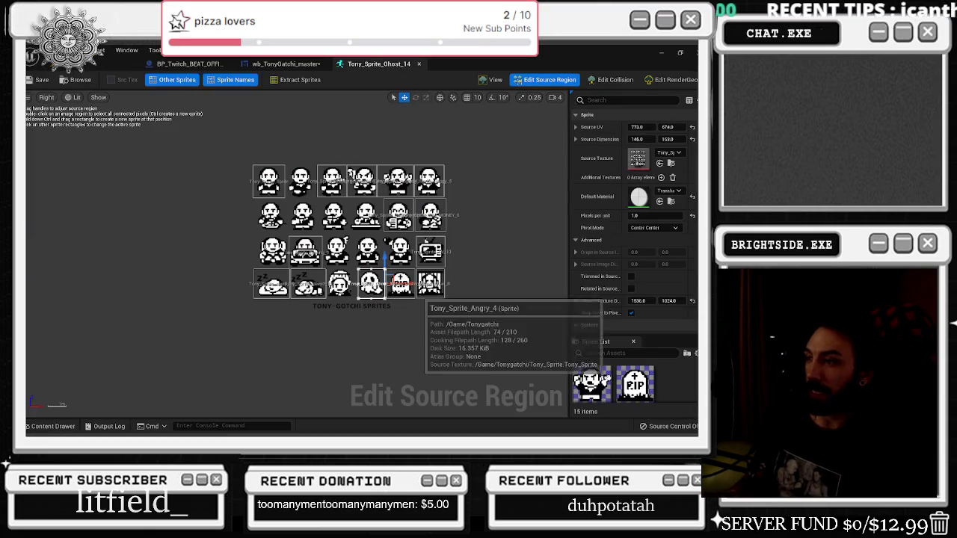
# Step: Reimport the tonygatchi-2- texture, inspect IDLE_Question's cleaned art, then return to Tony_Sprite_Ghost_14
pyautogui.click(626, 407)
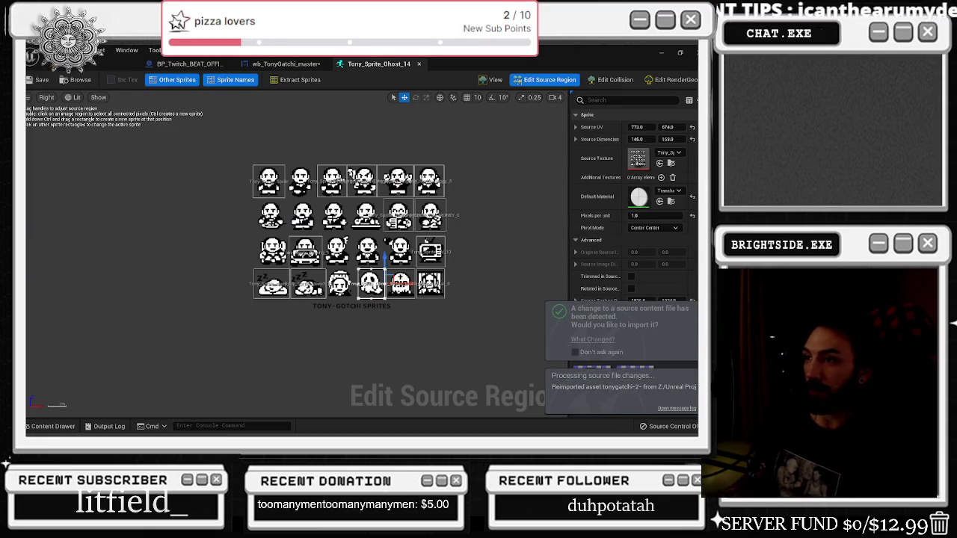
pyautogui.click(49, 426)
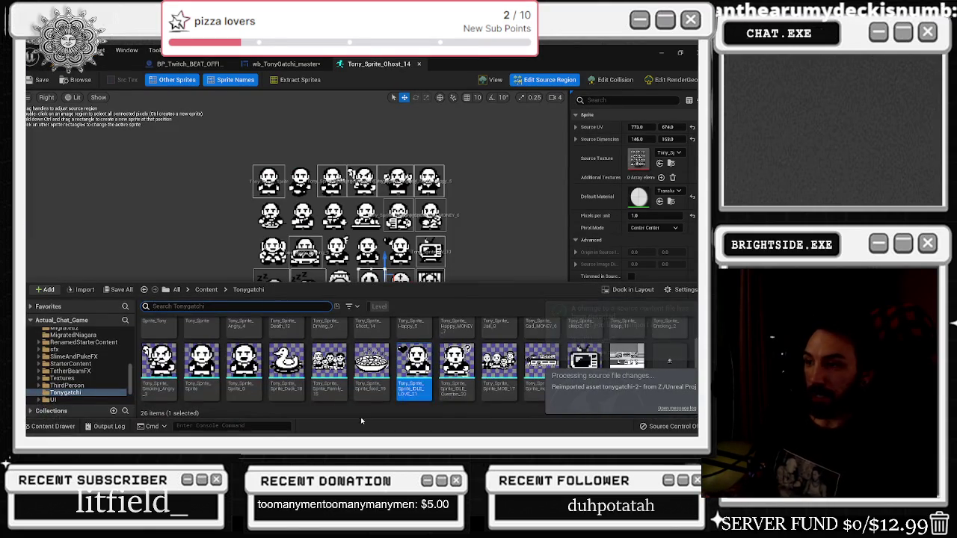
pyautogui.doubleClick(456, 367)
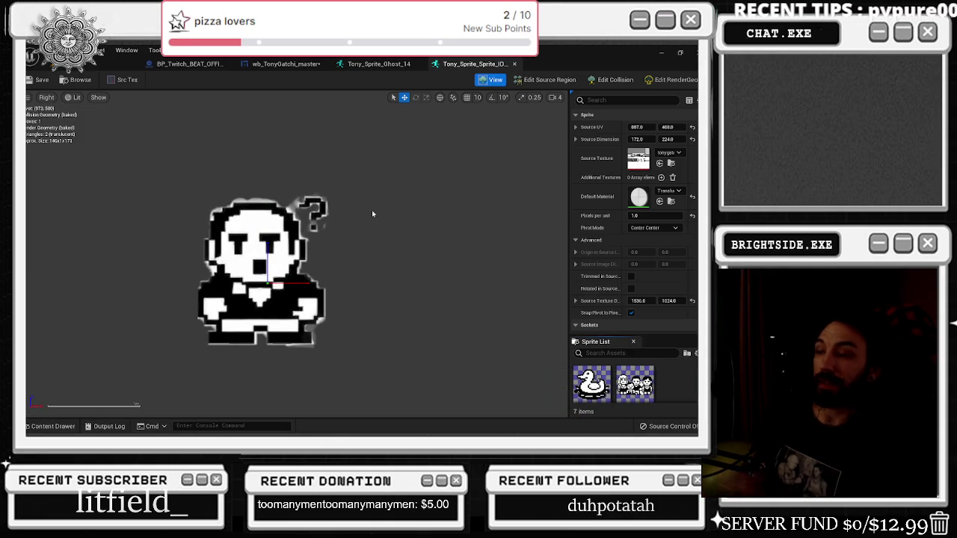
pyautogui.scroll(-4, 373, 214)
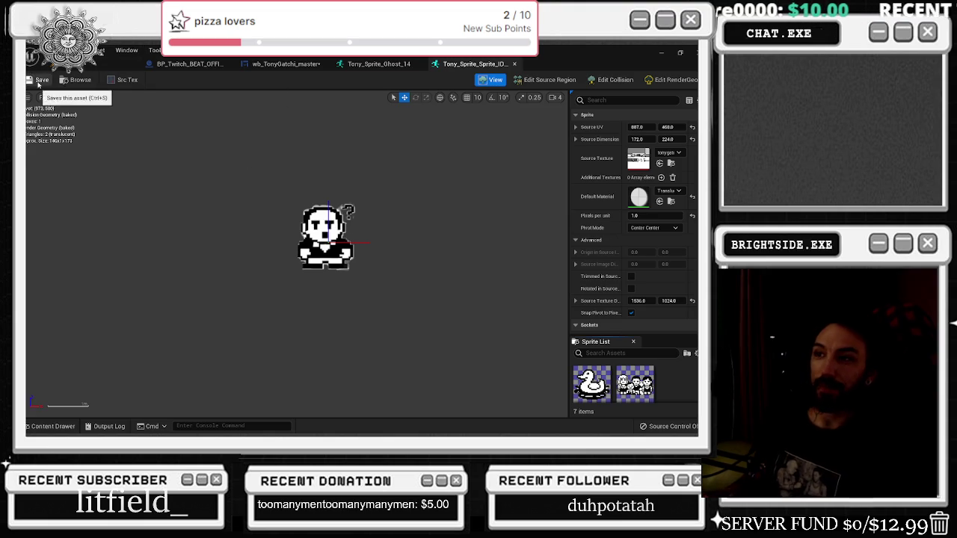
pyautogui.click(375, 64)
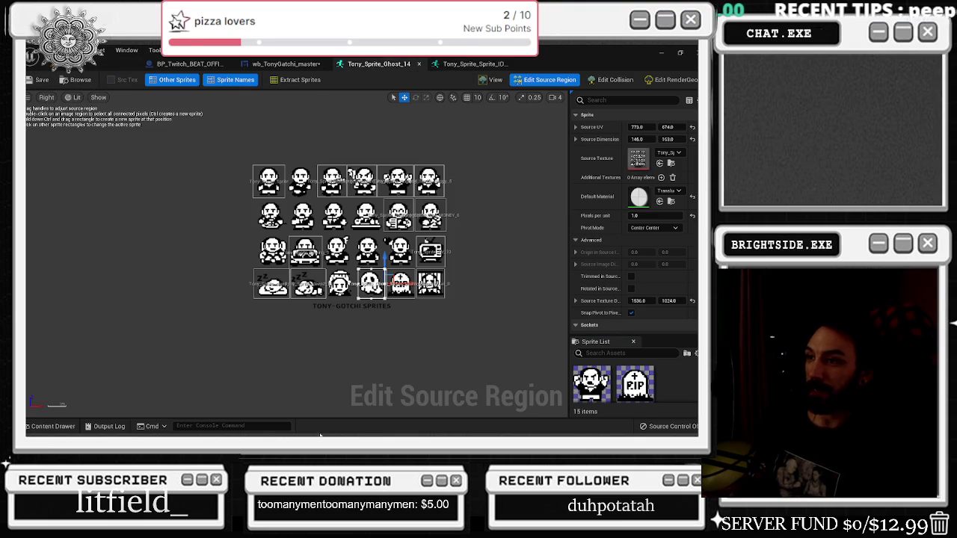
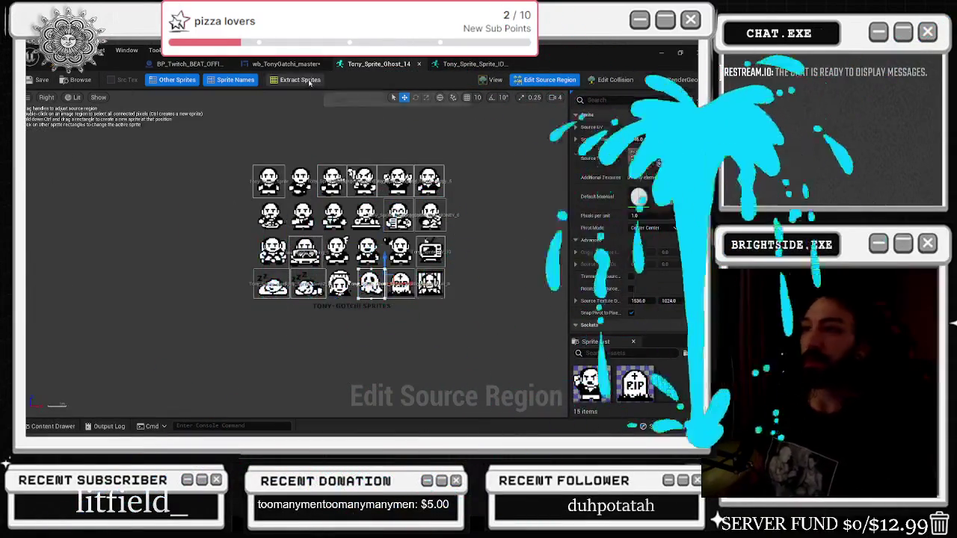
# Step: Zoom and recentre on the TonySprite image in wb_TonyGatchi_master, then go back to the Actual_Chat_Game level
pyautogui.click(287, 64)
pyautogui.scroll(-3, 347, 163)
pyautogui.scroll(1, 407, 176)
pyautogui.scroll(1, 401, 197)
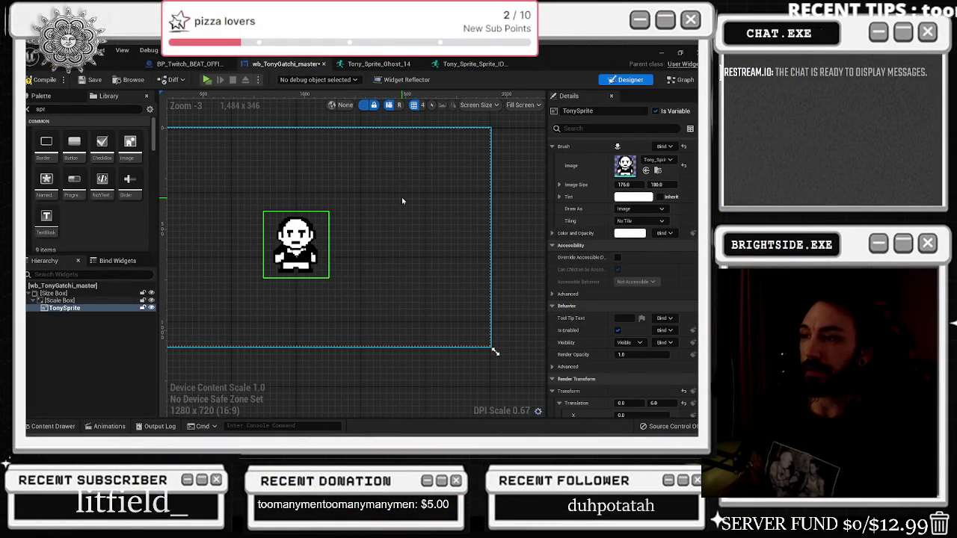
pyautogui.moveTo(366, 209); pyautogui.dragTo(371, 193)
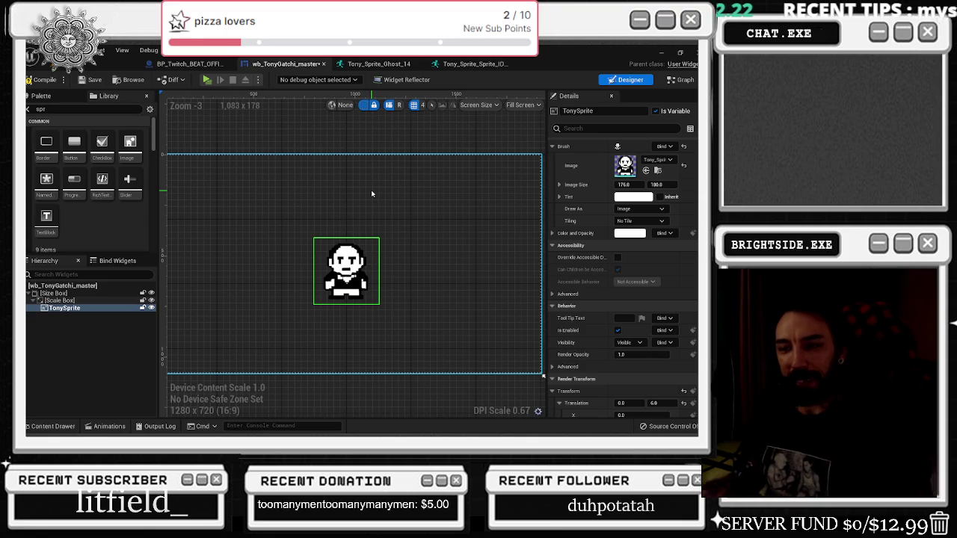
pyautogui.click(119, 64)
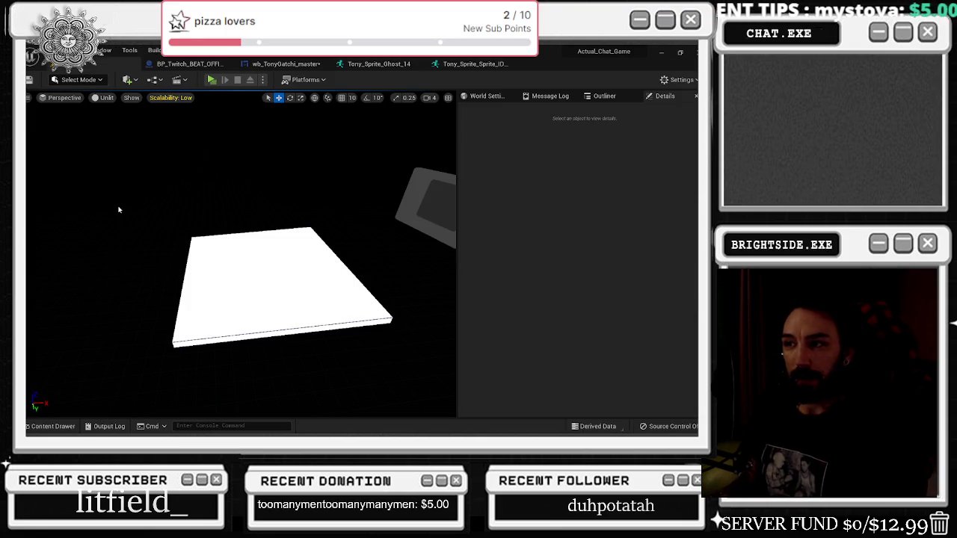
pyautogui.click(56, 427)
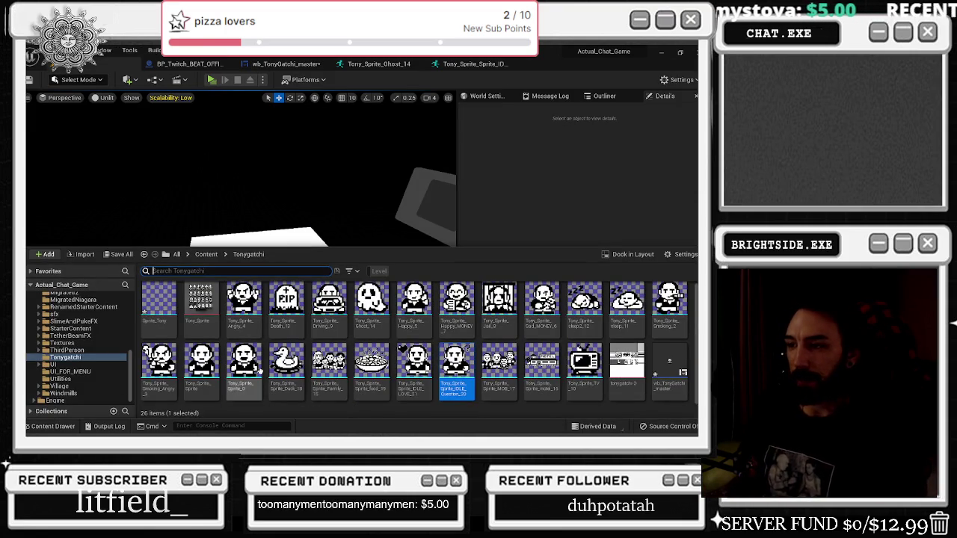
pyautogui.moveTo(286, 372)
pyautogui.mouseDown()
pyautogui.moveTo(269, 266)
pyautogui.moveTo(279, 142)
pyautogui.mouseUp()
pyautogui.scroll(-3, 279, 140)
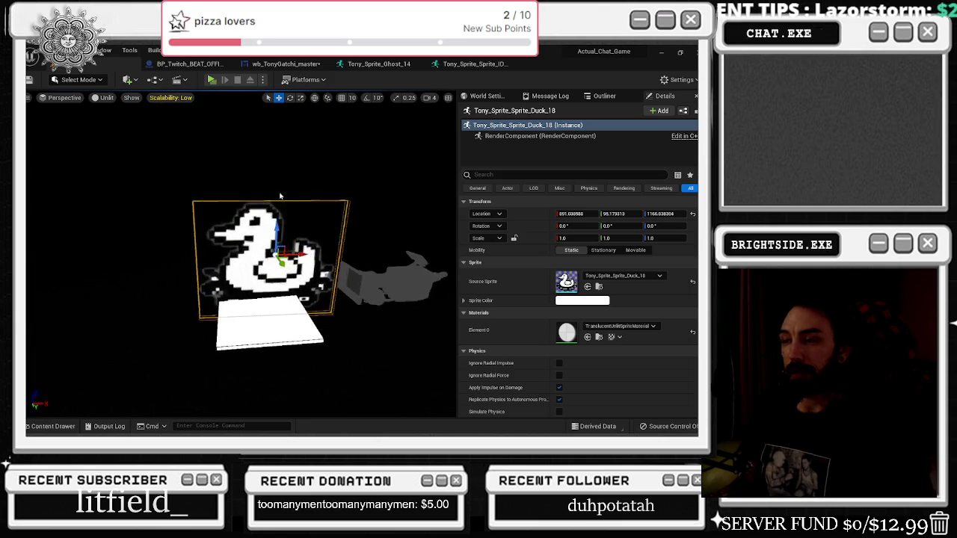
pyautogui.moveTo(291, 238)
pyautogui.mouseDown()
pyautogui.moveTo(308, 263)
pyautogui.moveTo(303, 215)
pyautogui.mouseUp()
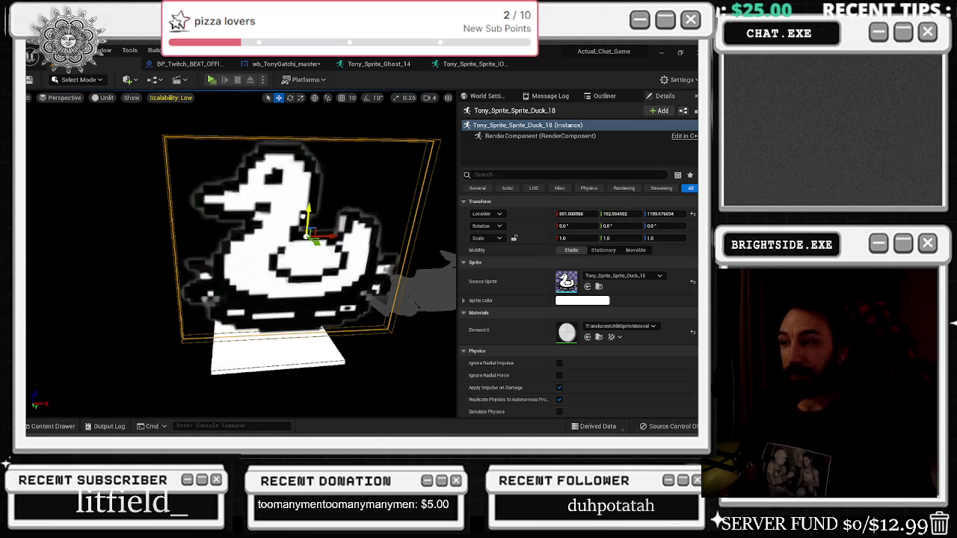
pyautogui.scroll(-5, 303, 215)
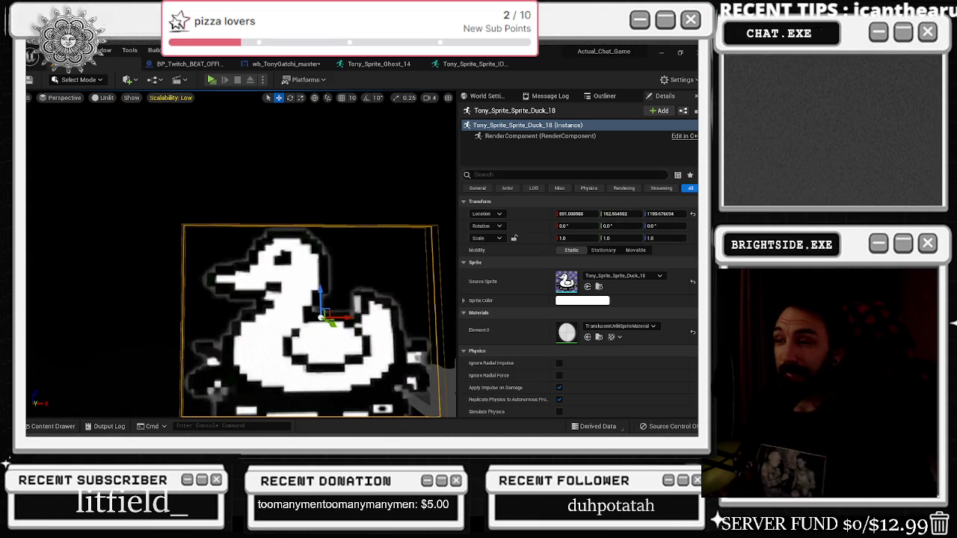
pyautogui.scroll(2, 303, 215)
pyautogui.moveTo(303, 216); pyautogui.dragTo(307, 216)
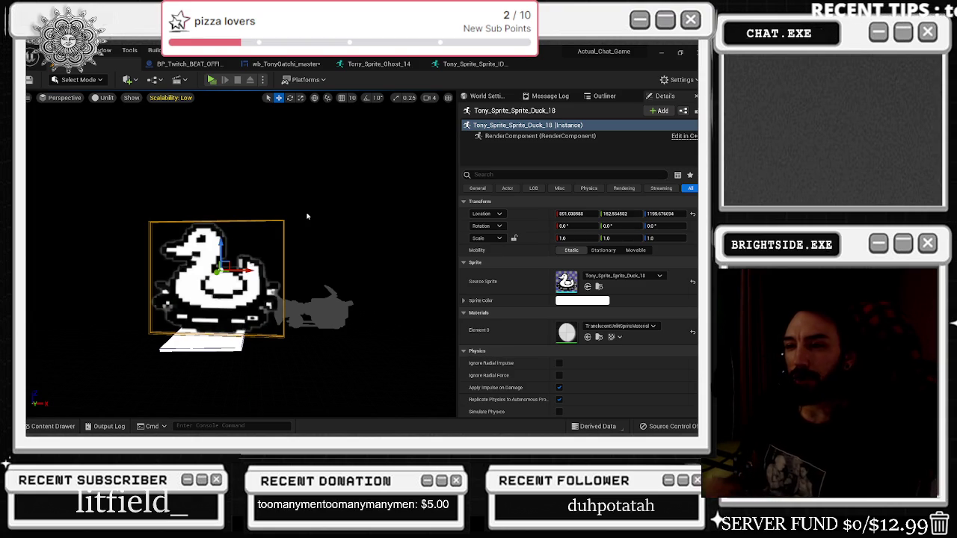
pyautogui.moveTo(217, 270); pyautogui.dragTo(346, 263)
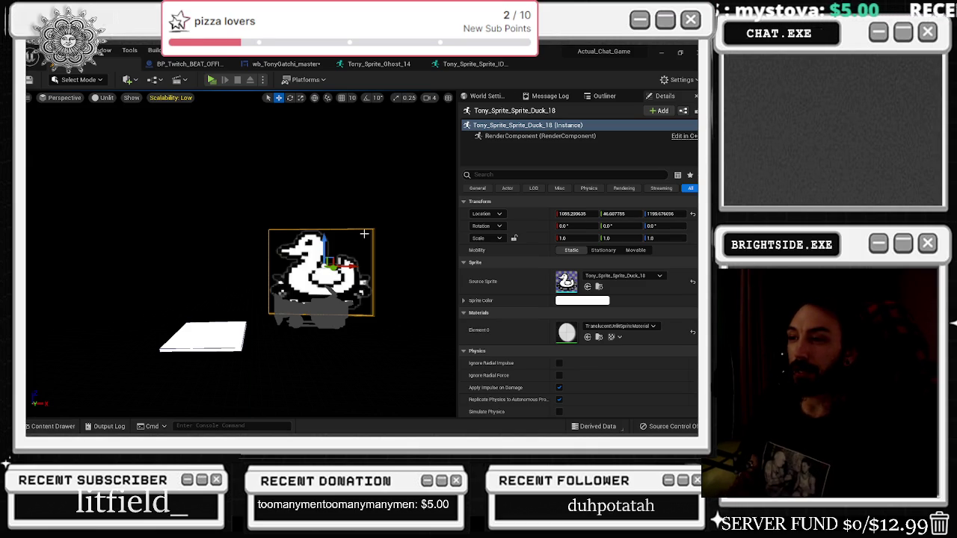
pyautogui.click(318, 217)
pyautogui.click(309, 267)
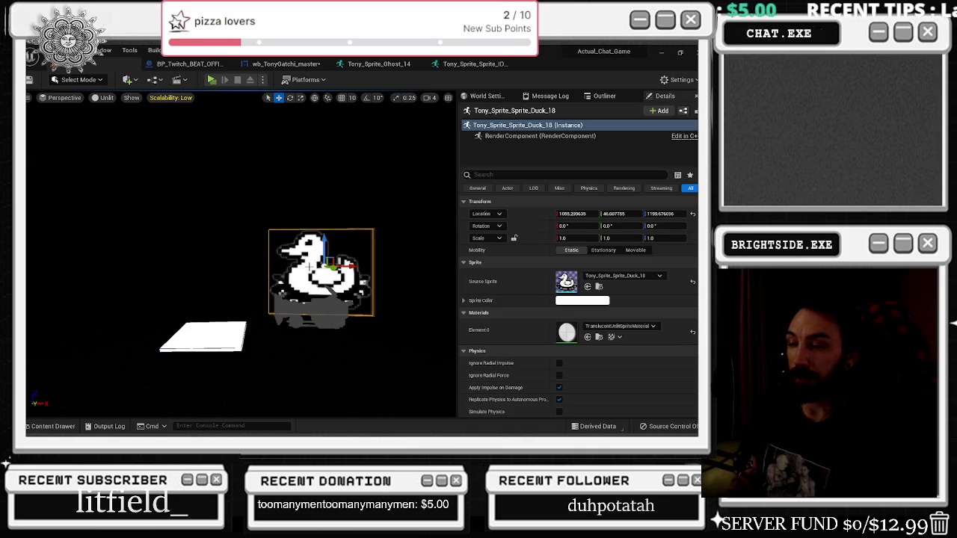
pyautogui.press('Delete')
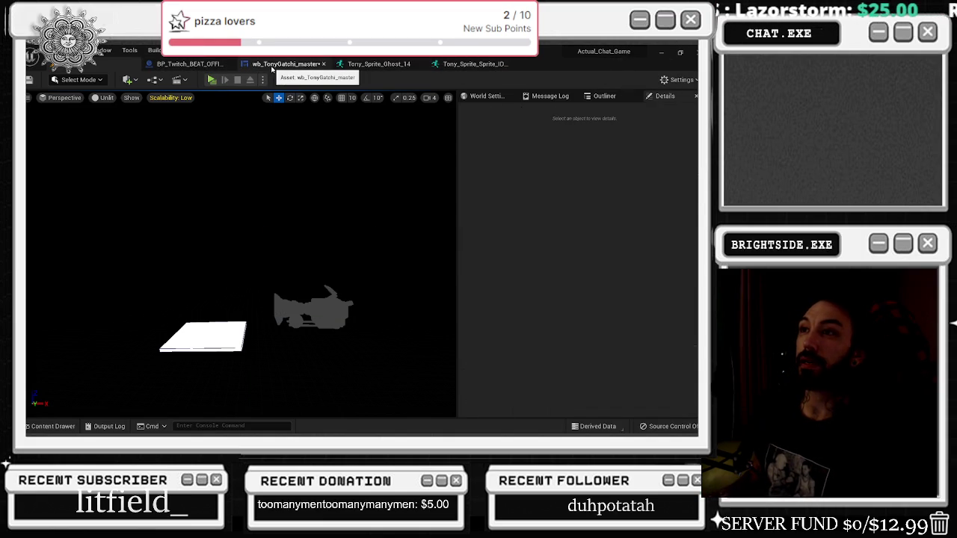
# Step: In the wb_TonyGatchi_master designer, apply Tony_Sprite_Angry_4 as the Tony image's brush
pyautogui.click(284, 65)
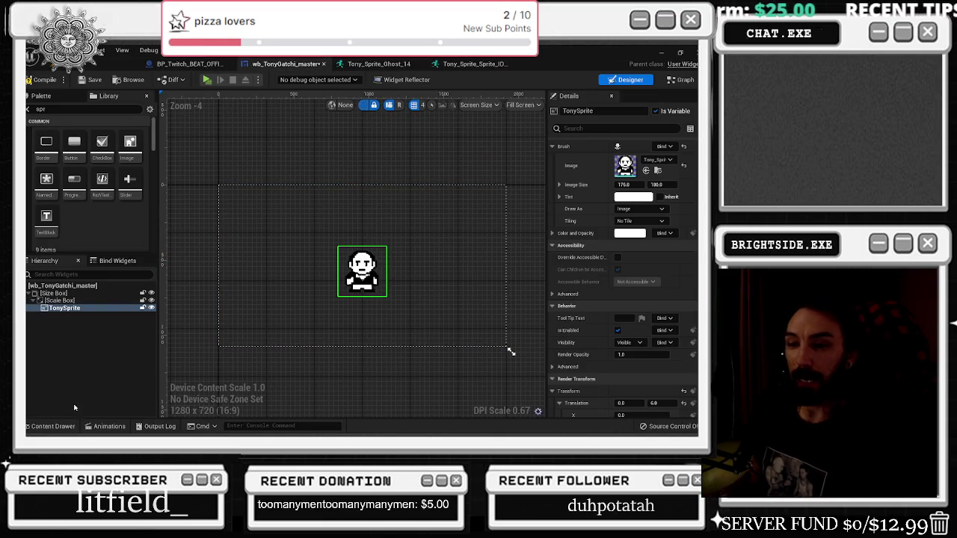
pyautogui.click(51, 426)
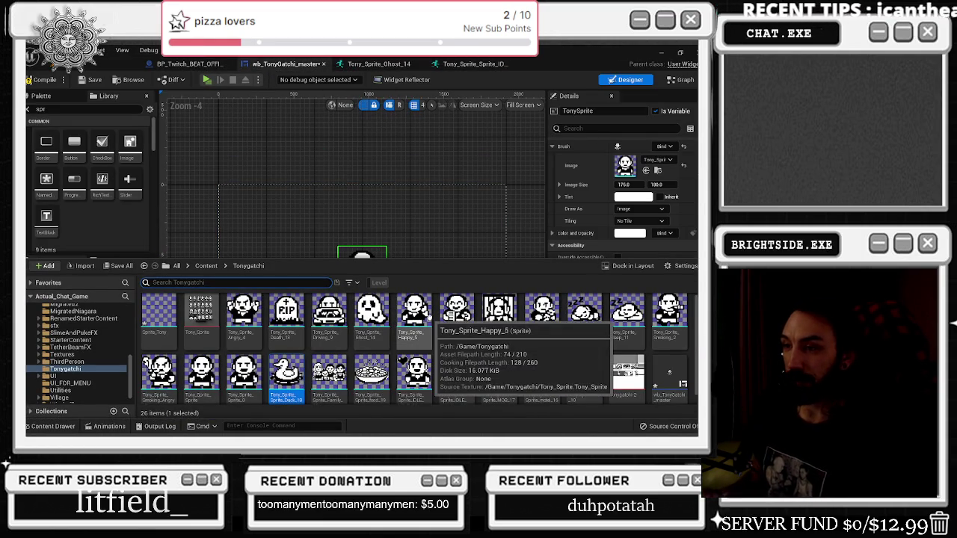
pyautogui.click(243, 314)
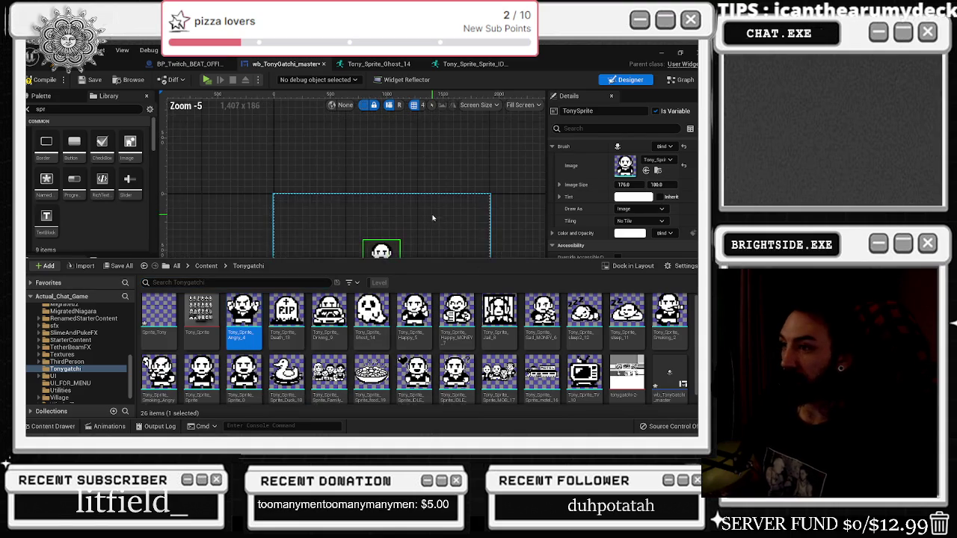
pyautogui.click(433, 217)
pyautogui.scroll(3, 434, 217)
pyautogui.click(646, 170)
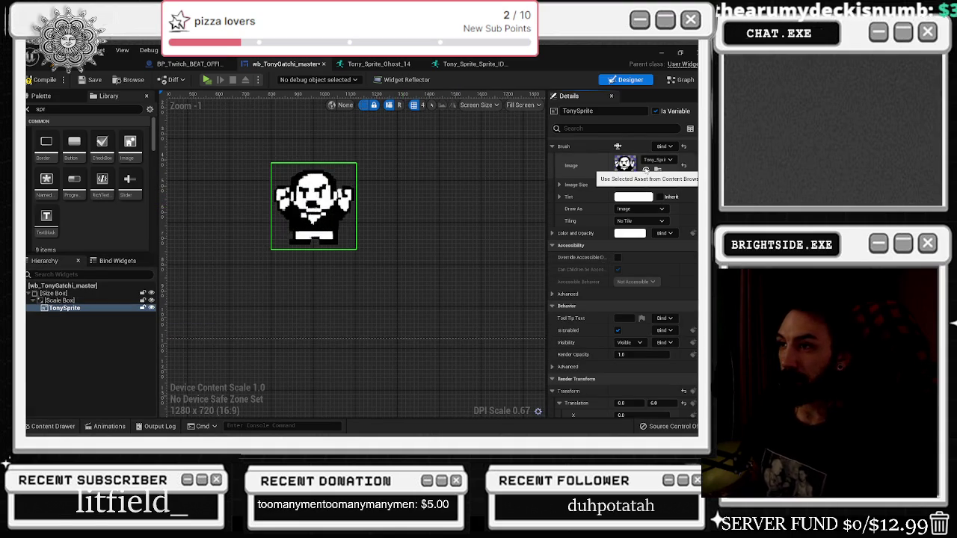
# Step: Toggle the angry sprite on and off, undoing back to the normal Tony image
pyautogui.scroll(-2, 459, 199)
pyautogui.scroll(-1, 459, 198)
pyautogui.hotkey('ctrl', 'z')
pyautogui.click(646, 170)
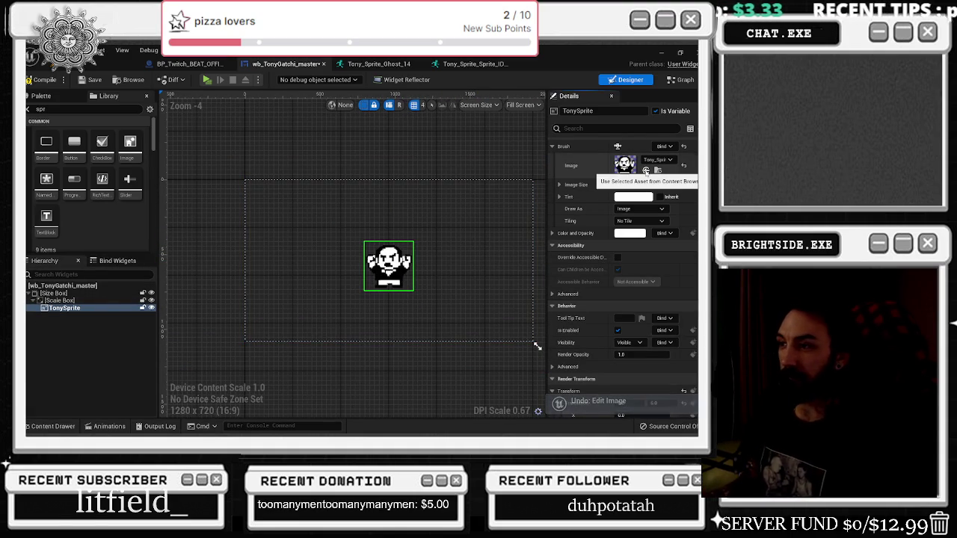
pyautogui.hotkey('ctrl', 'z')
pyautogui.click(646, 171)
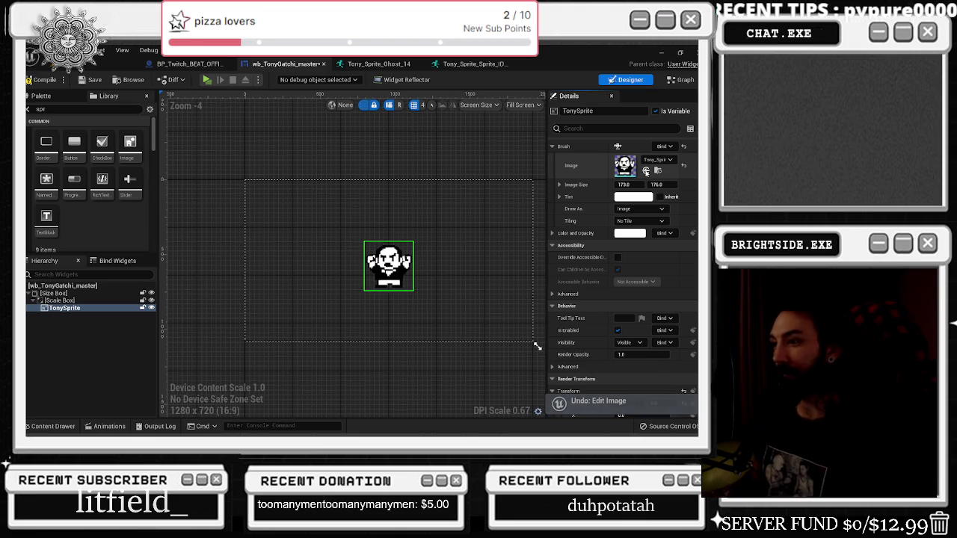
pyautogui.hotkey('ctrl', 'z')
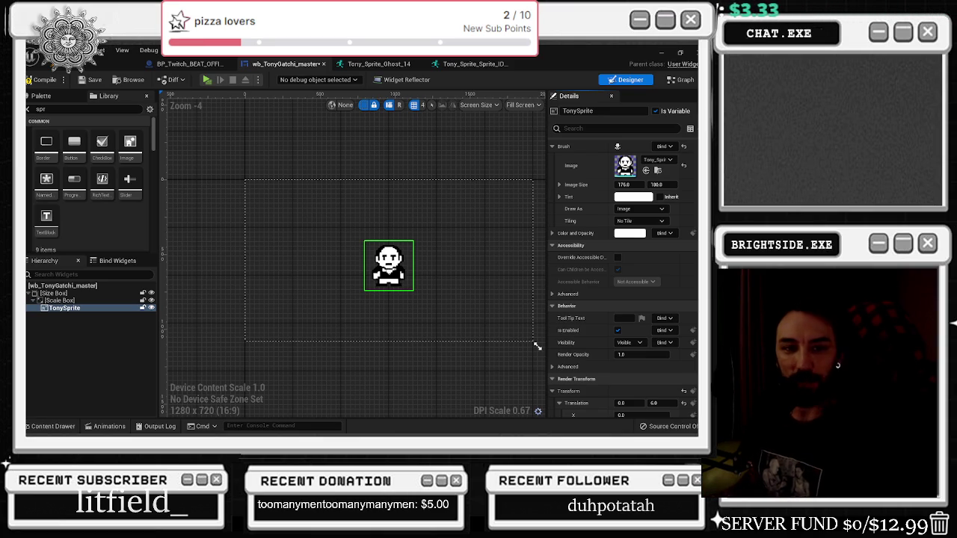
pyautogui.hotkey('alt', 'Tab')
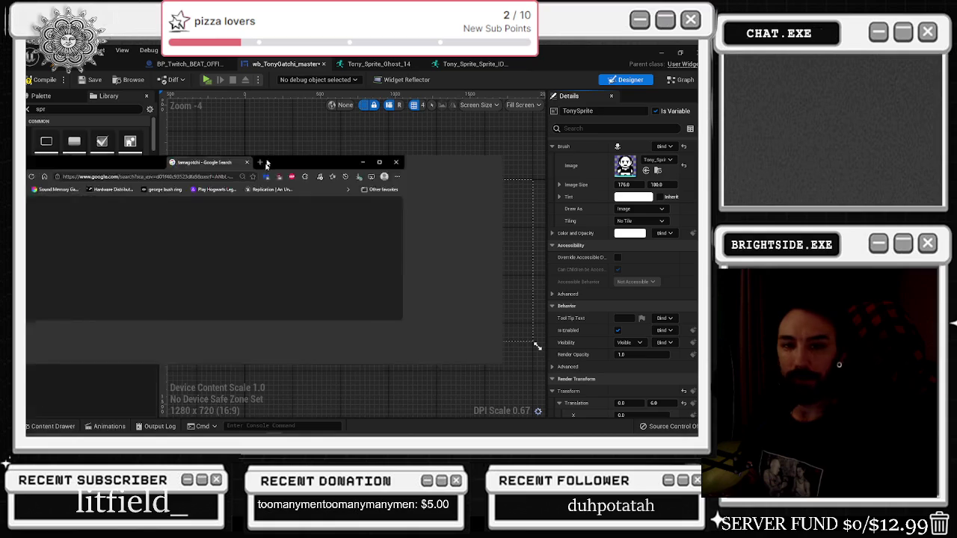
# Step: Maximise Chrome and open the Walmart Original Tamagotchi image from the results in a new tab
pyautogui.doubleClick(434, 144)
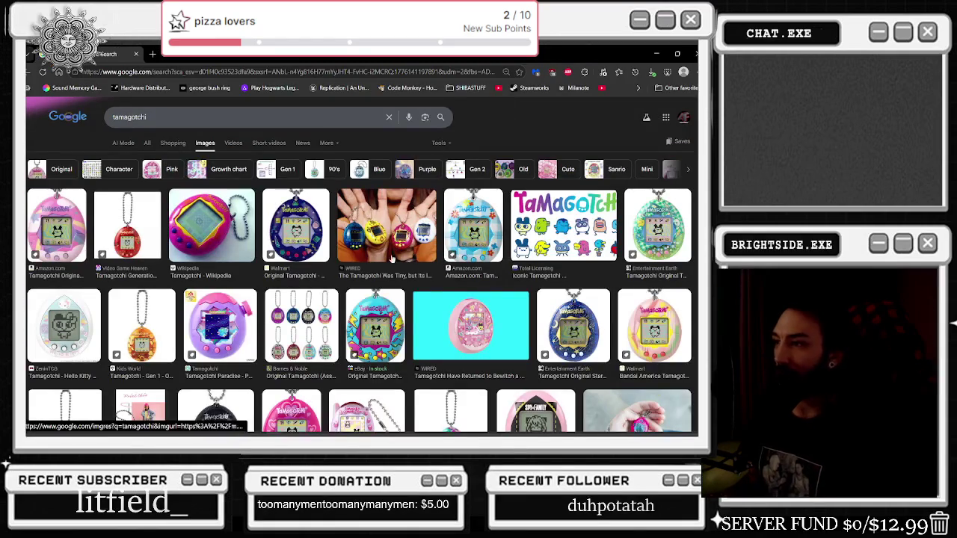
pyautogui.click(299, 245)
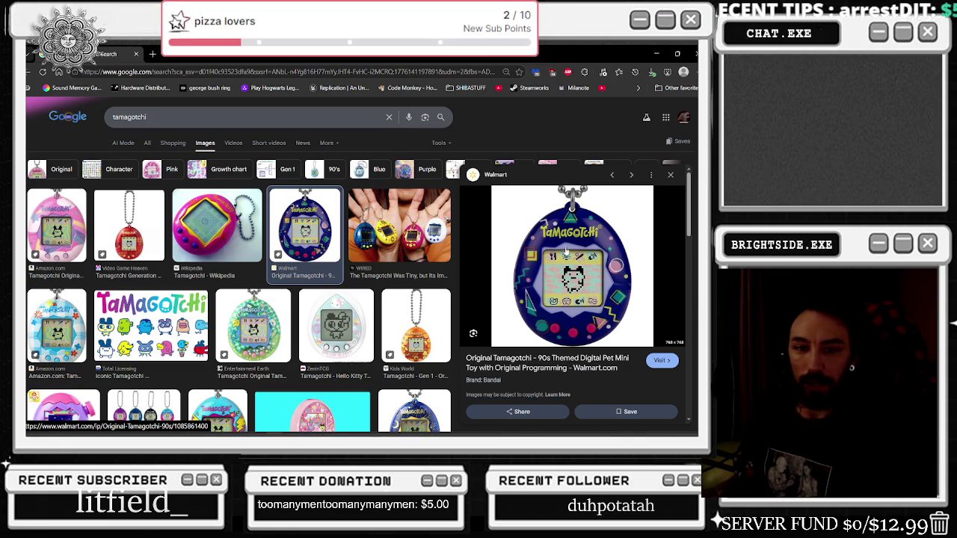
pyautogui.moveTo(572, 265)
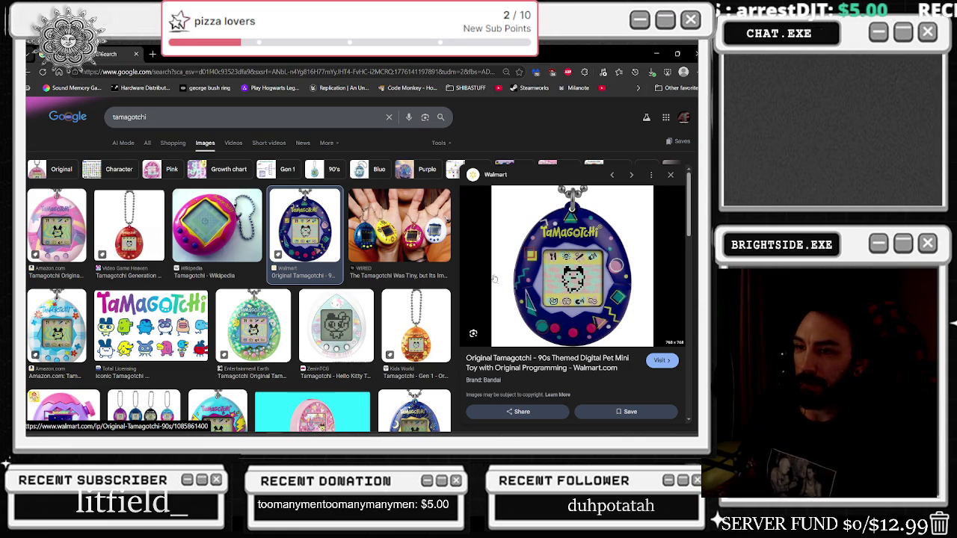
pyautogui.scroll(-2, 547, 271)
pyautogui.scroll(2, 547, 270)
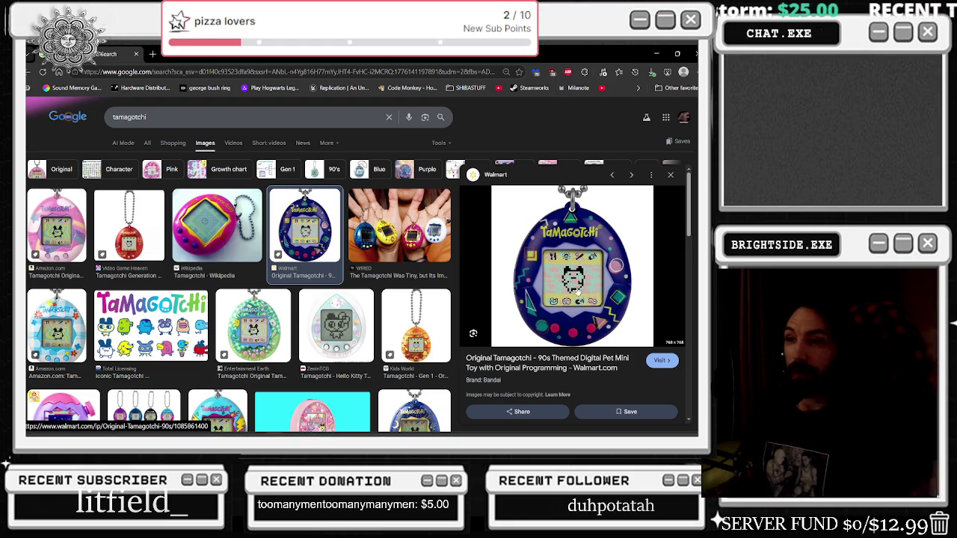
pyautogui.rightClick(519, 262)
pyautogui.click(566, 258)
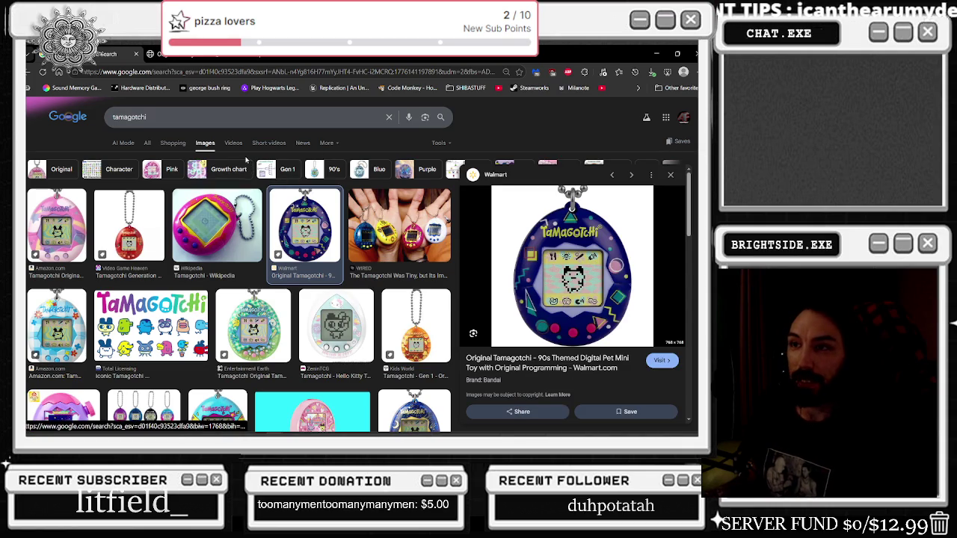
pyautogui.click(194, 118)
# Step: Search images for 'tamagotchi settings', preview the How to Play diagram, then view the full Tamagotchi image tab
pyautogui.write('settings')
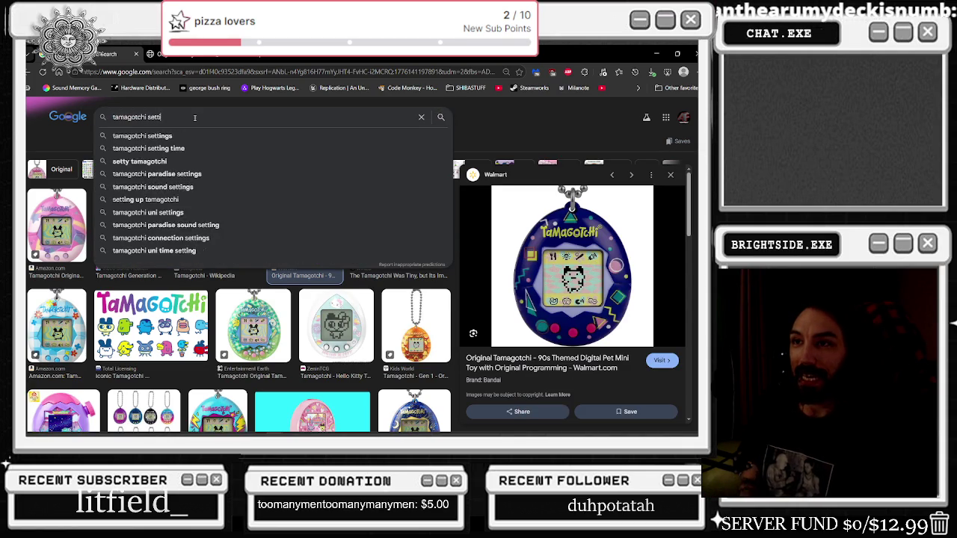
pyautogui.press('Return')
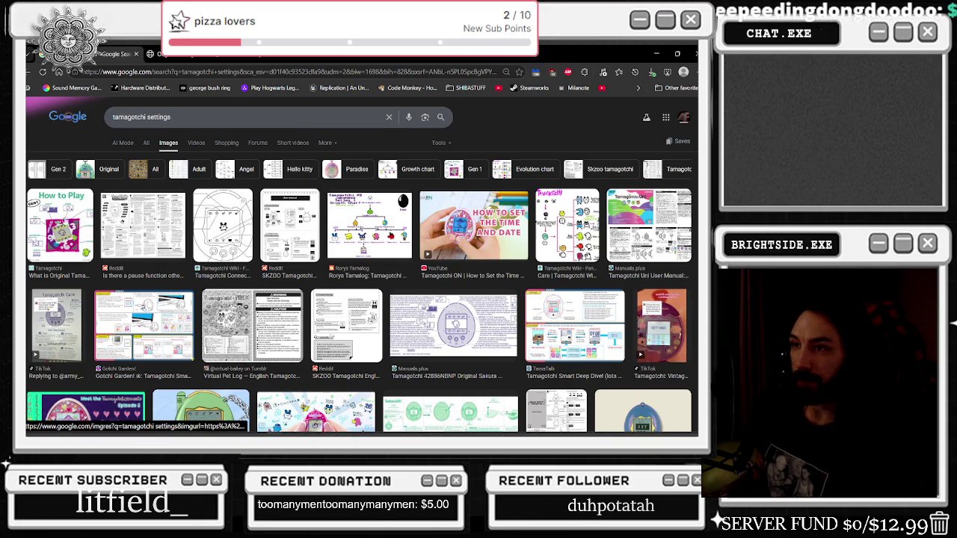
pyautogui.click(95, 220)
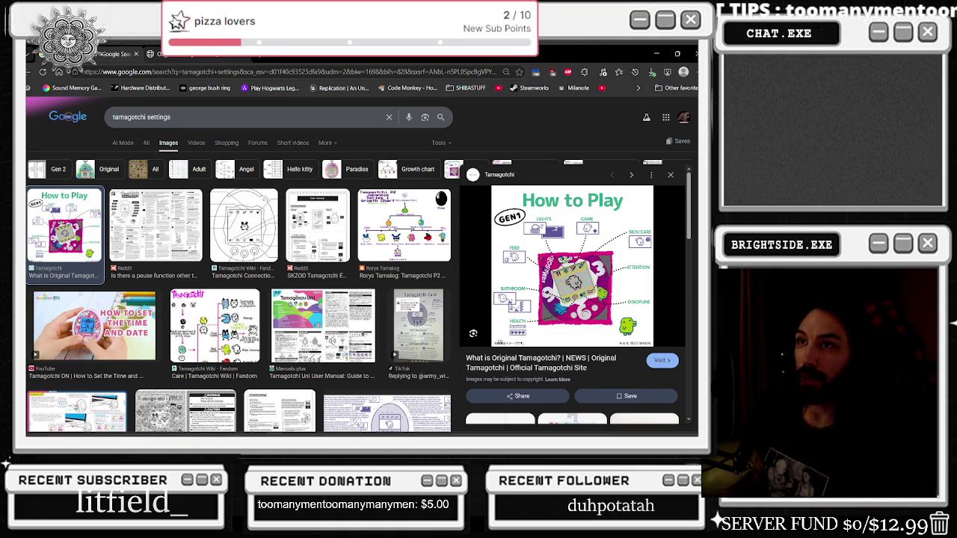
pyautogui.click(202, 57)
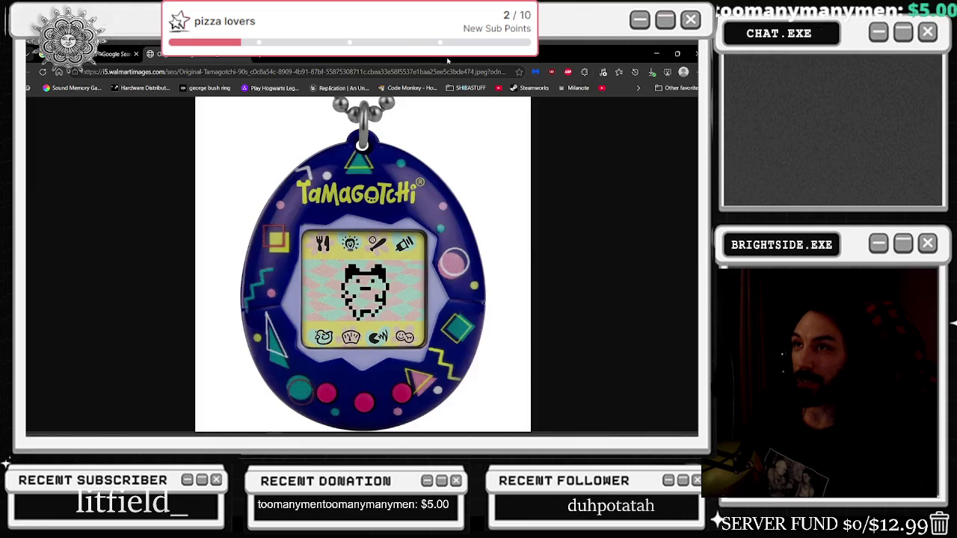
pyautogui.hotkey('alt', 'Tab')
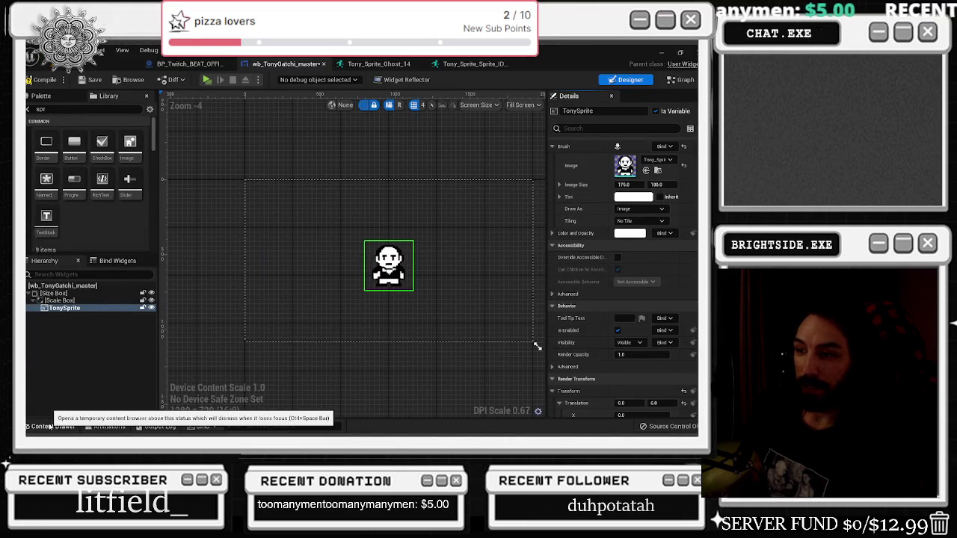
# Step: Open the Tonygatchi sprite assets, then bring the Chrome Tamagotchi reference page to the front
pyautogui.click(49, 427)
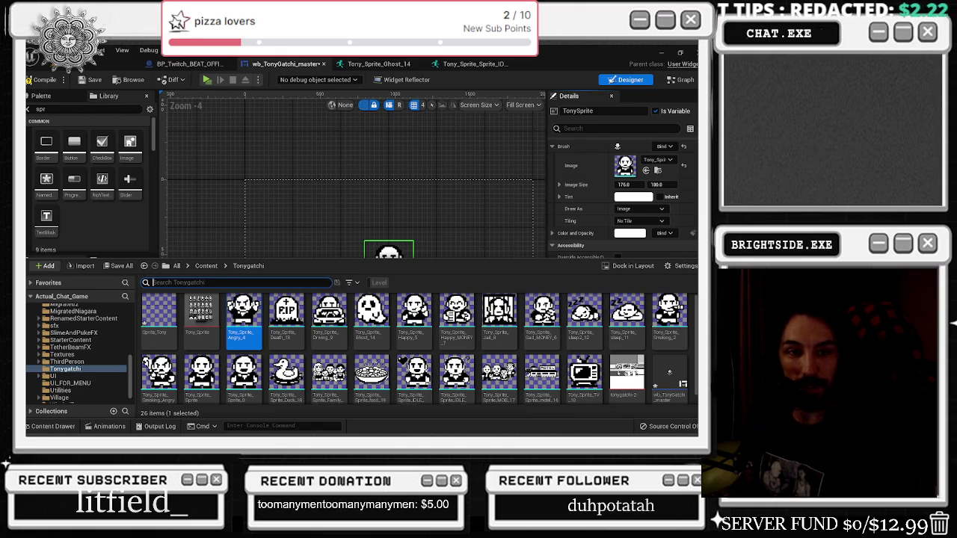
pyautogui.hotkey('alt', 'Tab')
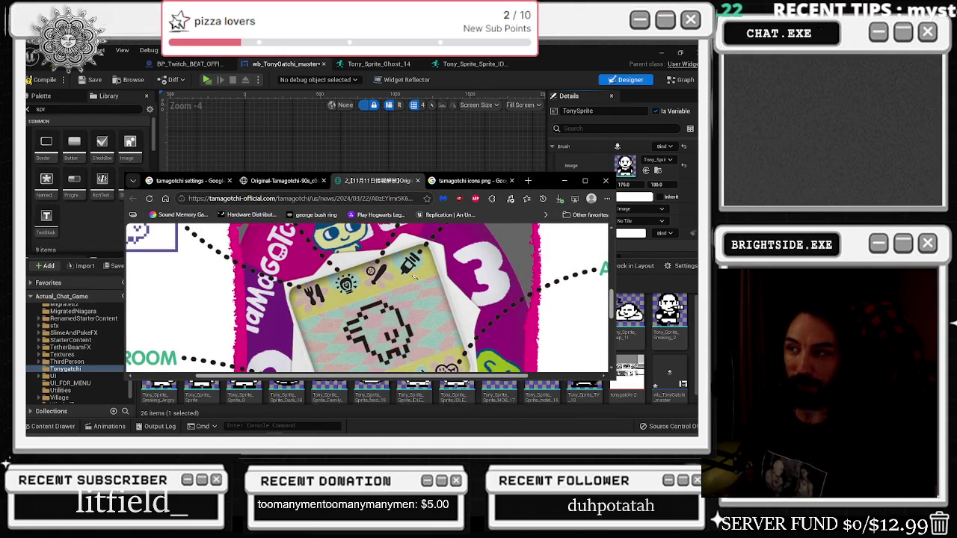
# Step: Search Google Images for 'mob png', then refine the query to 'mob icons png'
pyautogui.scroll(-1, 415, 277)
pyautogui.scroll(1, 414, 277)
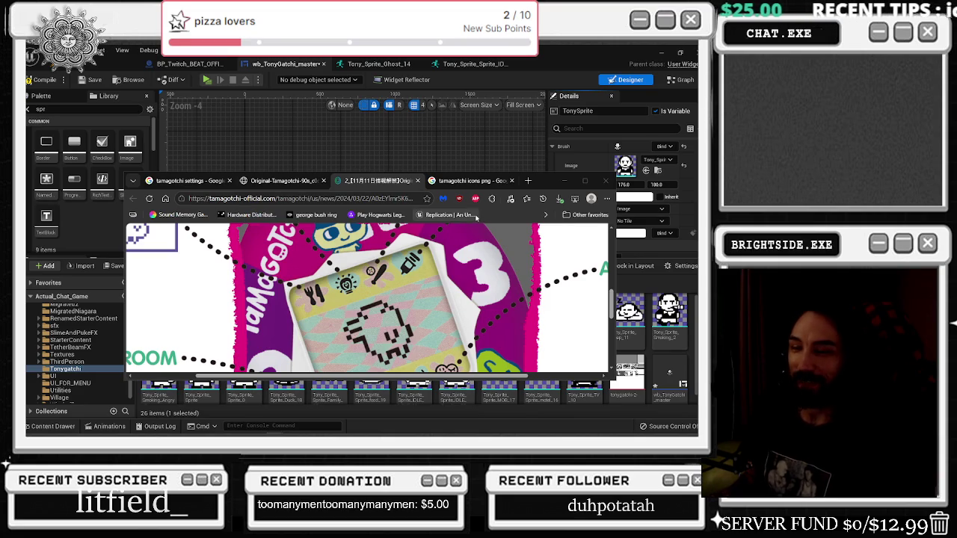
pyautogui.click(321, 228)
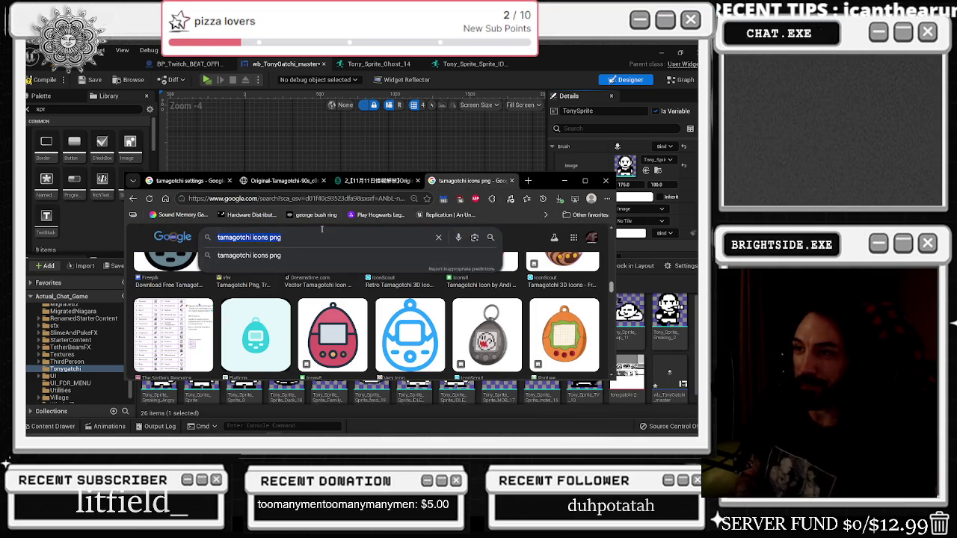
pyautogui.hotkey('ctrl', 'a')
pyautogui.write('mob png')
pyautogui.press('Return')
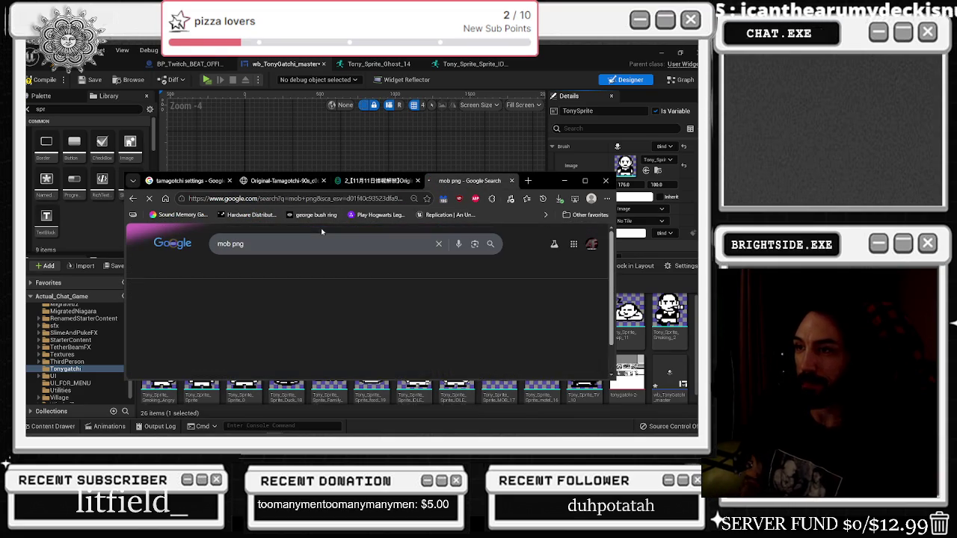
pyautogui.scroll(-3, 366, 314)
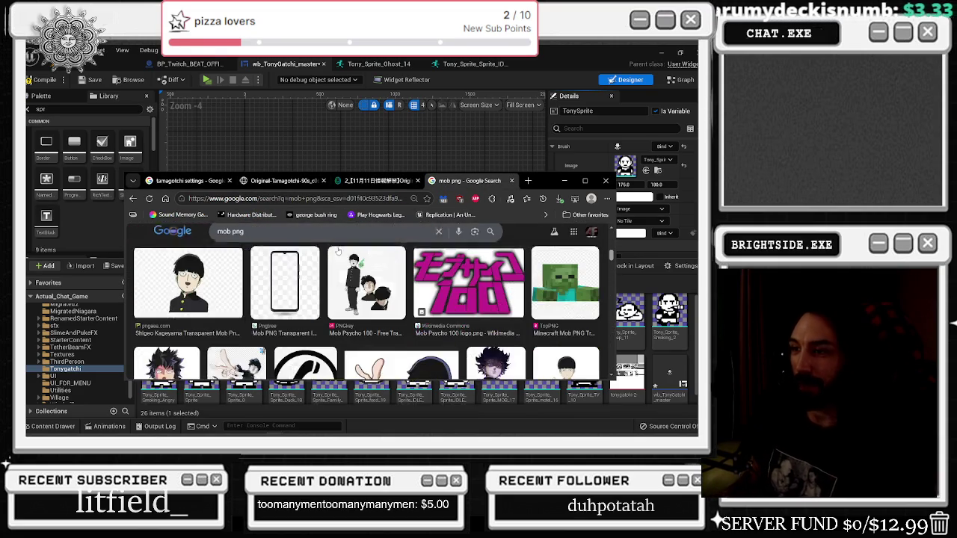
pyautogui.scroll(-2, 367, 314)
pyautogui.click(231, 237)
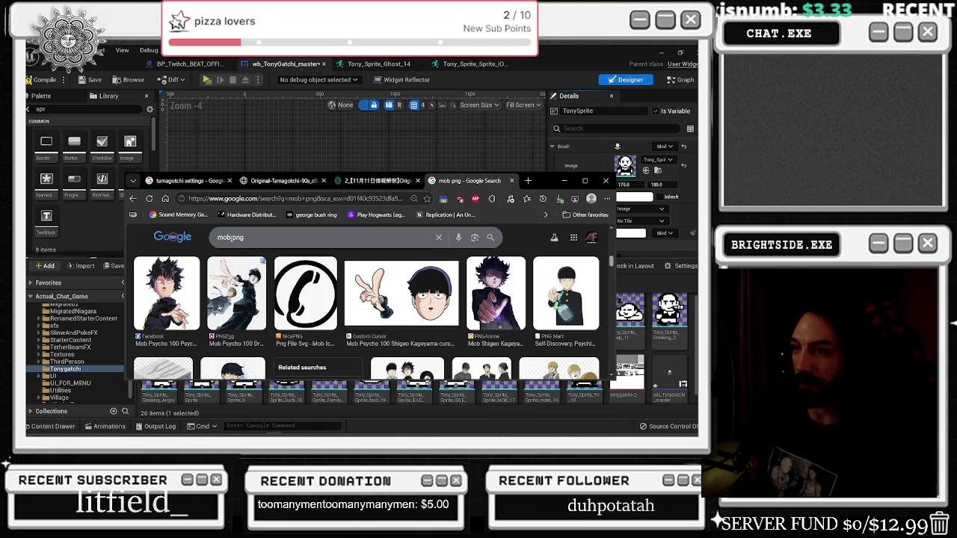
pyautogui.write('icons')
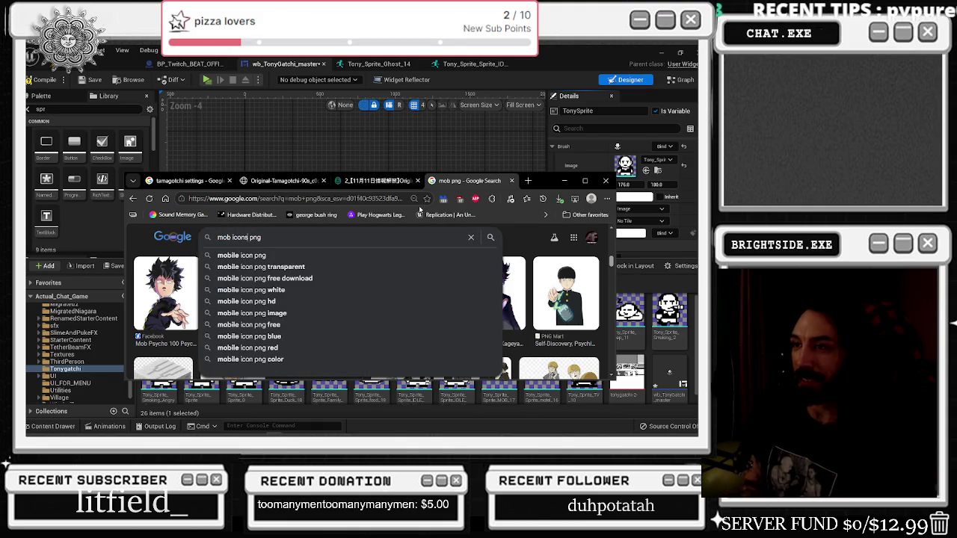
pyautogui.press('Return')
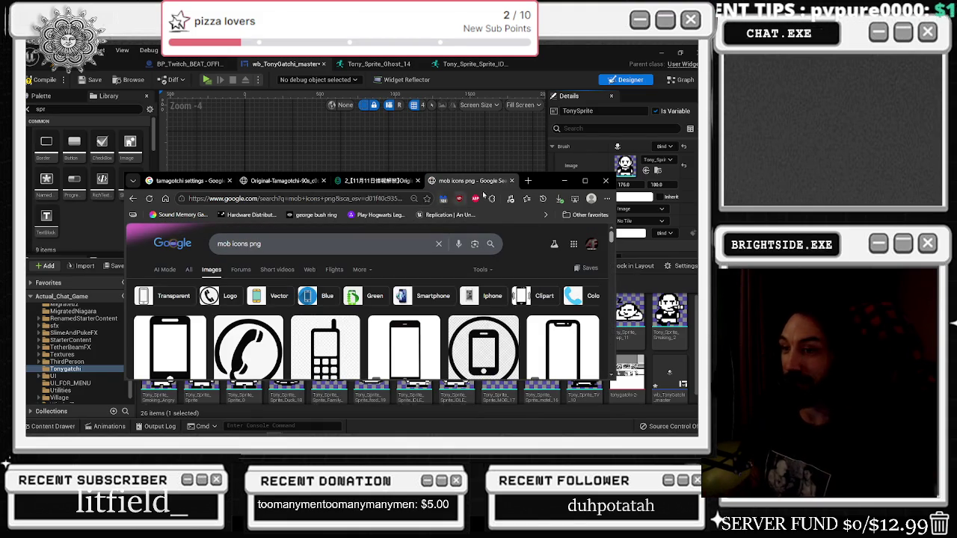
# Step: Refine to 'italianb mob icons png' and copy the Shutterstock Mafia Icons Black Flat Design image
pyautogui.click(582, 181)
pyautogui.scroll(-5, 430, 305)
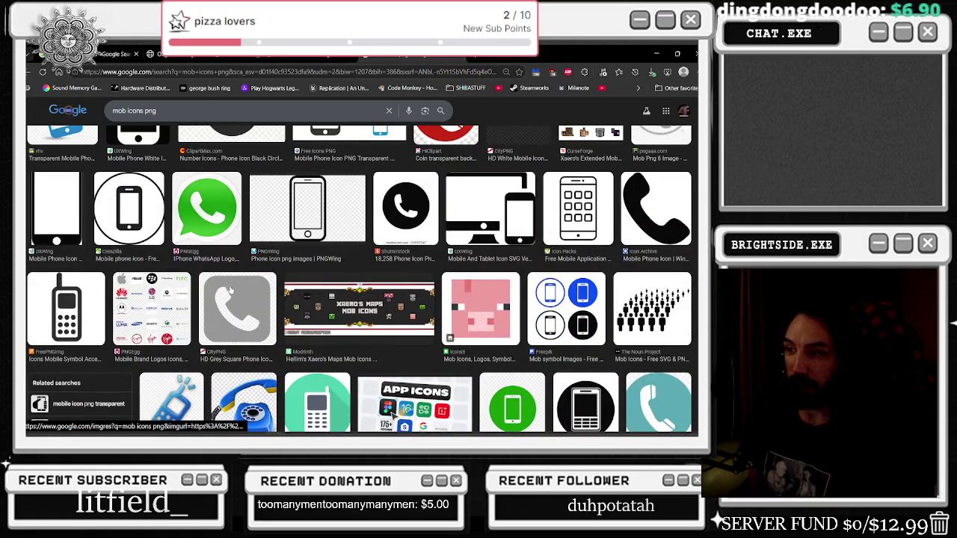
pyautogui.scroll(5, 228, 289)
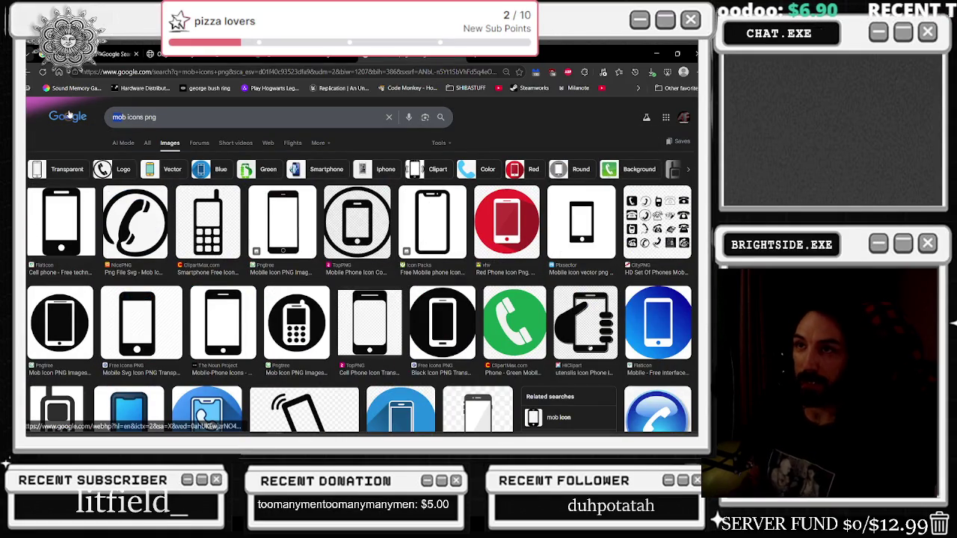
pyautogui.write('italianb')
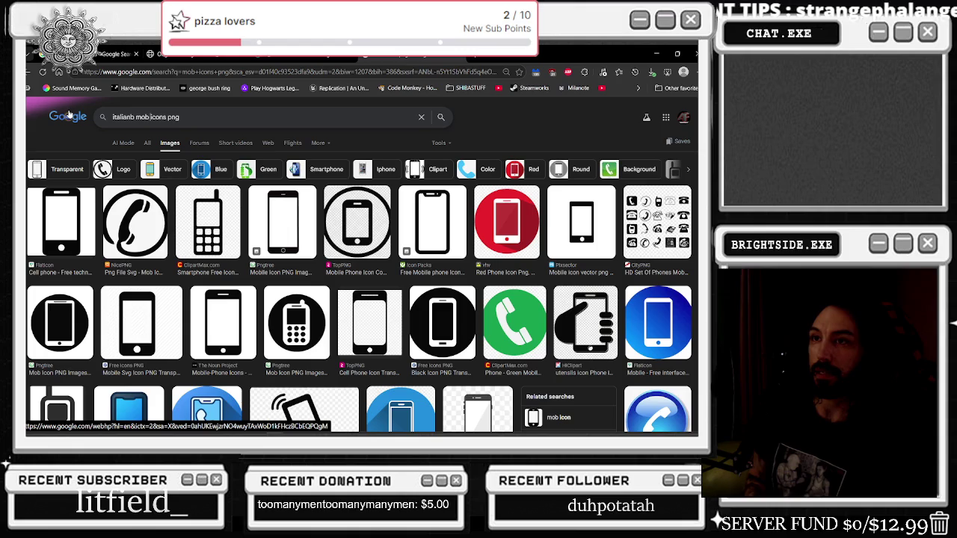
pyautogui.press('Return')
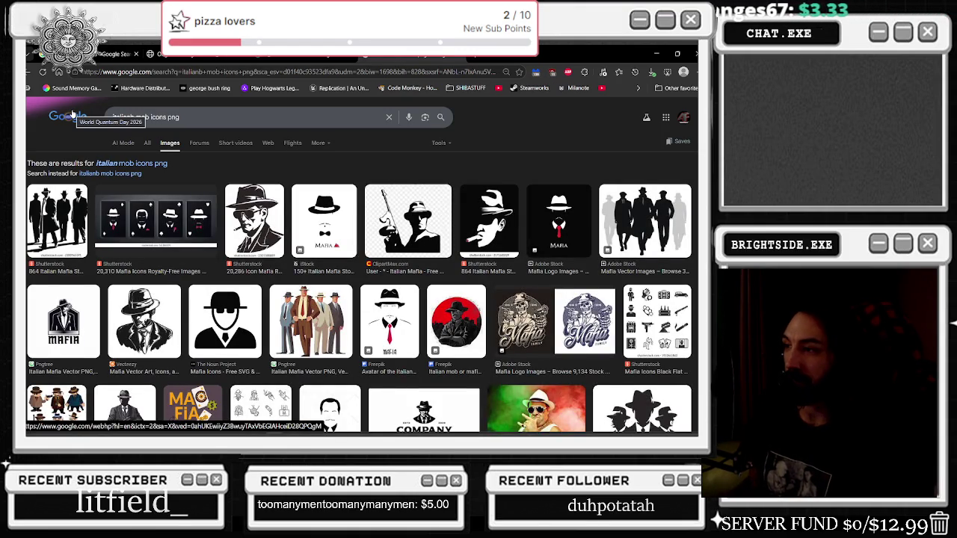
pyautogui.click(676, 313)
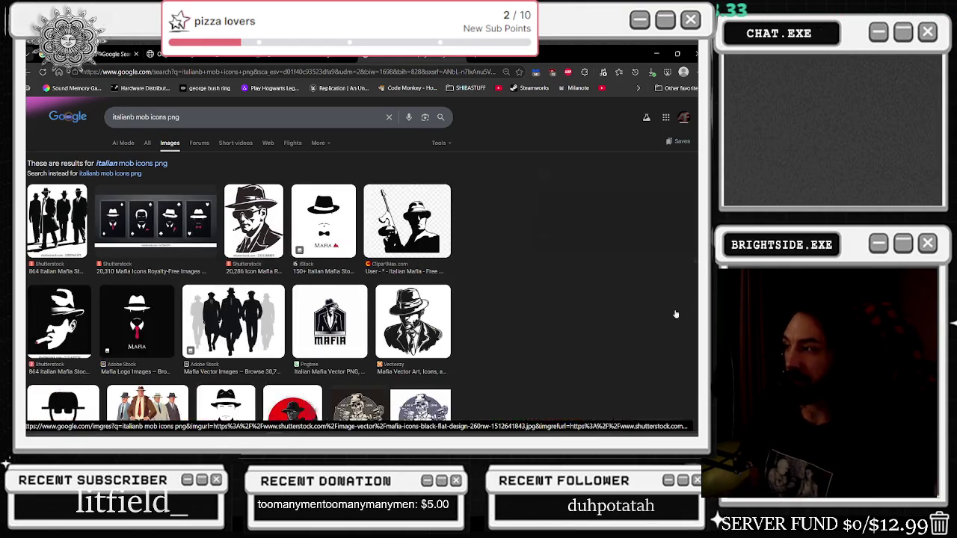
pyautogui.rightClick(588, 208)
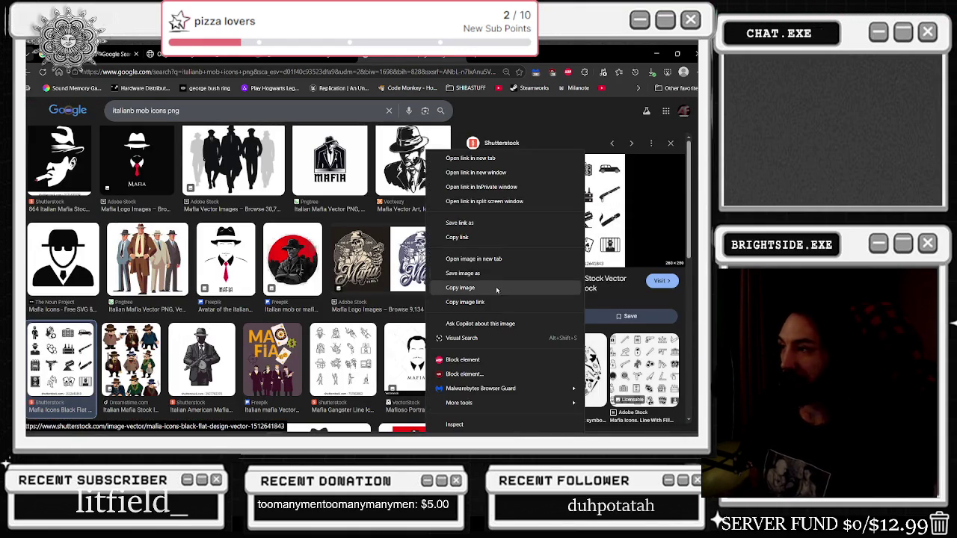
pyautogui.click(479, 261)
pyautogui.click(516, 54)
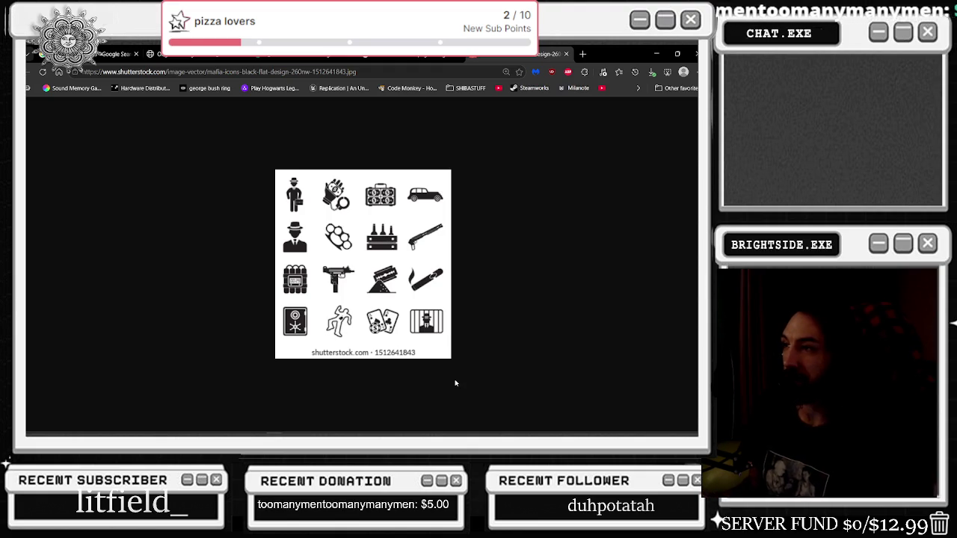
pyautogui.hotkey('alt', 'Left')
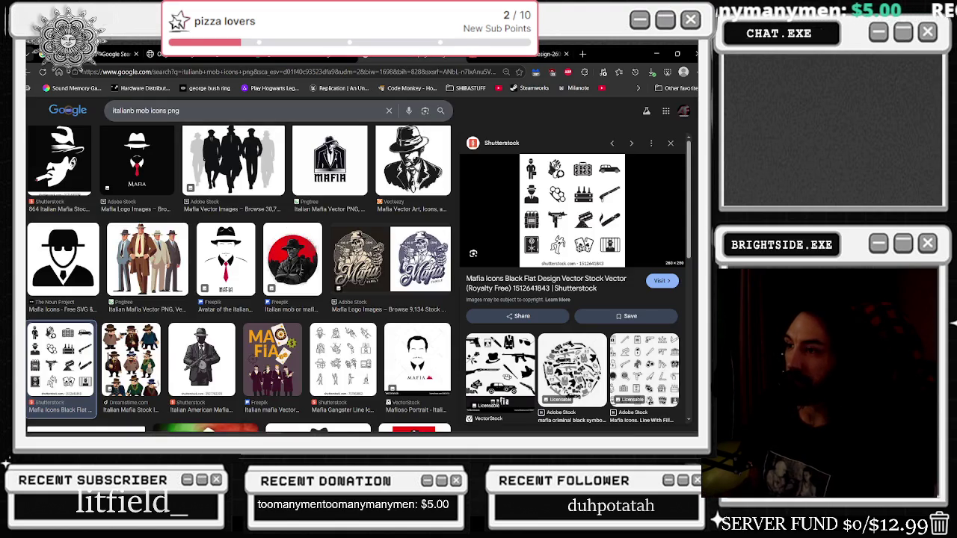
# Step: Preview the line, Dreamstime, trendy flat and scribble mafia icon sets, ending on iStock's mob icons
pyautogui.click(338, 360)
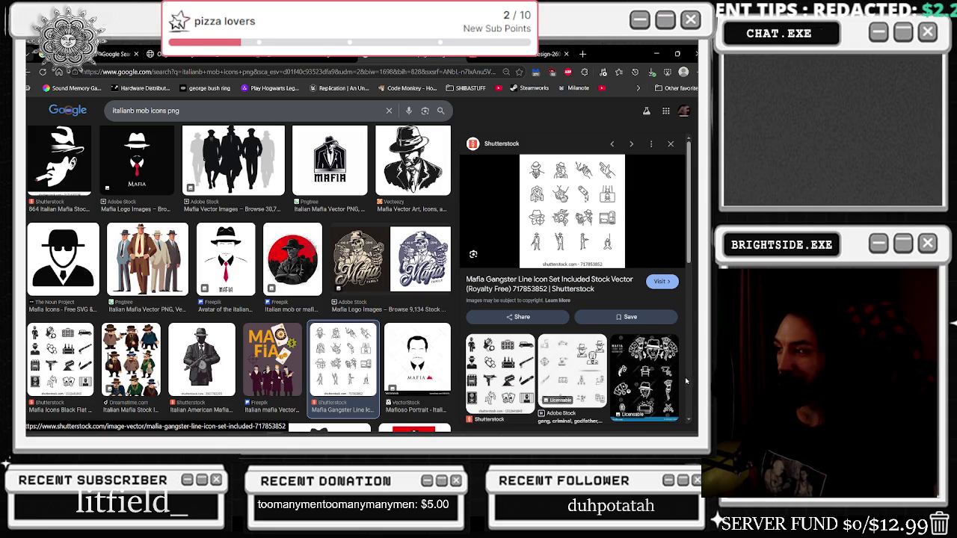
pyautogui.click(646, 373)
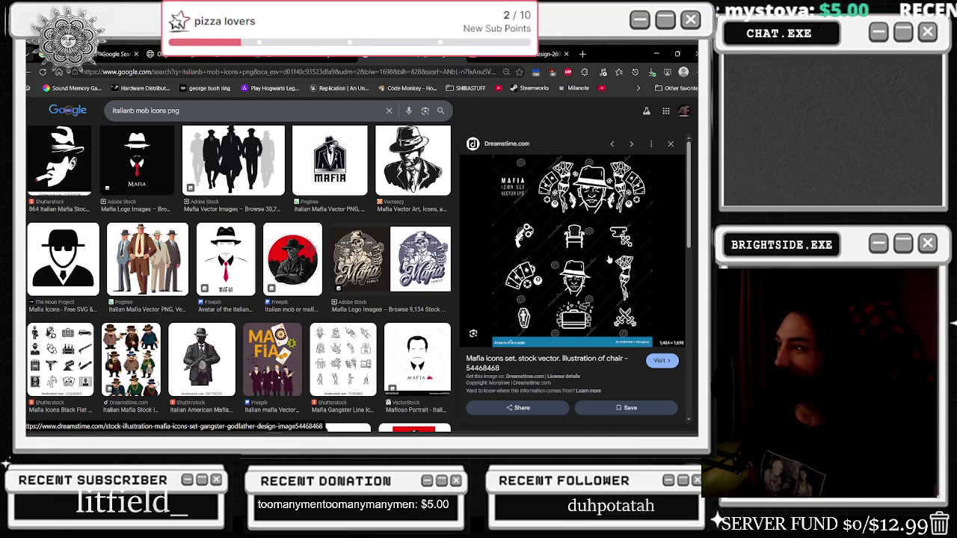
pyautogui.scroll(-3, 608, 260)
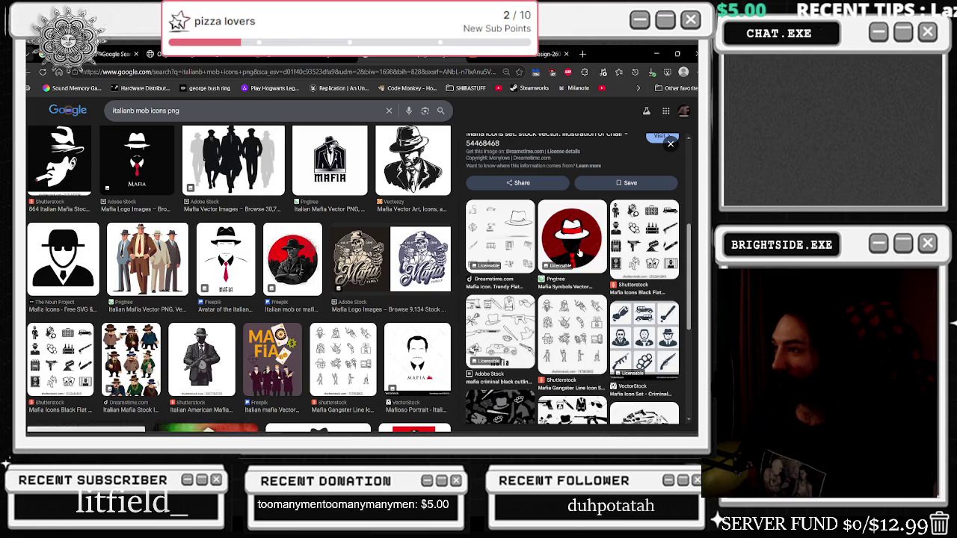
pyautogui.click(498, 261)
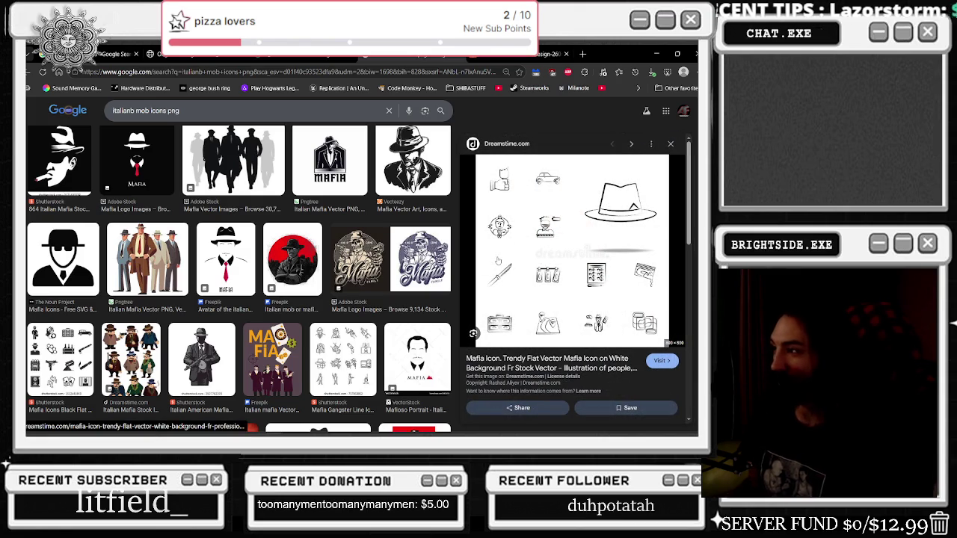
pyautogui.scroll(-3, 569, 262)
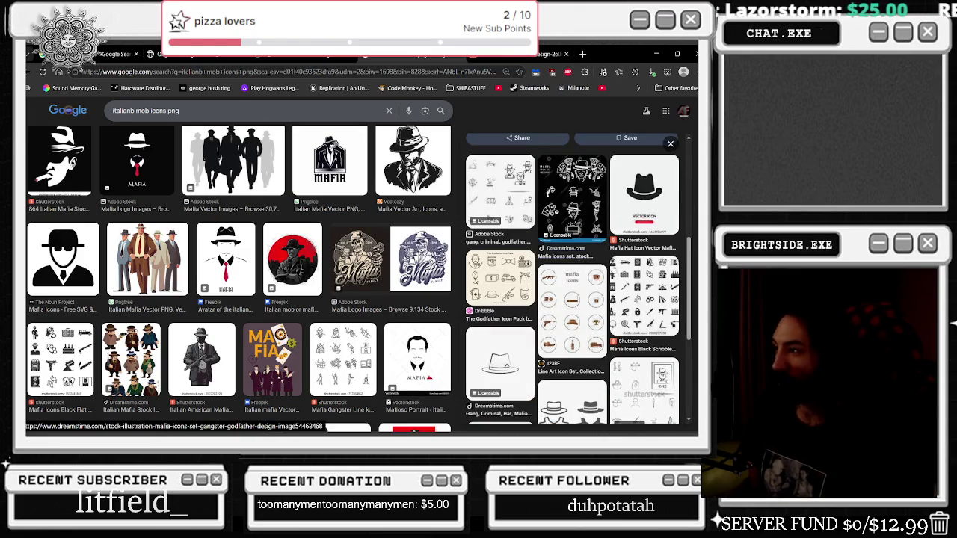
pyautogui.click(644, 302)
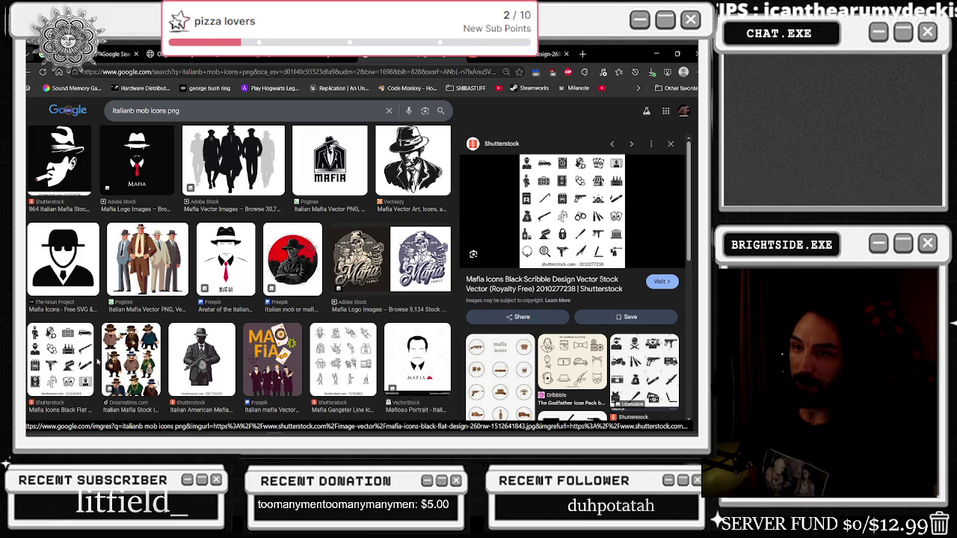
pyautogui.scroll(-5, 96, 361)
pyautogui.click(201, 349)
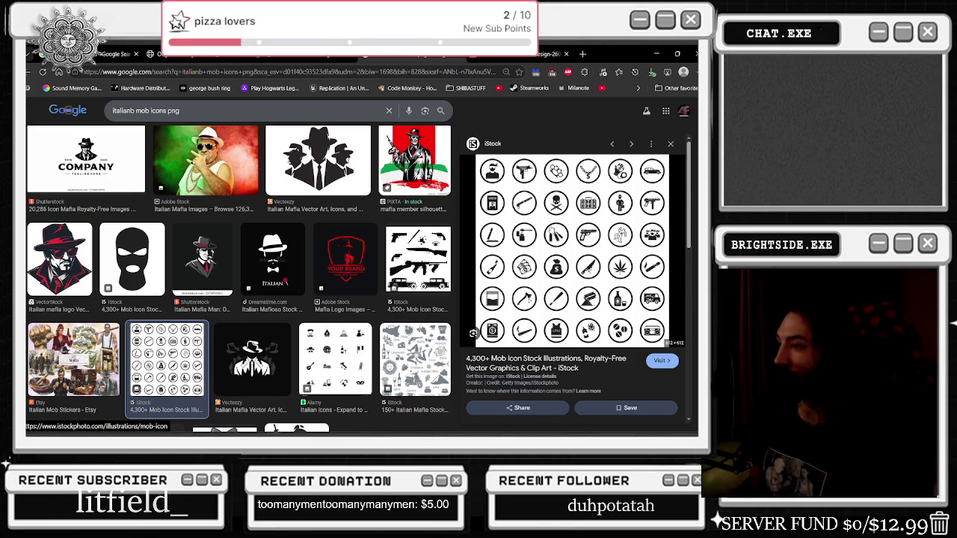
# Step: Scroll the results and preview the Alamy Italian icons, then the iStock mob icon set
pyautogui.scroll(-3, 554, 239)
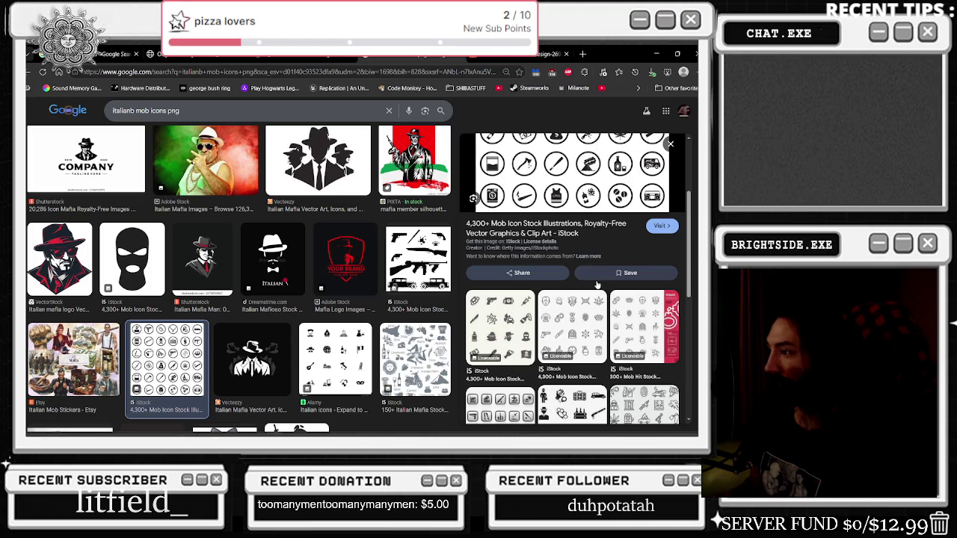
pyautogui.scroll(-1, 597, 285)
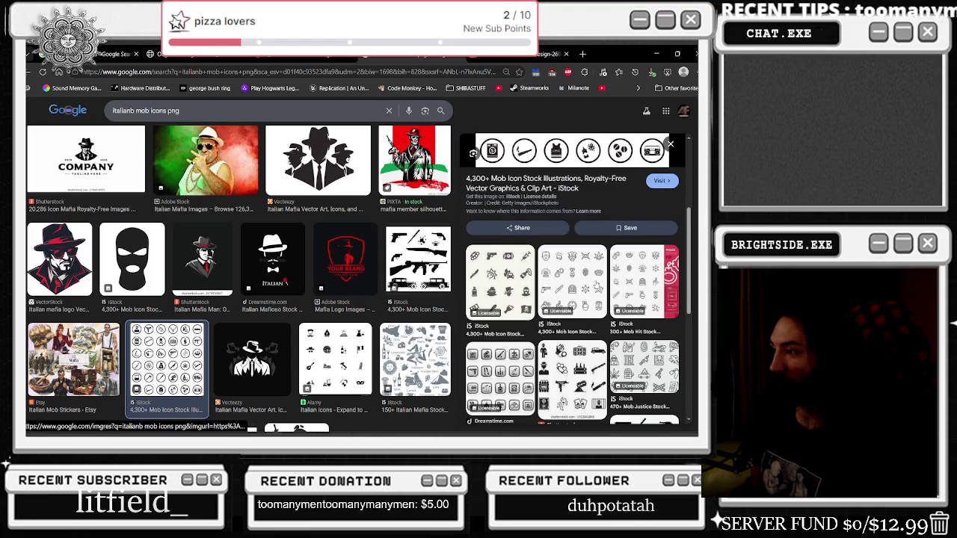
pyautogui.scroll(-2, 596, 287)
pyautogui.scroll(-1, 595, 285)
pyautogui.scroll(-2, 595, 285)
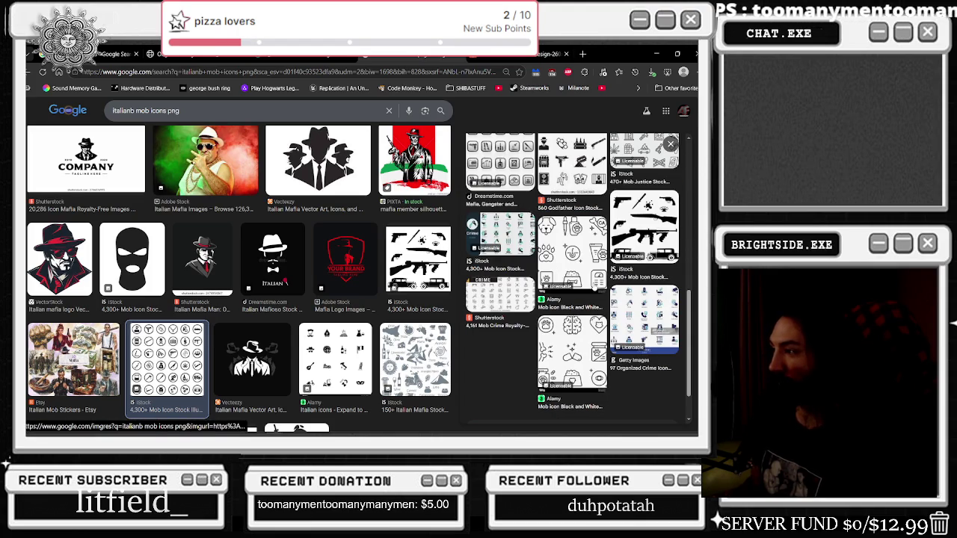
pyautogui.scroll(-2, 602, 286)
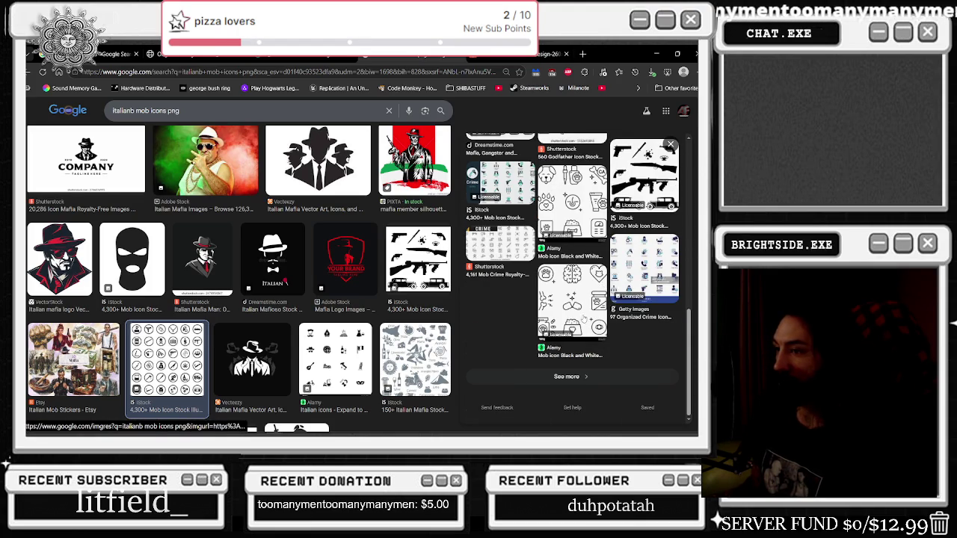
pyautogui.scroll(5, 585, 317)
pyautogui.scroll(2, 584, 317)
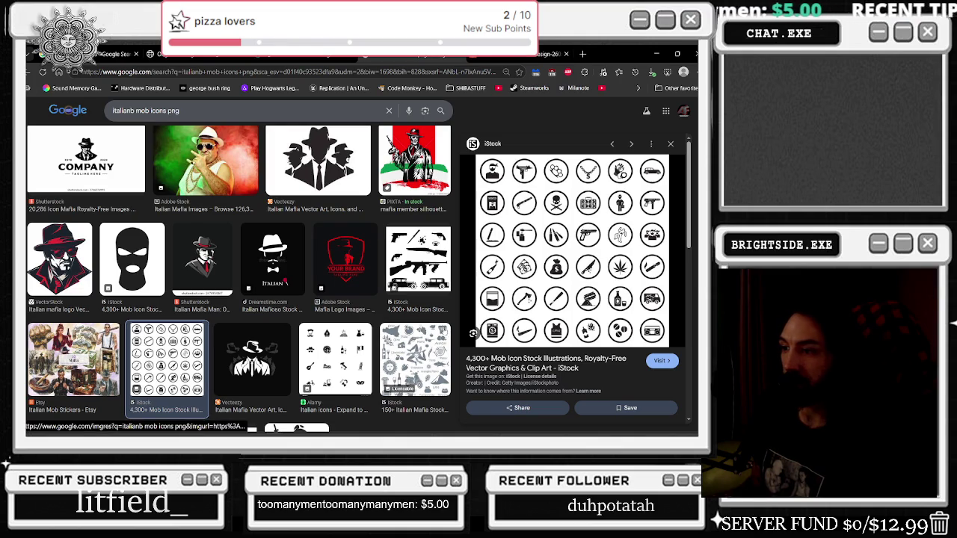
pyautogui.click(346, 359)
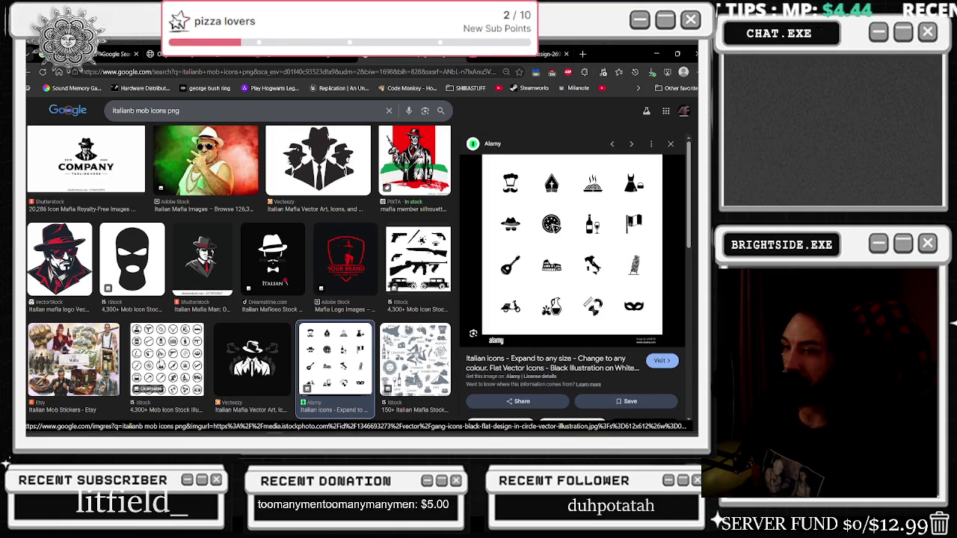
pyautogui.click(157, 388)
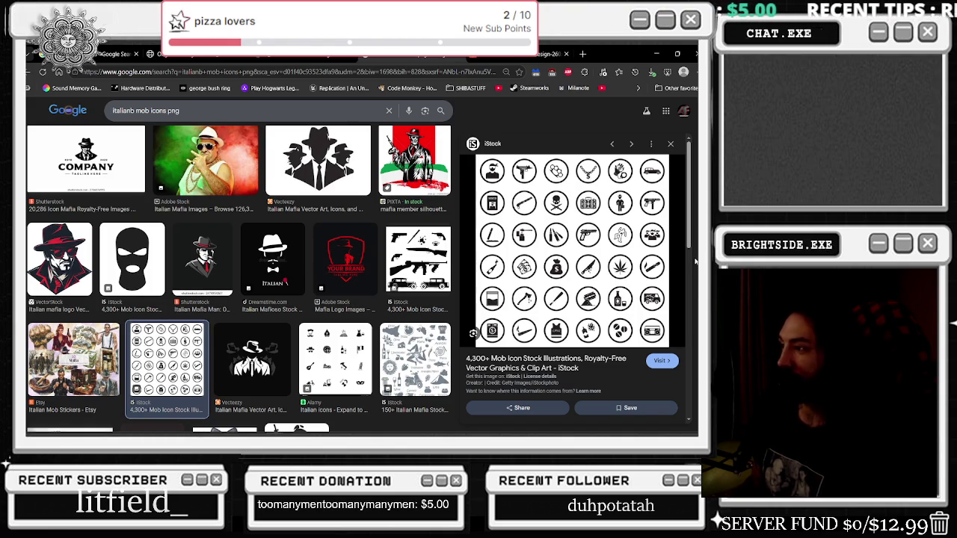
# Step: Open the iStock icon sheet in a new tab and restore the browser to a smaller window
pyautogui.rightClick(591, 279)
pyautogui.click(592, 279)
pyautogui.click(571, 54)
pyautogui.moveTo(634, 56); pyautogui.dragTo(626, 272)
pyautogui.click(658, 50)
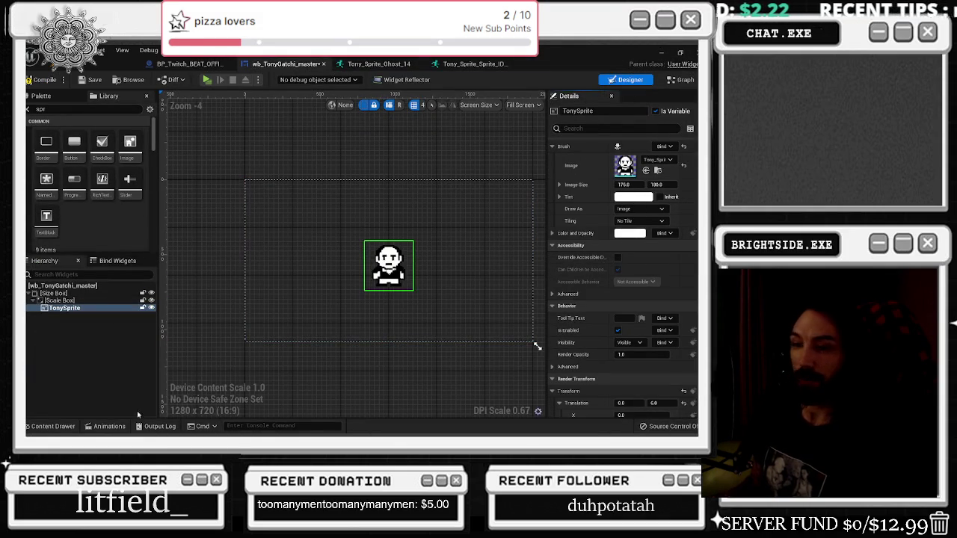
# Step: Launch Photoshop from Windows search and snap it to the right half of the screen
pyautogui.click(664, 52)
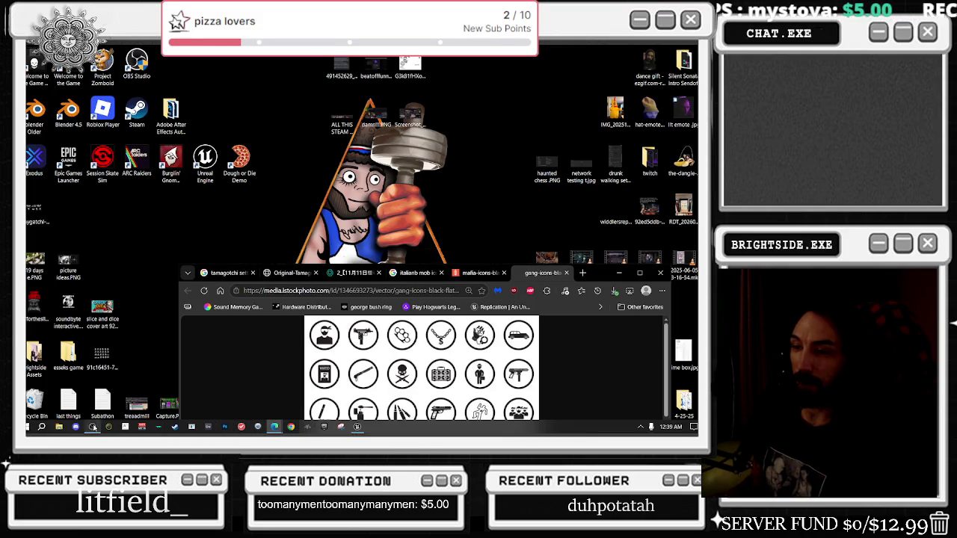
pyautogui.click(41, 426)
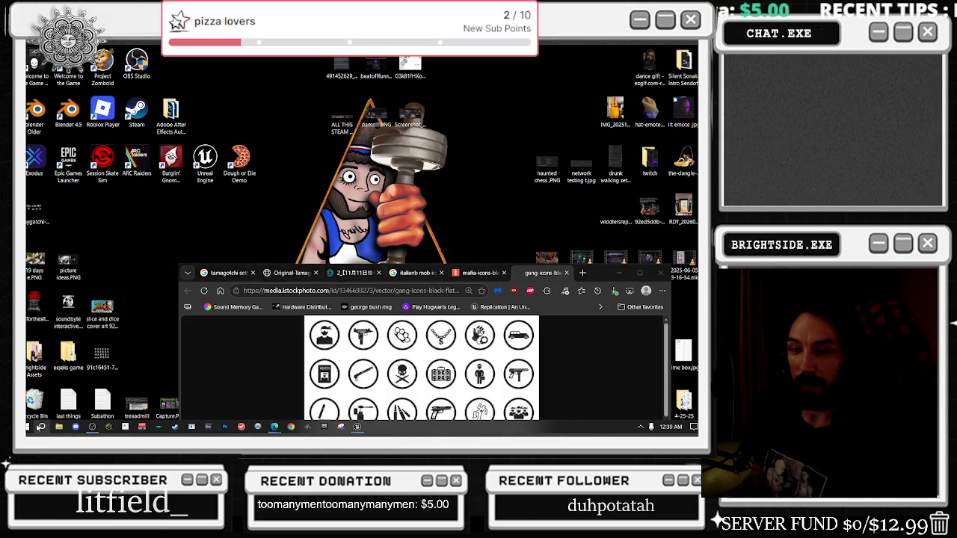
pyautogui.write('photos')
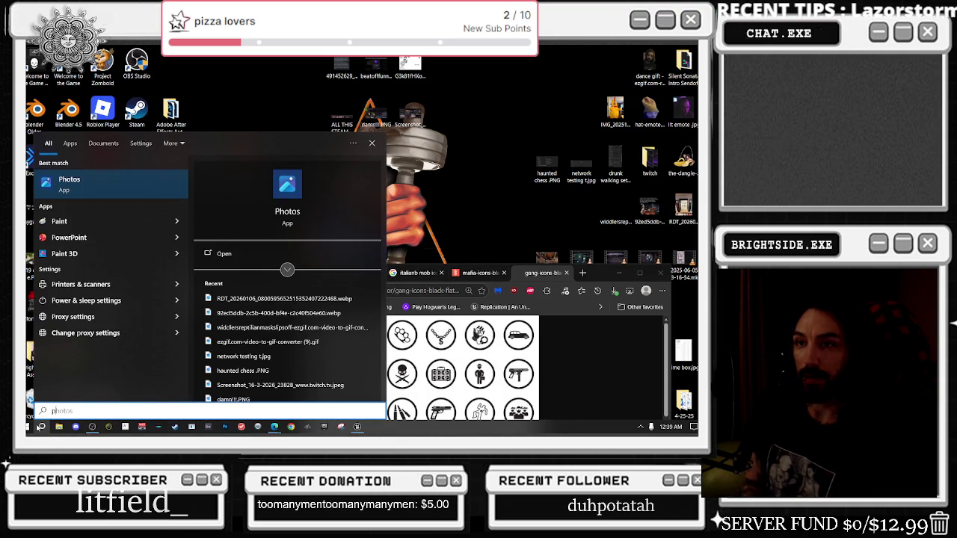
pyautogui.write('hotoshop')
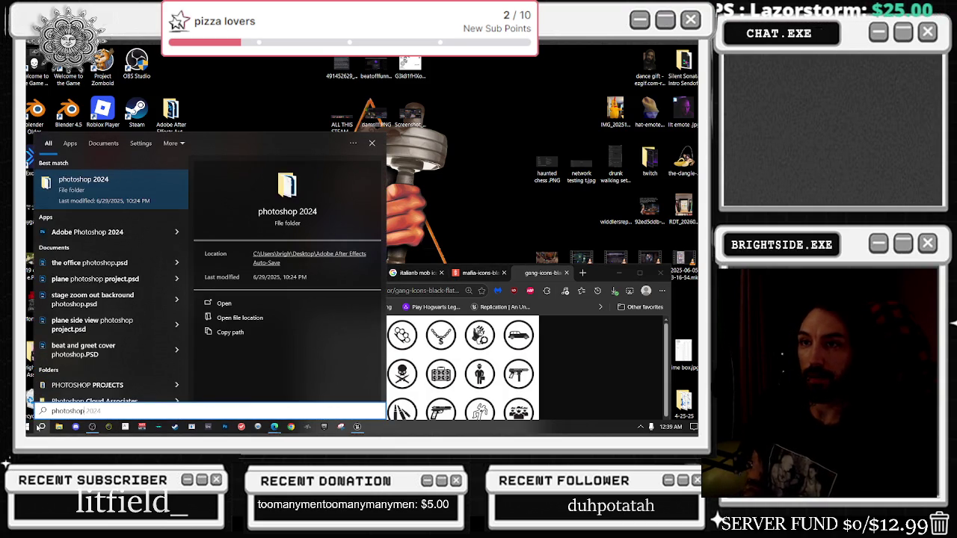
pyautogui.click(65, 233)
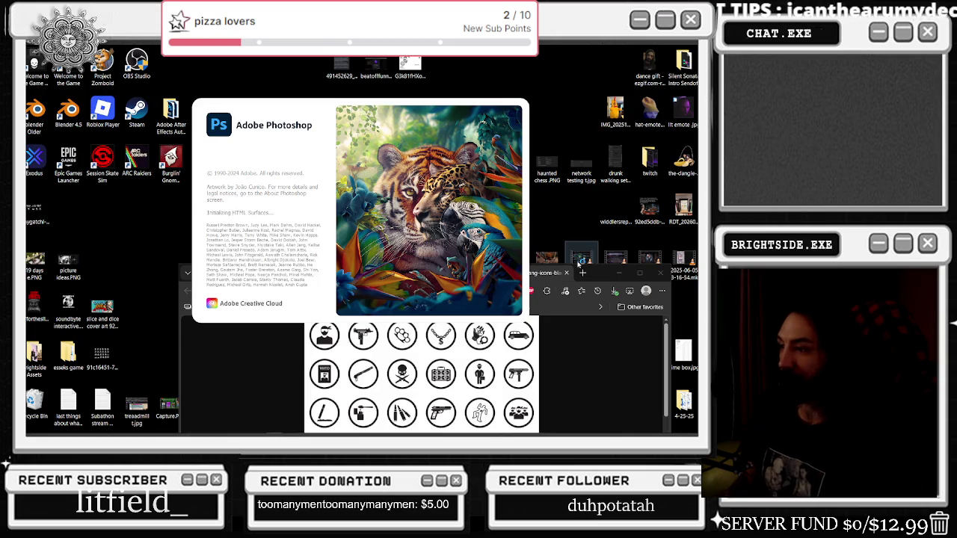
pyautogui.moveTo(601, 275); pyautogui.dragTo(535, 141)
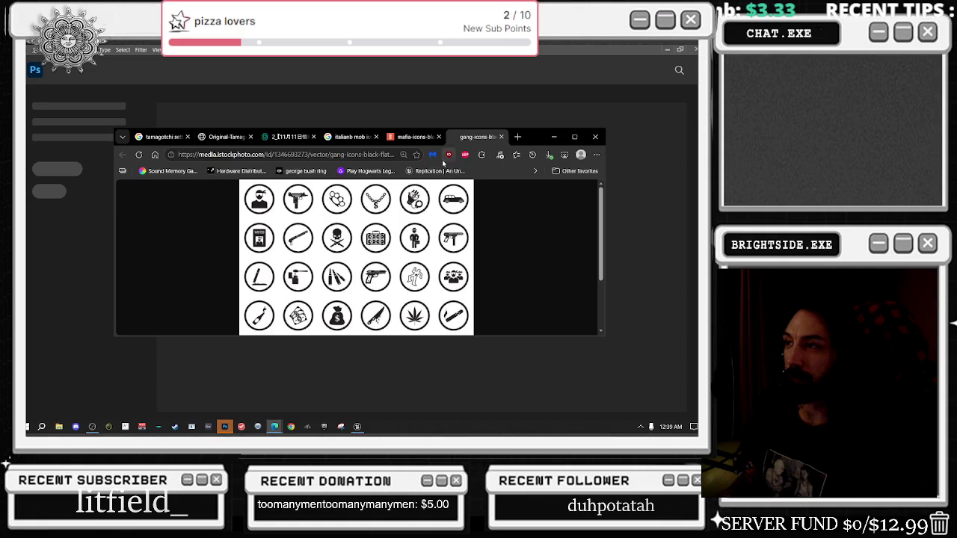
pyautogui.click(447, 82)
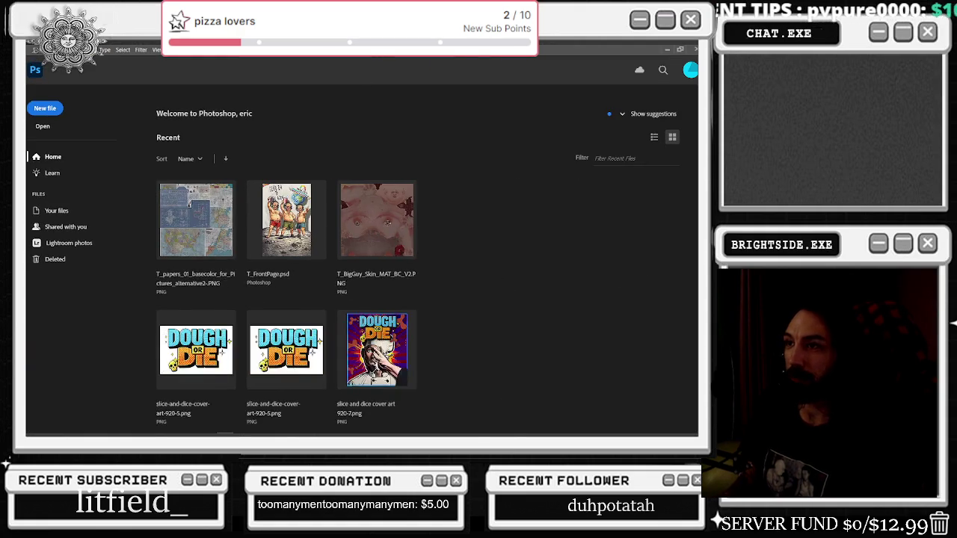
pyautogui.moveTo(264, 62)
pyautogui.mouseDown()
pyautogui.moveTo(538, 100)
pyautogui.moveTo(697, 100)
pyautogui.mouseUp()
pyautogui.press('Escape')
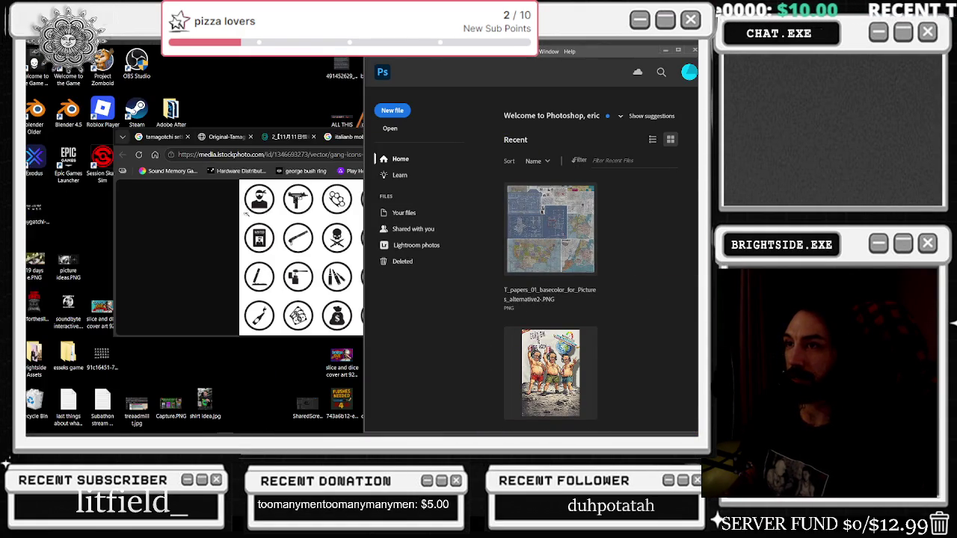
pyautogui.moveTo(312, 243); pyautogui.dragTo(67, 217)
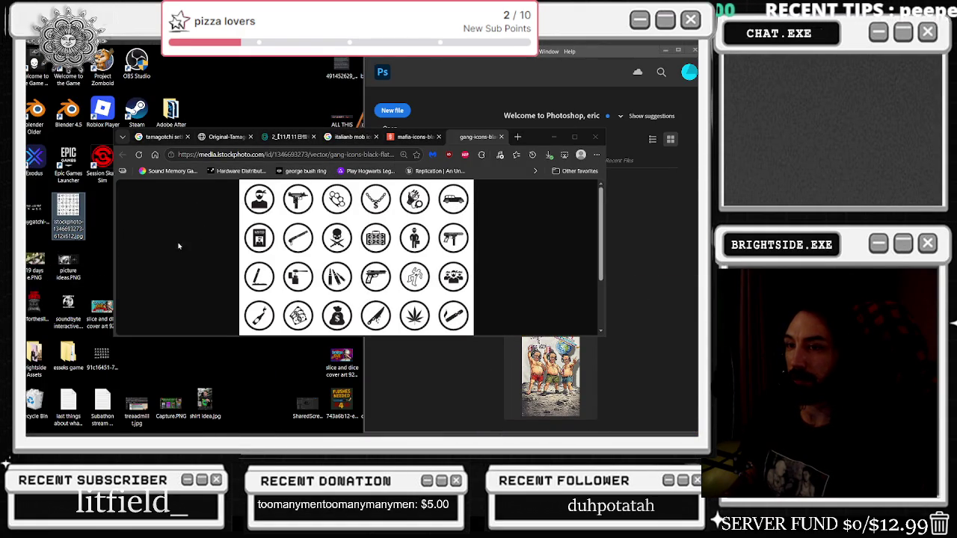
pyautogui.moveTo(544, 142)
pyautogui.mouseDown()
pyautogui.moveTo(472, 153)
pyautogui.moveTo(473, 143)
pyautogui.mouseUp()
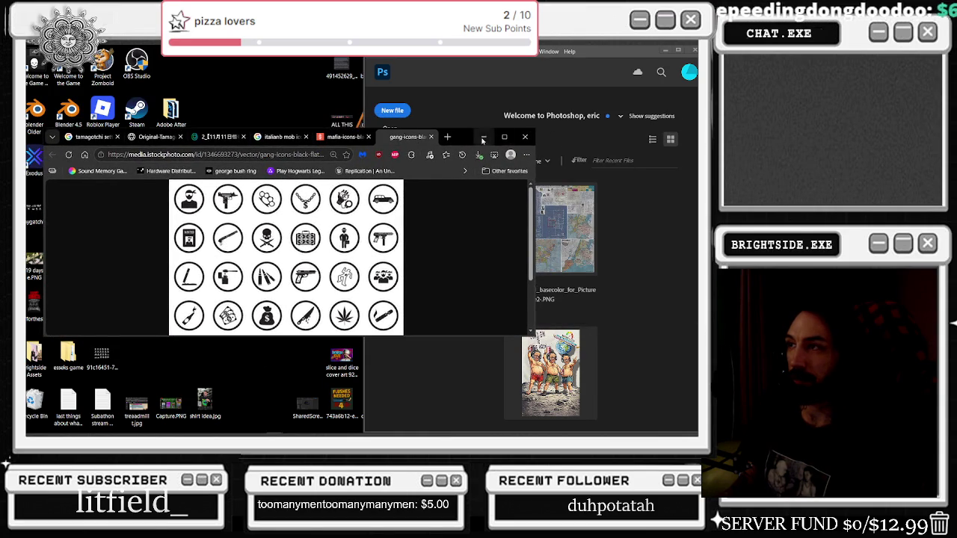
pyautogui.click(483, 137)
pyautogui.moveTo(68, 207)
pyautogui.mouseDown()
pyautogui.moveTo(492, 192)
pyautogui.moveTo(597, 141)
pyautogui.mouseUp()
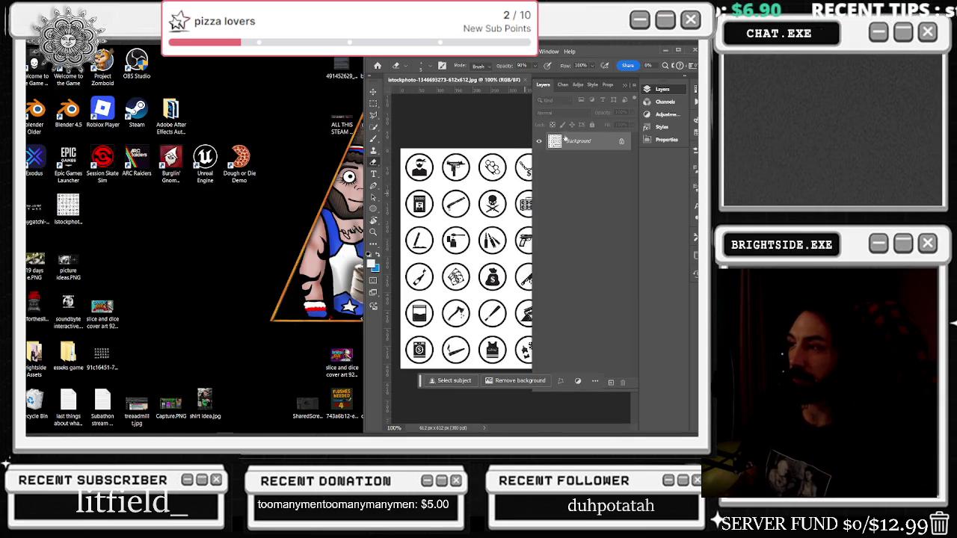
# Step: Maximise Photoshop, fit the sheet, and copy the circle-selected cigarette icon onto its own layer
pyautogui.press('super+Up')
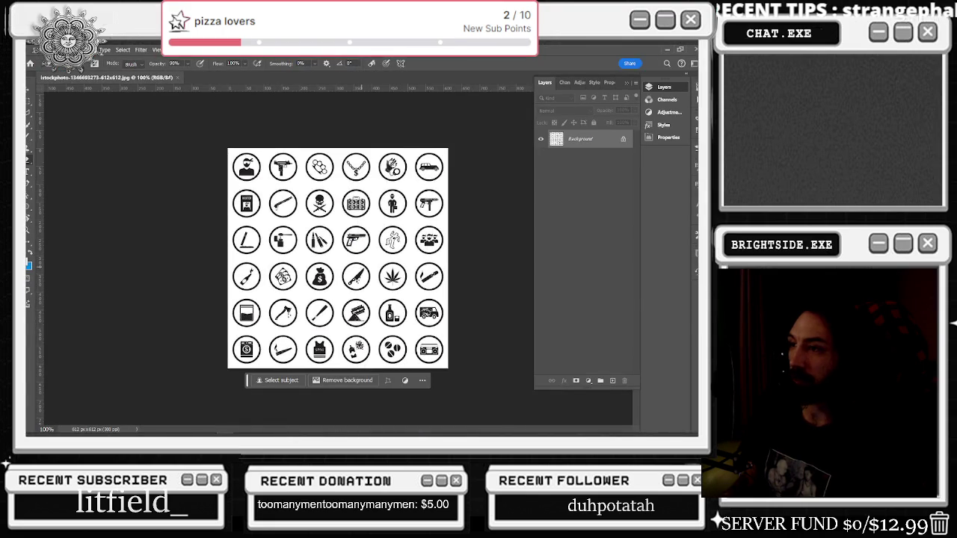
pyautogui.hotkey('ctrl', '0')
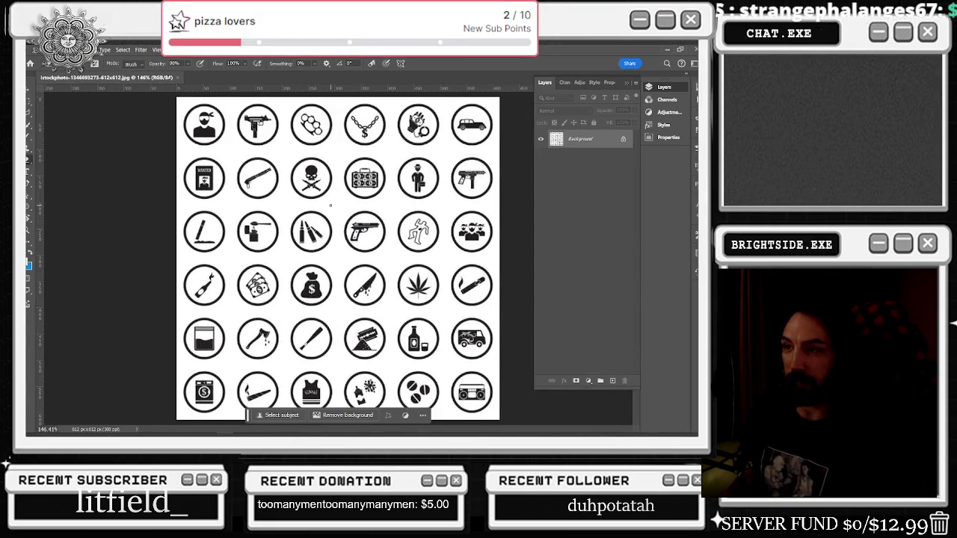
pyautogui.scroll(-1, 331, 201)
pyautogui.scroll(-1, 329, 200)
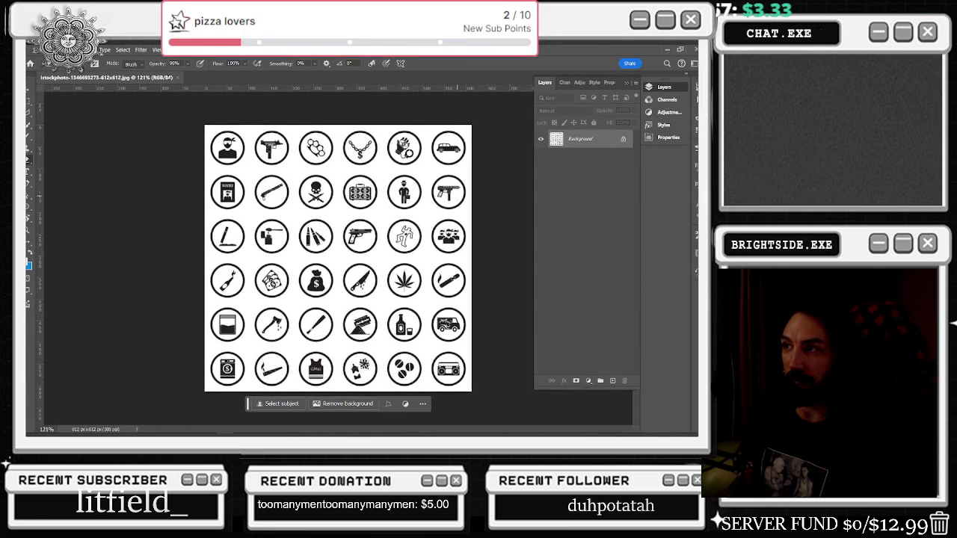
pyautogui.press('m')
pyautogui.scroll(2, 340, 251)
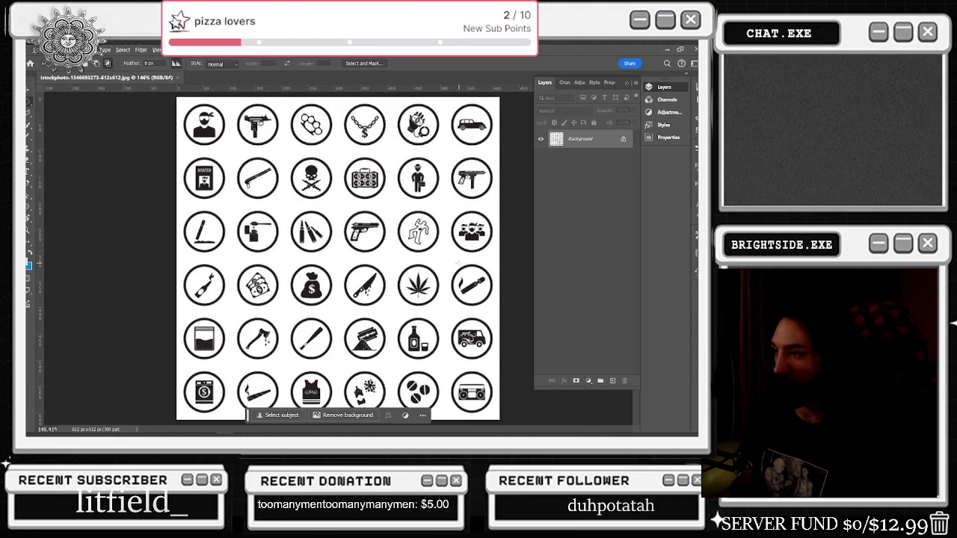
pyautogui.moveTo(452, 263); pyautogui.dragTo(494, 307)
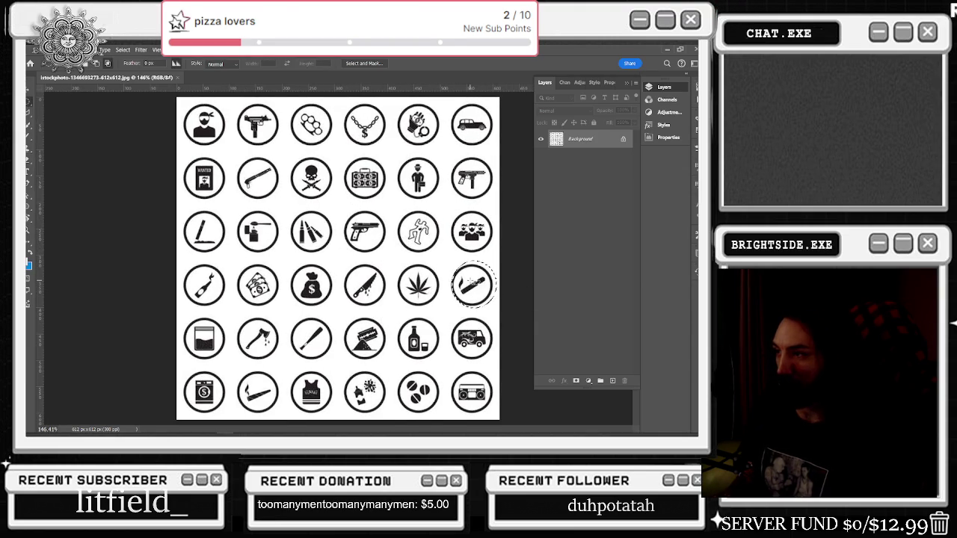
pyautogui.moveTo(449, 263); pyautogui.dragTo(493, 306)
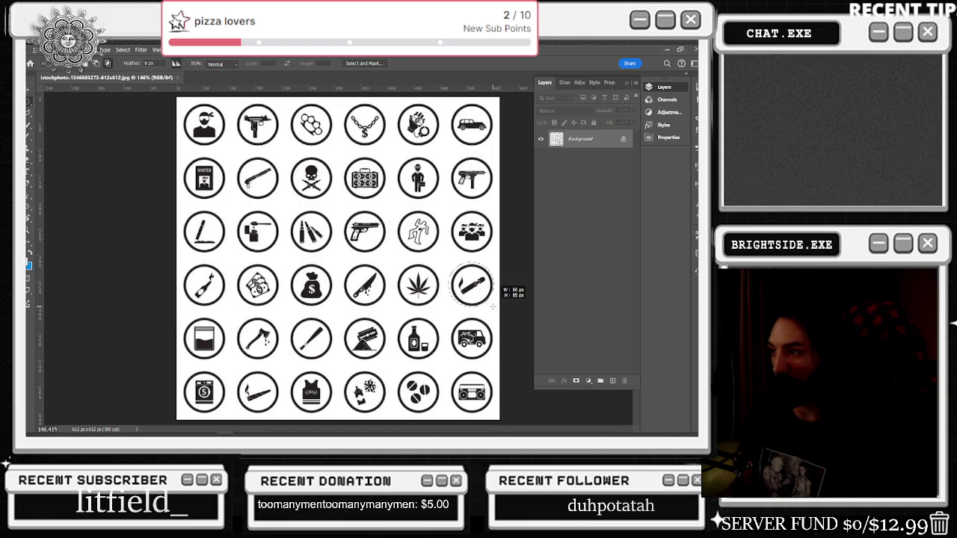
pyautogui.moveTo(493, 306); pyautogui.dragTo(490, 300)
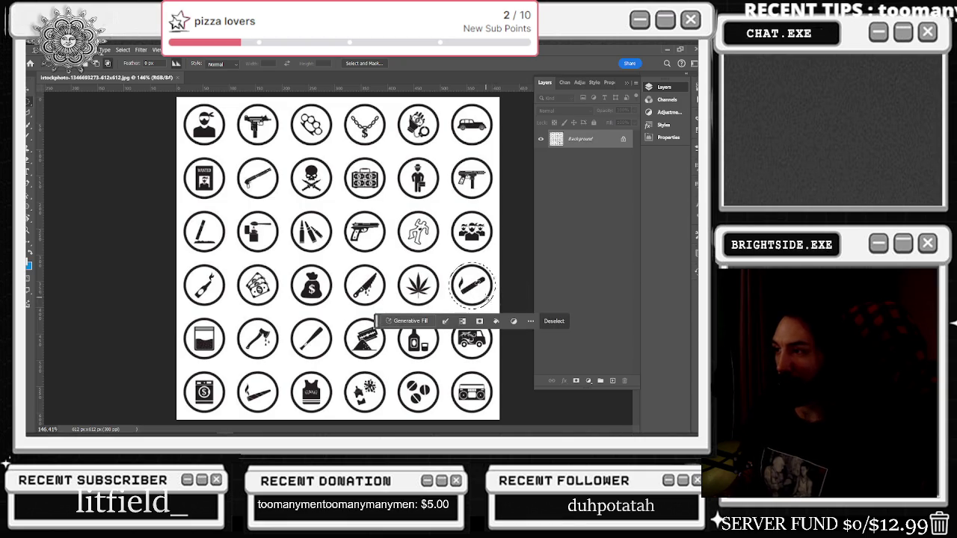
pyautogui.rightClick(486, 298)
pyautogui.click(528, 154)
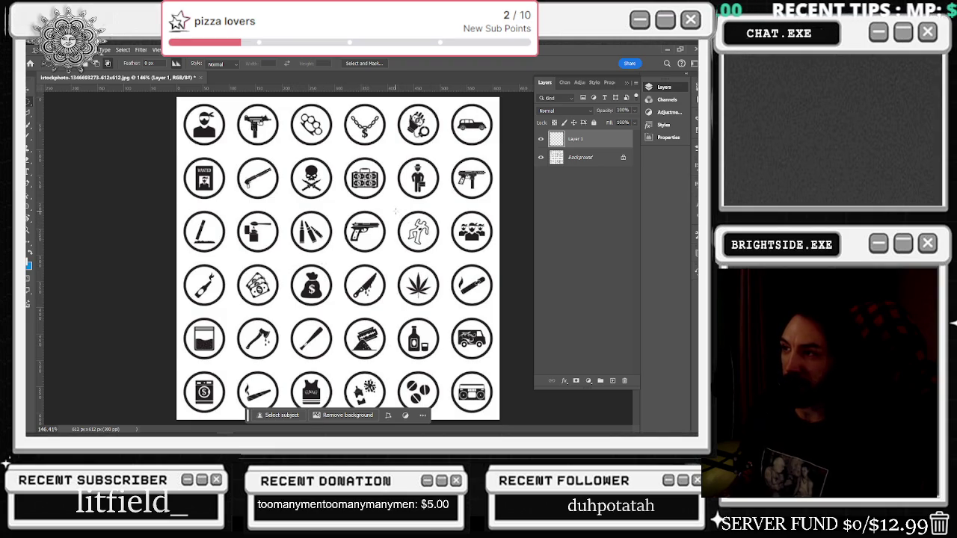
# Step: Circle-select the chalk-outline icon and copy it from the Background onto a new layer
pyautogui.moveTo(397, 208); pyautogui.dragTo(442, 254)
pyautogui.moveTo(397, 209); pyautogui.dragTo(441, 256)
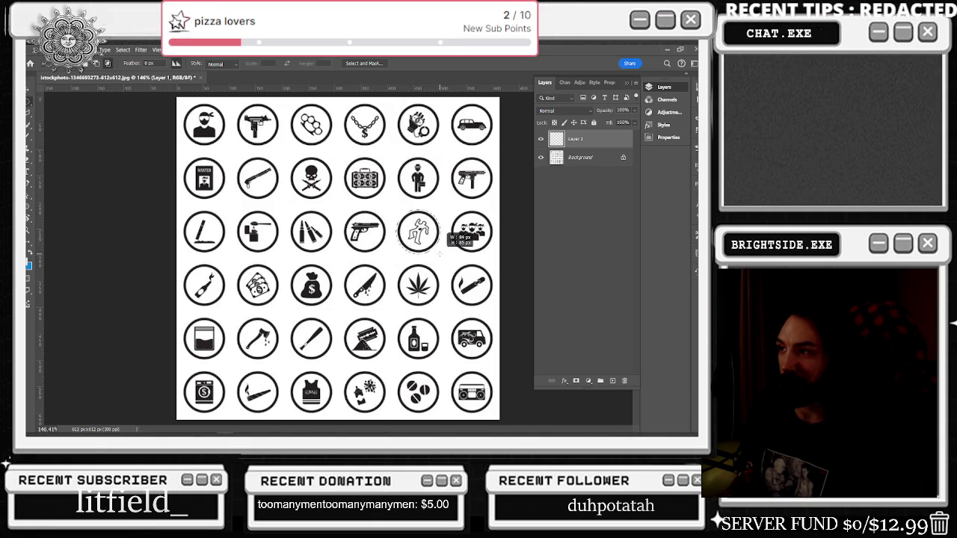
pyautogui.moveTo(441, 255); pyautogui.dragTo(441, 254)
pyautogui.rightClick(425, 231)
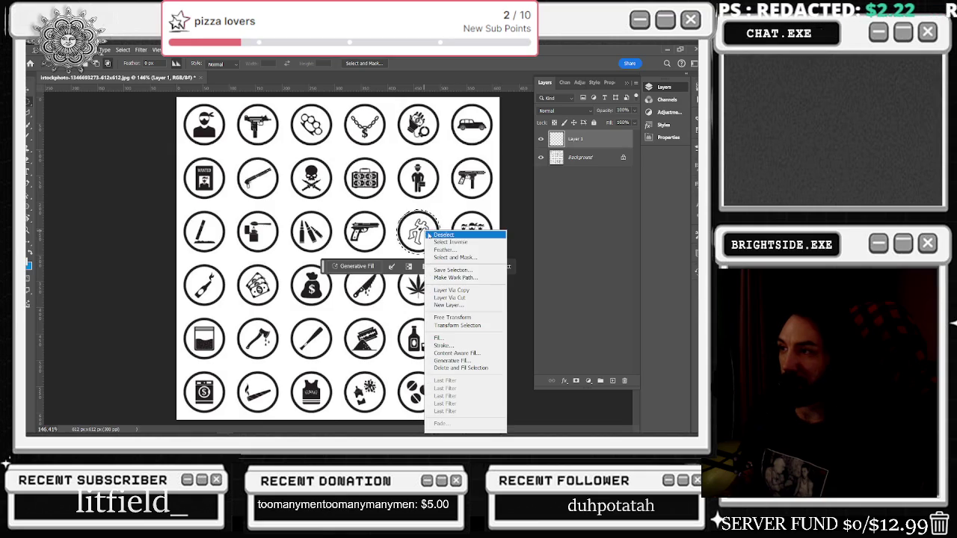
pyautogui.click(475, 292)
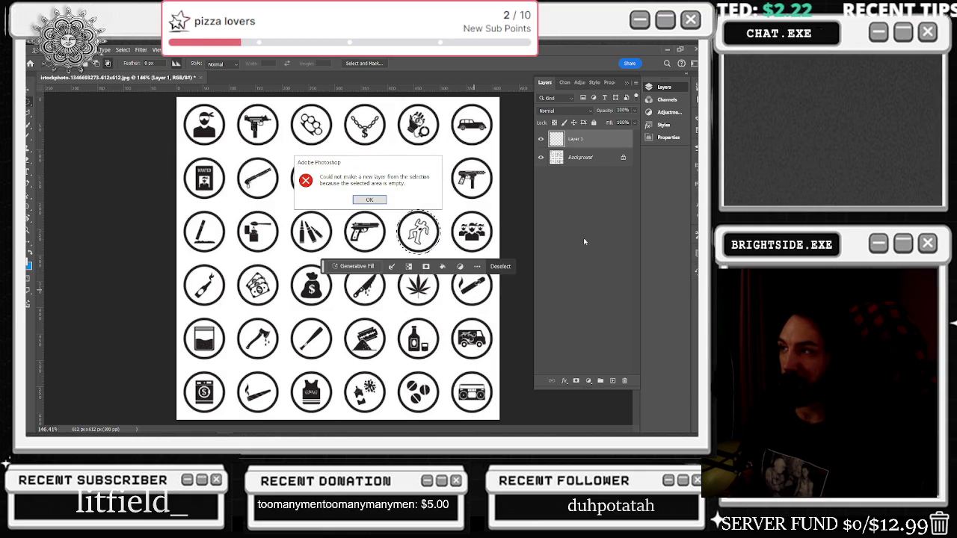
pyautogui.click(371, 199)
pyautogui.click(580, 157)
pyautogui.rightClick(416, 224)
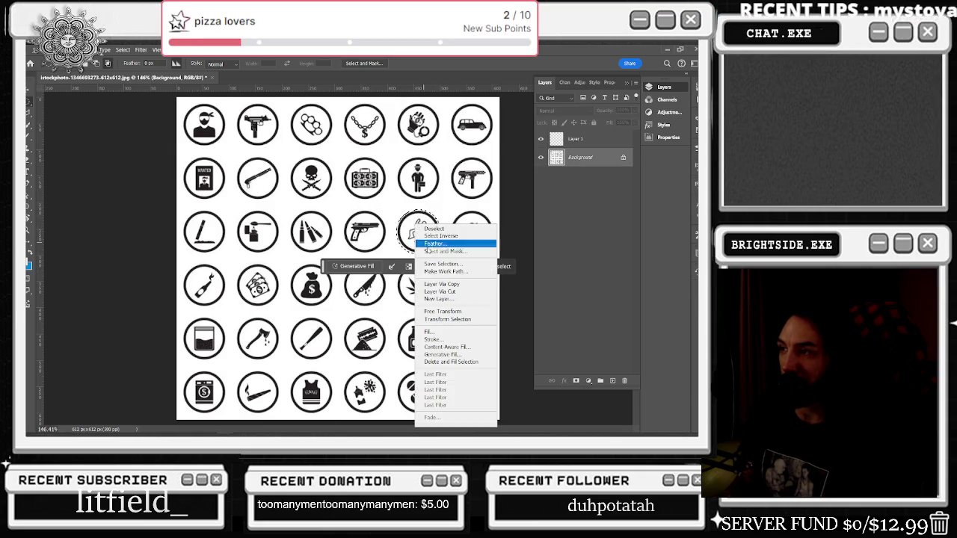
pyautogui.click(445, 286)
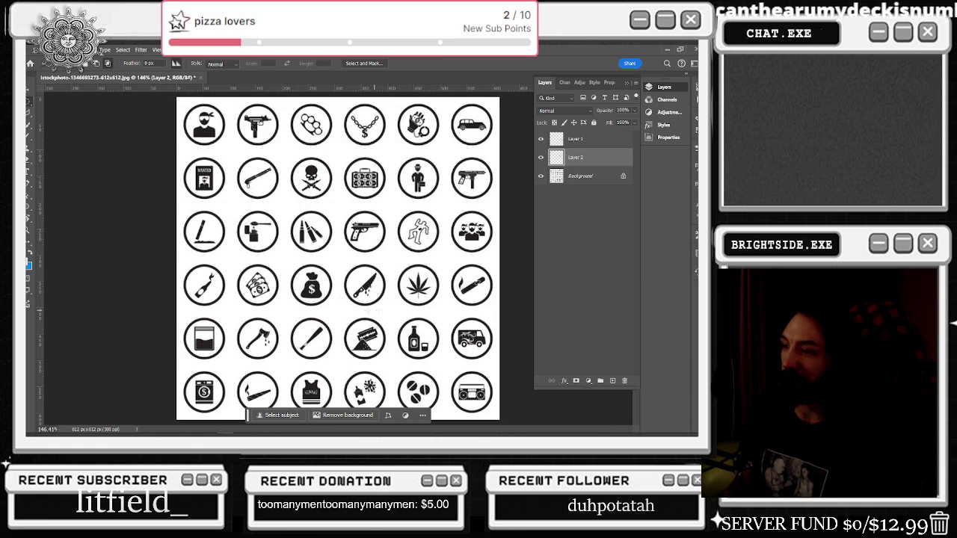
# Step: Circle-select the money icon and cut it from the Background onto Layer 3
pyautogui.moveTo(237, 264); pyautogui.dragTo(283, 304)
pyautogui.hotkey('ctrl', 'c')
pyautogui.click(372, 199)
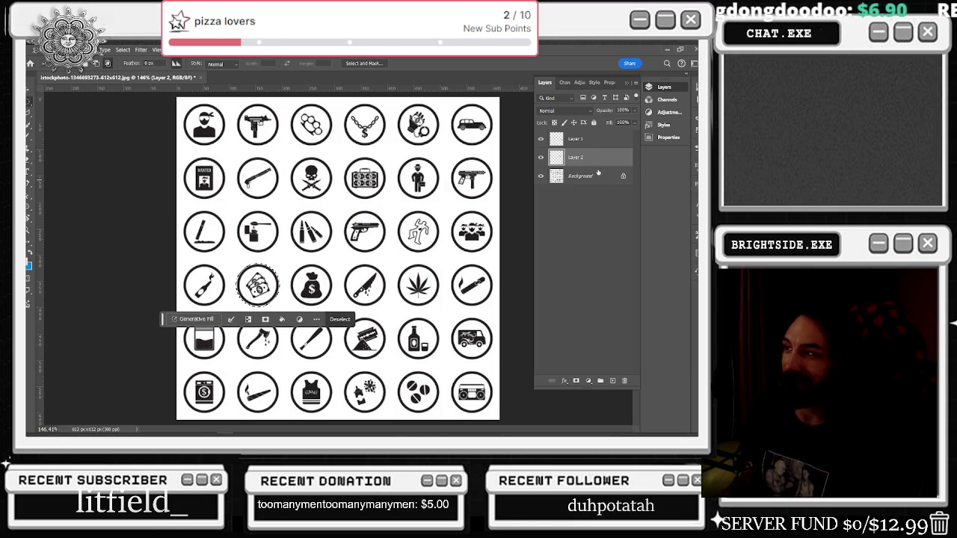
pyautogui.click(581, 176)
pyautogui.rightClick(279, 278)
pyautogui.press('Escape')
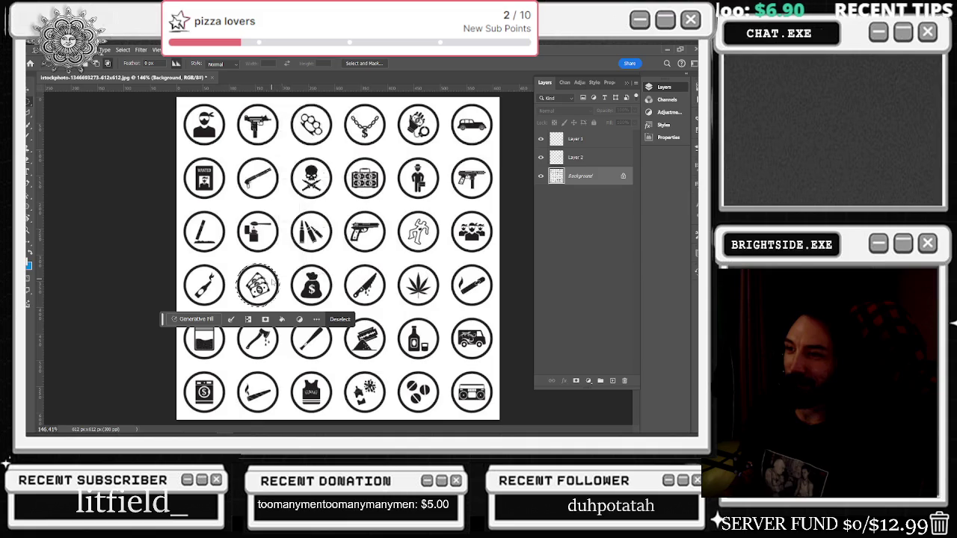
pyautogui.rightClick(272, 75)
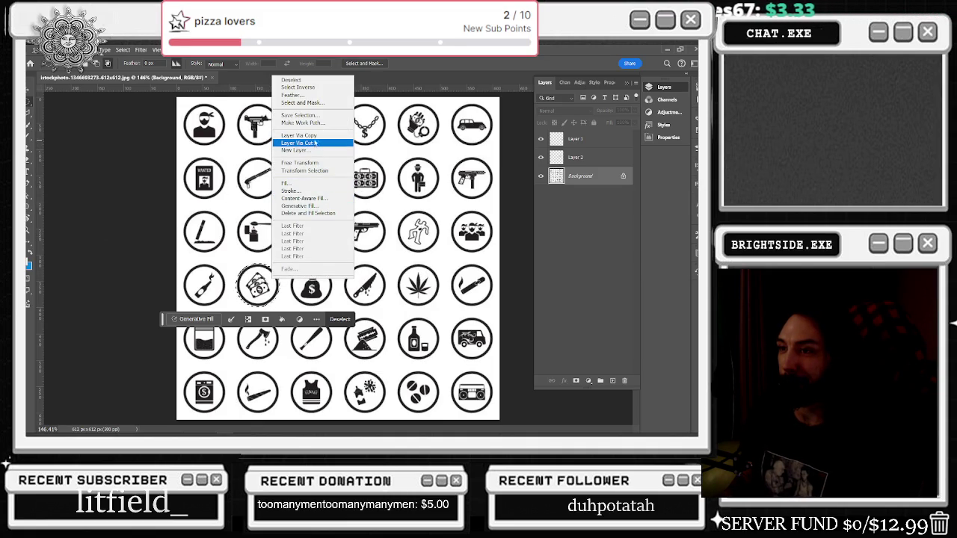
pyautogui.click(314, 142)
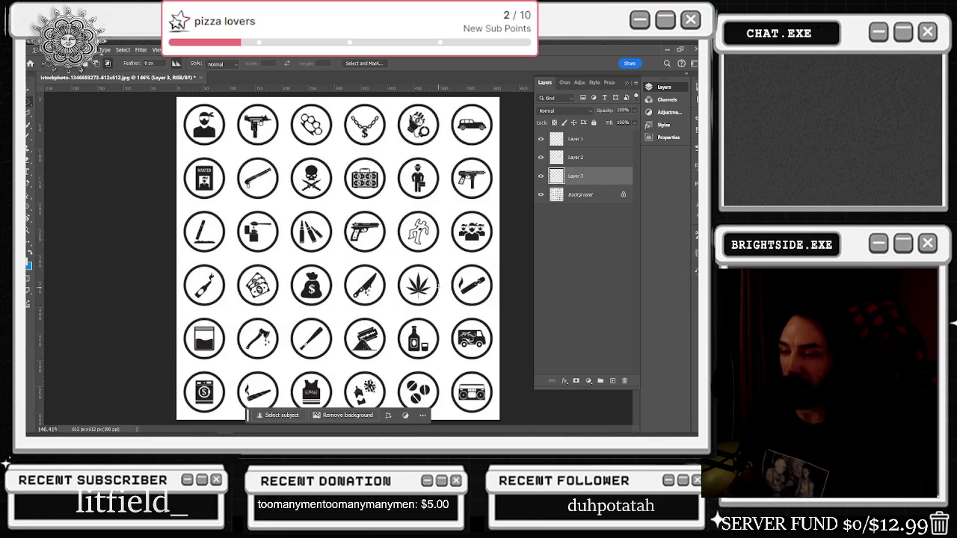
pyautogui.hotkey('alt', 'Tab')
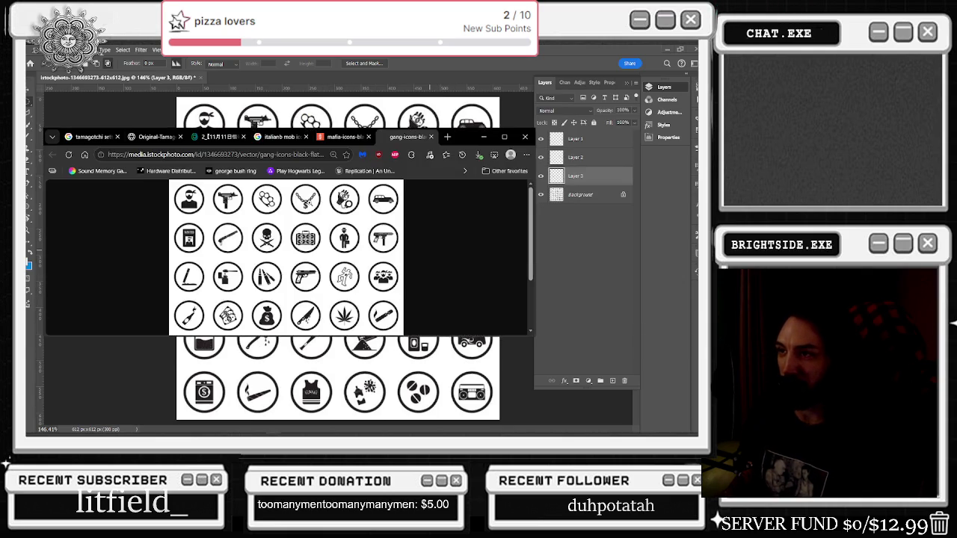
# Step: Close the gang and mafia icon image tabs and maximise the browser
pyautogui.click(431, 137)
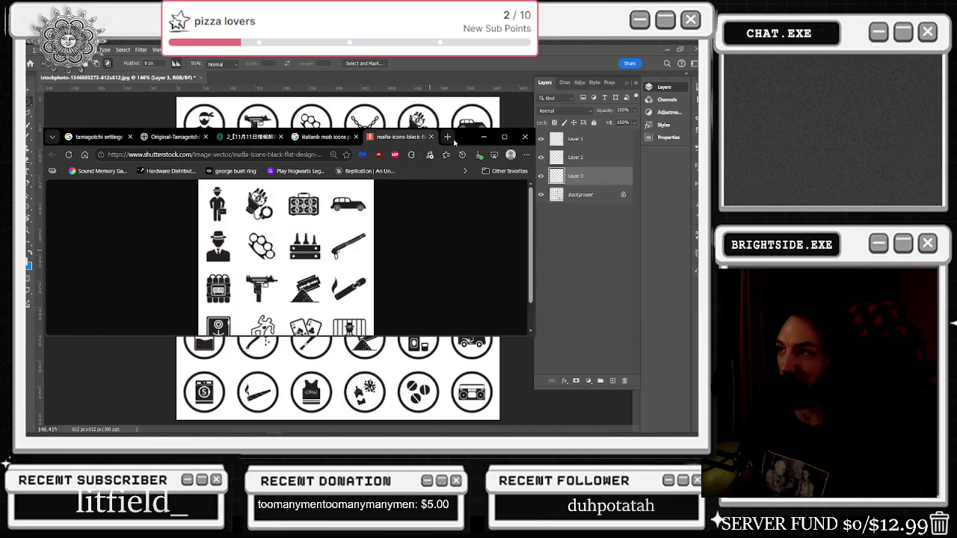
pyautogui.click(503, 137)
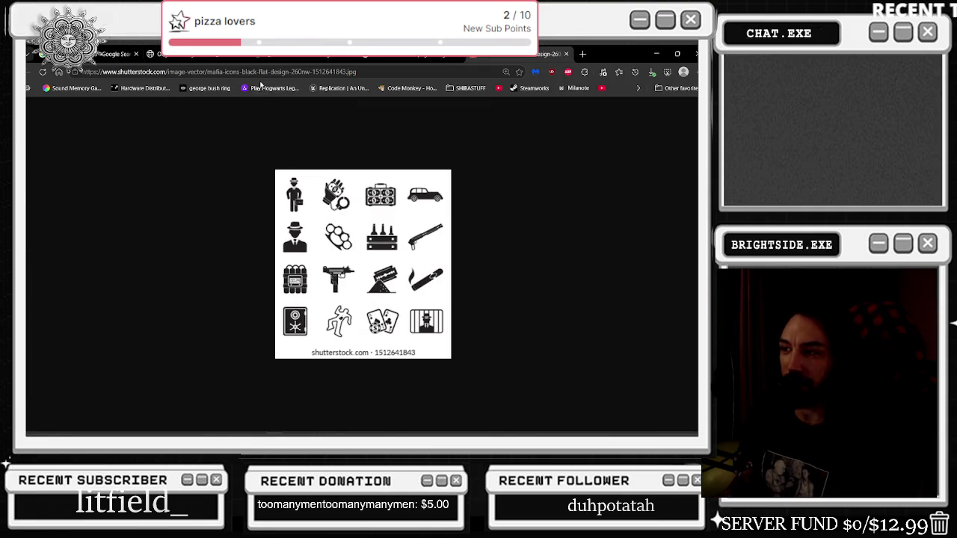
pyautogui.click(566, 54)
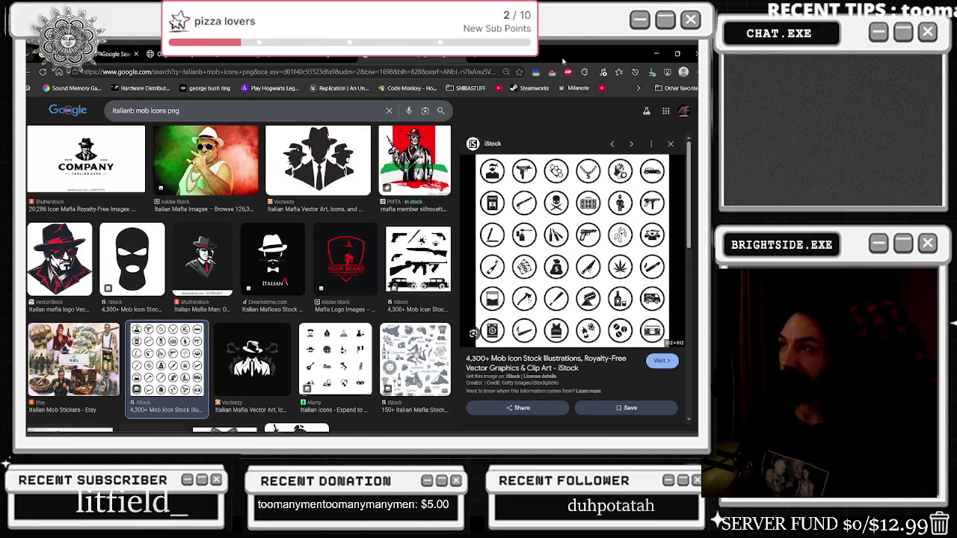
# Step: Open the Alamy Italian icons result's image in its own new tab and switch to it
pyautogui.scroll(-1, 379, 307)
pyautogui.click(365, 297)
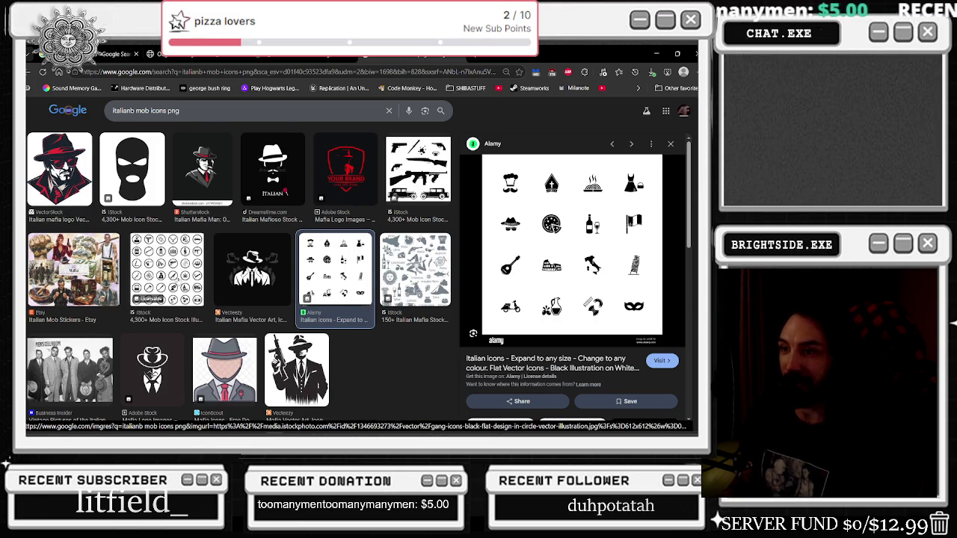
pyautogui.scroll(-3, 225, 276)
pyautogui.scroll(-3, 299, 269)
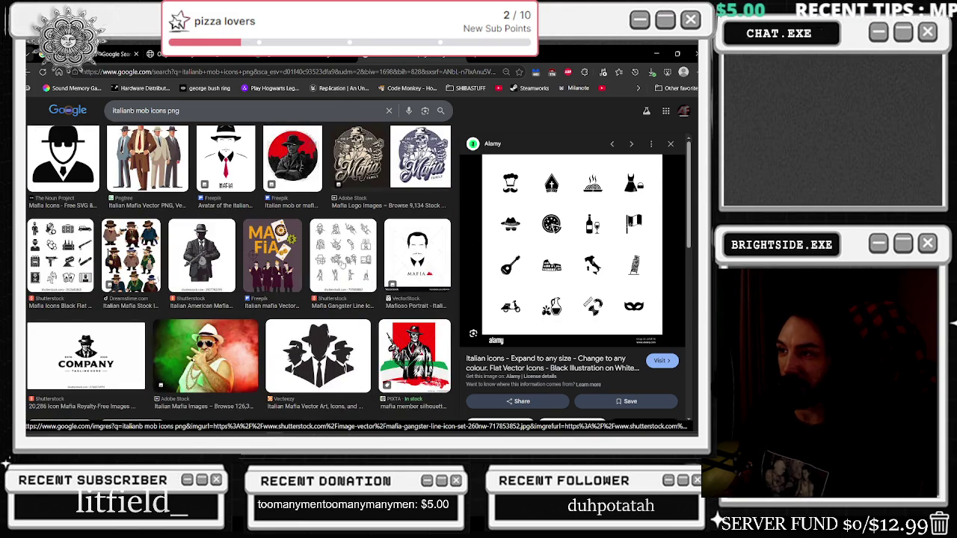
pyautogui.scroll(5, 142, 274)
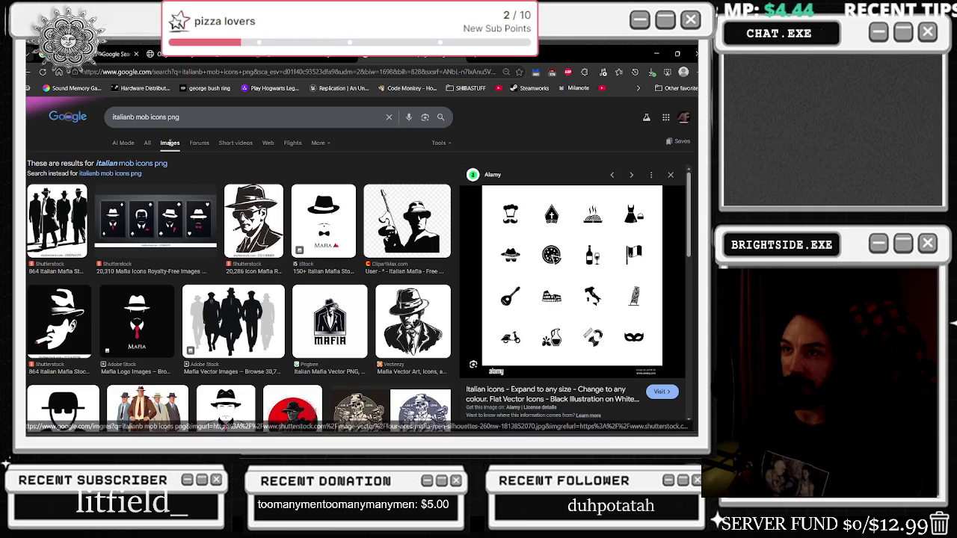
pyautogui.scroll(-5, 467, 274)
pyautogui.scroll(-3, 466, 273)
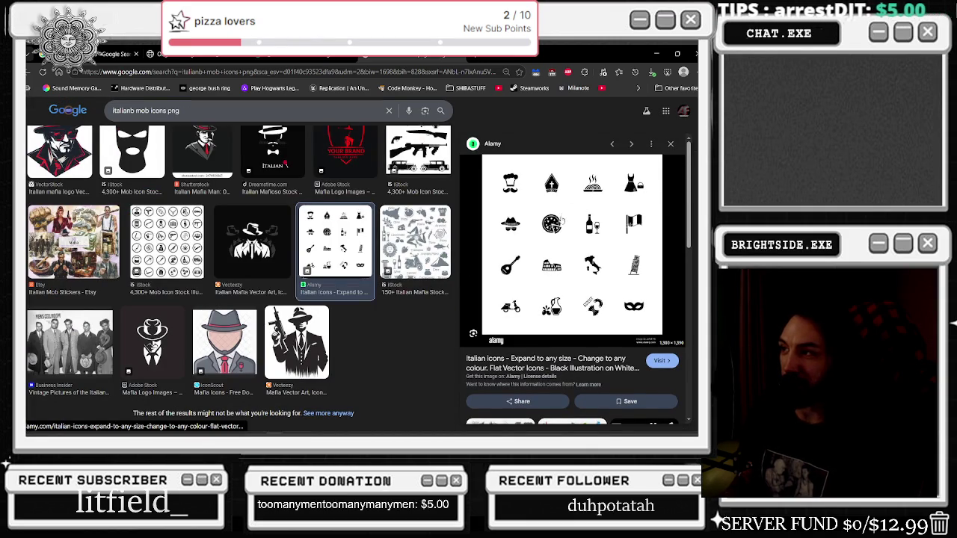
pyautogui.rightClick(560, 258)
pyautogui.click(562, 267)
pyautogui.hotkey('ctrl', 'Tab')
# Step: Drag the Alamy Italian icons image from the browser into Photoshop and onto the desktop
pyautogui.moveTo(599, 56)
pyautogui.mouseDown()
pyautogui.moveTo(608, 110)
pyautogui.moveTo(594, 164)
pyautogui.mouseUp()
pyautogui.moveTo(429, 240)
pyautogui.mouseDown()
pyautogui.moveTo(352, 110)
pyautogui.moveTo(446, 153)
pyautogui.mouseUp()
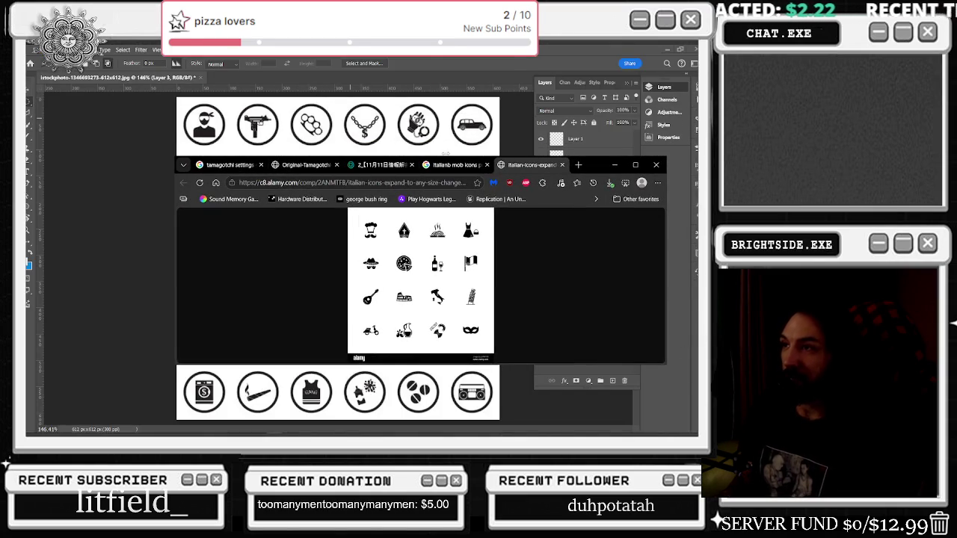
pyautogui.moveTo(427, 58)
pyautogui.mouseDown()
pyautogui.moveTo(418, 81)
pyautogui.moveTo(538, 68)
pyautogui.mouseUp()
pyautogui.moveTo(418, 281)
pyautogui.mouseDown()
pyautogui.moveTo(86, 211)
pyautogui.moveTo(544, 136)
pyautogui.moveTo(543, 124)
pyautogui.mouseUp()
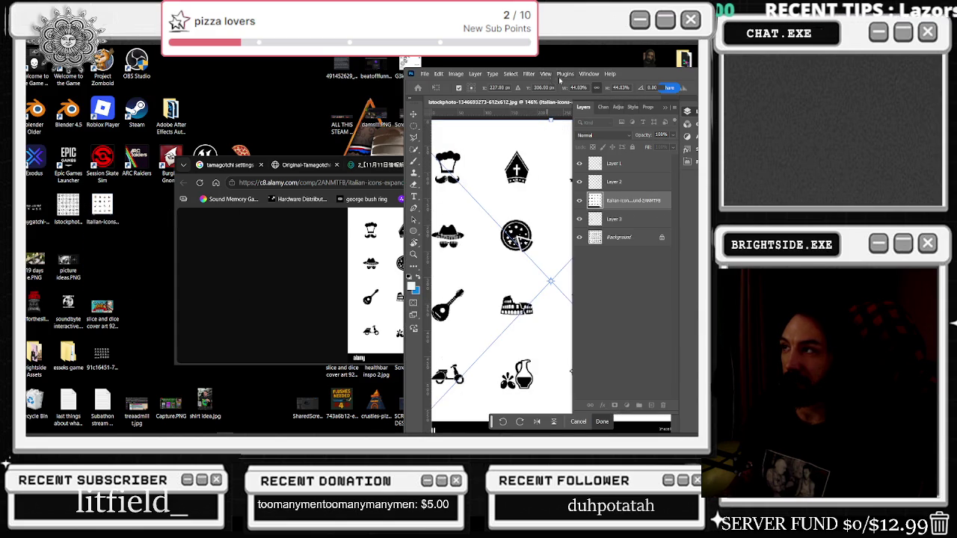
# Step: Restore Photoshop full-screen and hide the Italian icons layer and the Background layer
pyautogui.moveTo(559, 80); pyautogui.dragTo(315, 102)
pyautogui.doubleClick(315, 102)
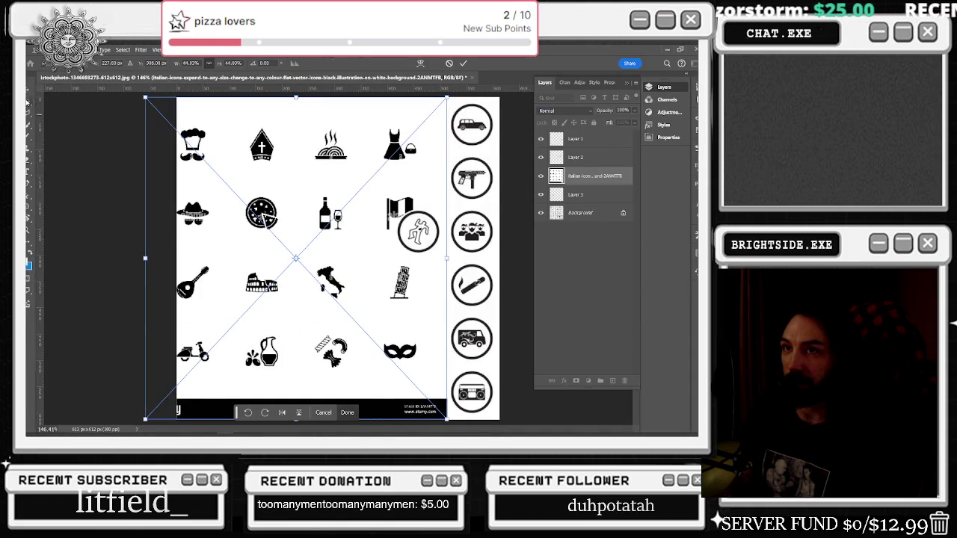
pyautogui.click(542, 177)
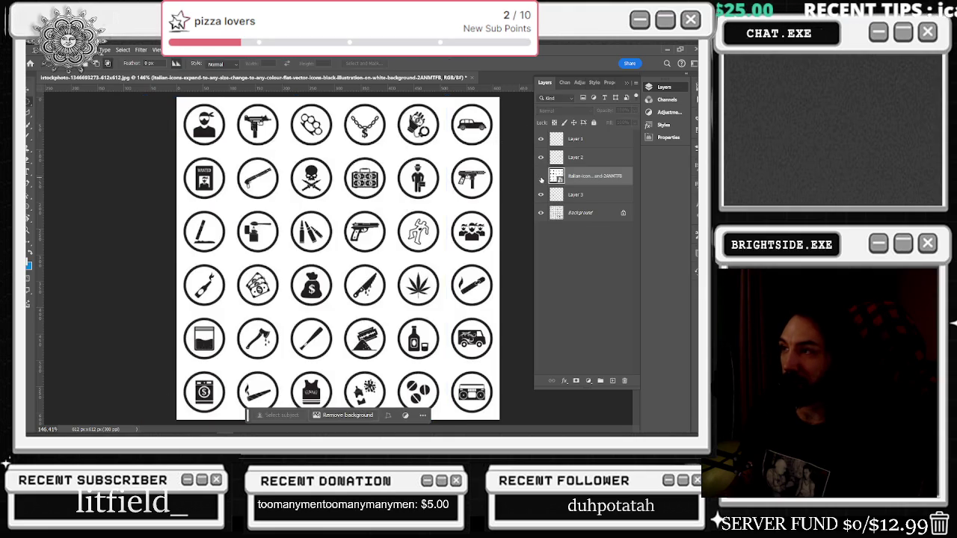
pyautogui.click(542, 213)
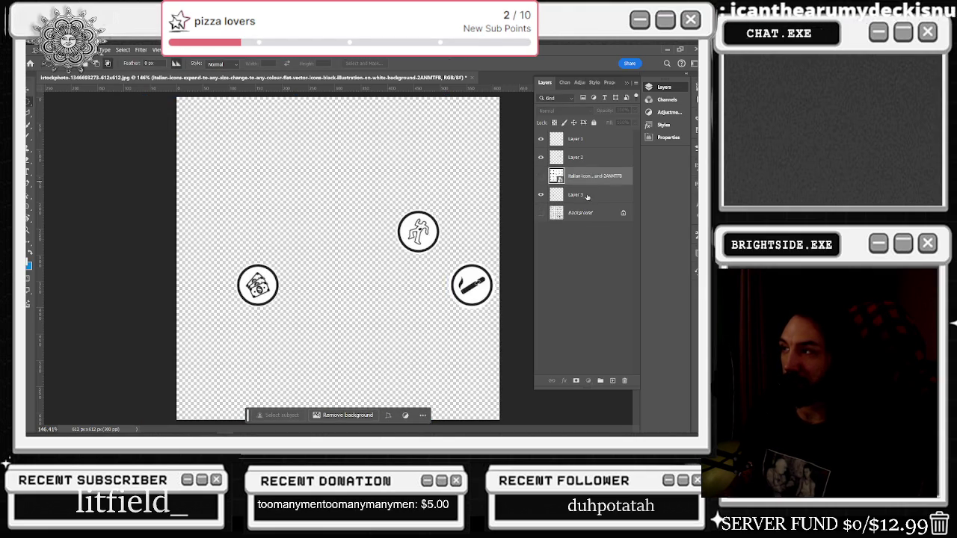
# Step: Paste a duplicate money icon as Layer 4 and move the chalk outline toward the bottom centre
pyautogui.click(587, 195)
pyautogui.hotkey('ctrl', 'v')
pyautogui.press('v')
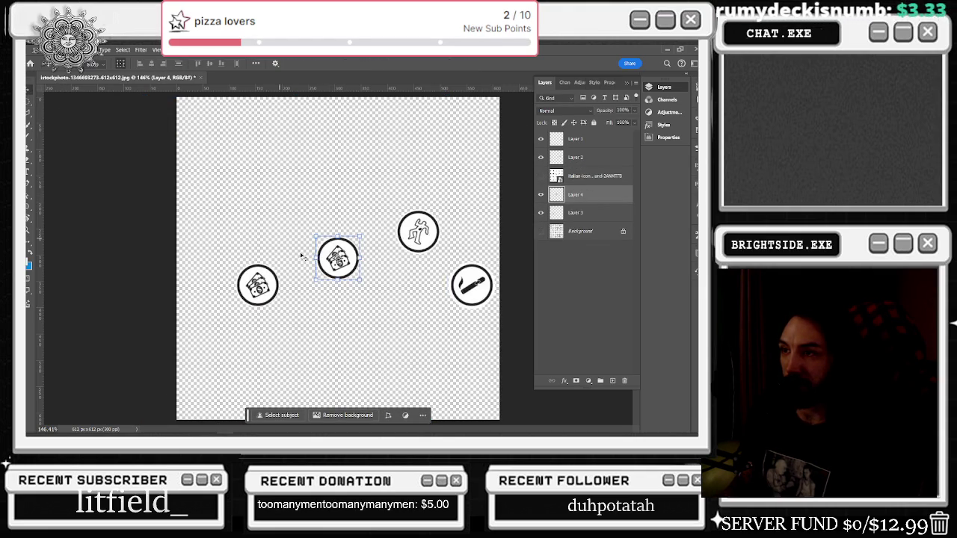
pyautogui.moveTo(339, 271); pyautogui.dragTo(318, 195)
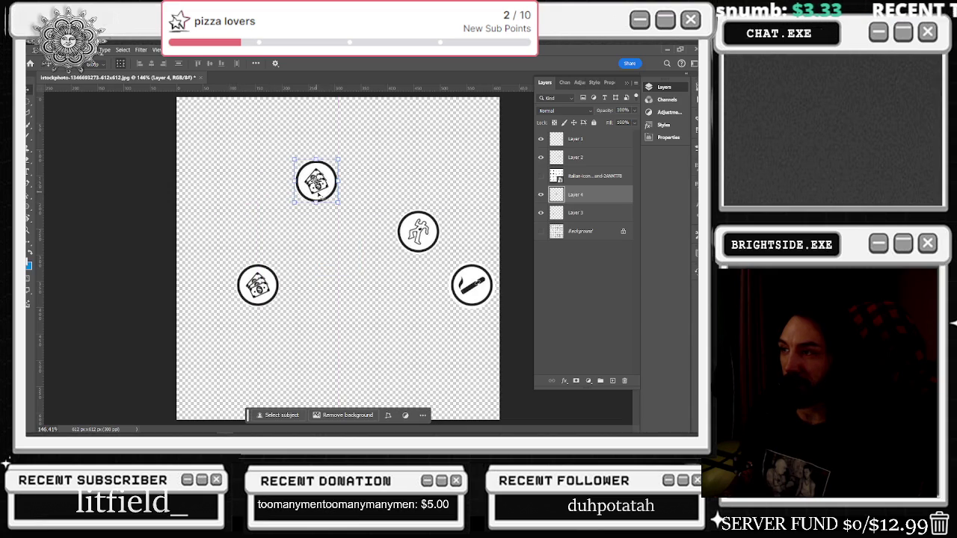
pyautogui.click(422, 238)
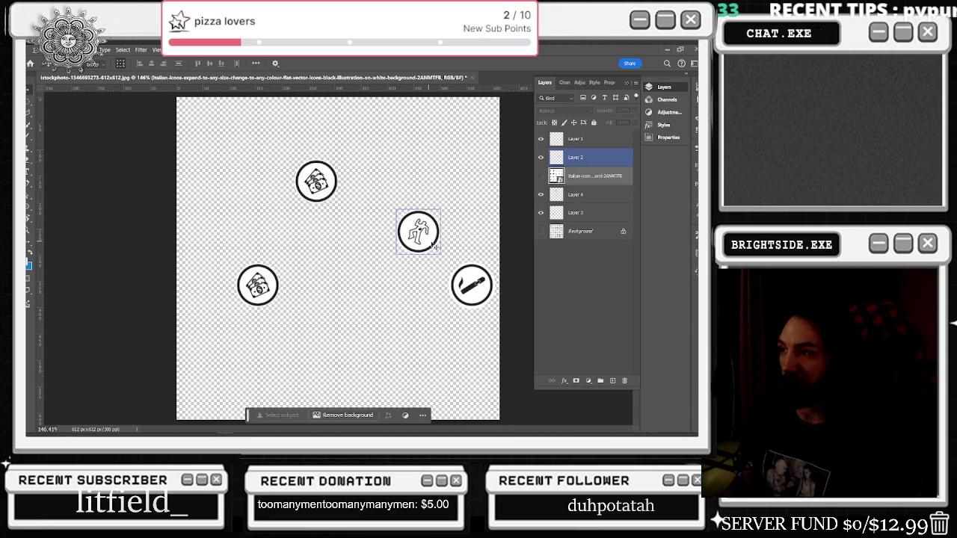
pyautogui.click(602, 157)
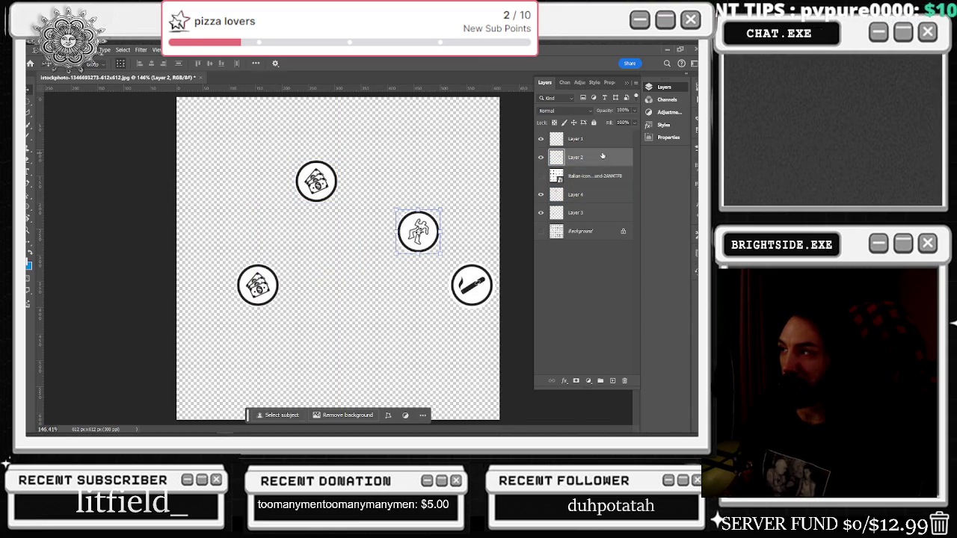
pyautogui.moveTo(417, 225); pyautogui.dragTo(369, 324)
# Step: Move the duplicate money icon down beside the chalk outline and the cigar icon to the upper right
pyautogui.click(593, 142)
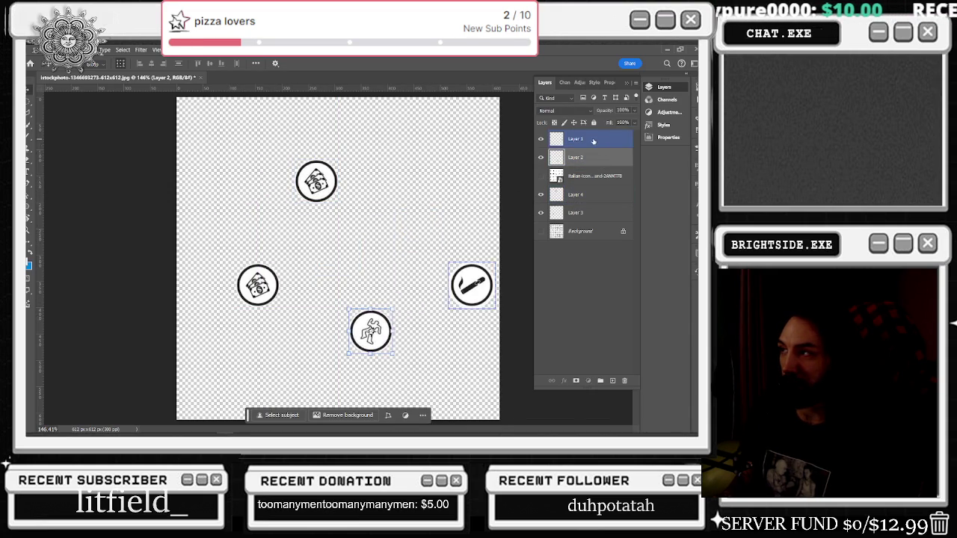
pyautogui.moveTo(487, 263)
pyautogui.mouseDown()
pyautogui.moveTo(341, 213)
pyautogui.moveTo(261, 164)
pyautogui.mouseUp()
pyautogui.keyDown('ctrl'); pyautogui.click(579, 194); pyautogui.keyUp('ctrl')
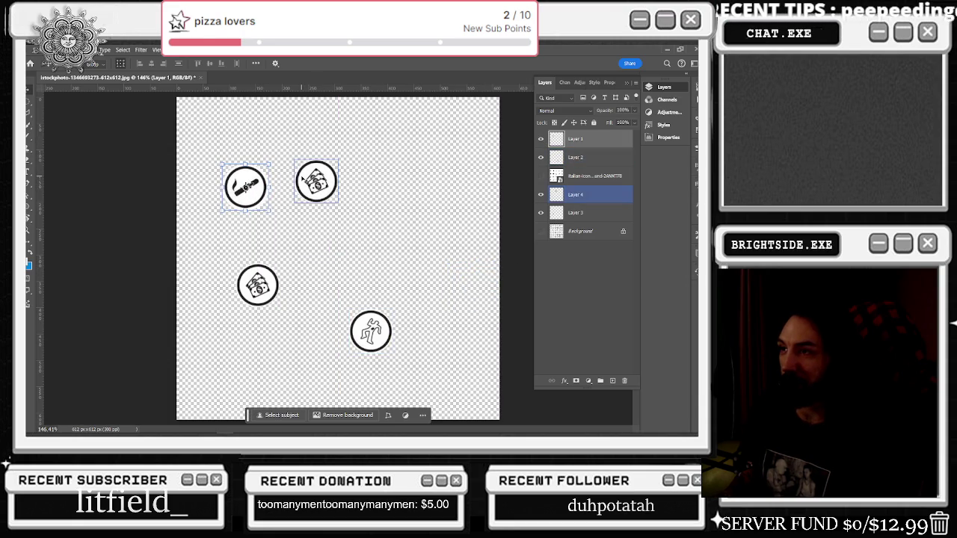
pyautogui.click(582, 195)
pyautogui.moveTo(316, 181); pyautogui.dragTo(316, 331)
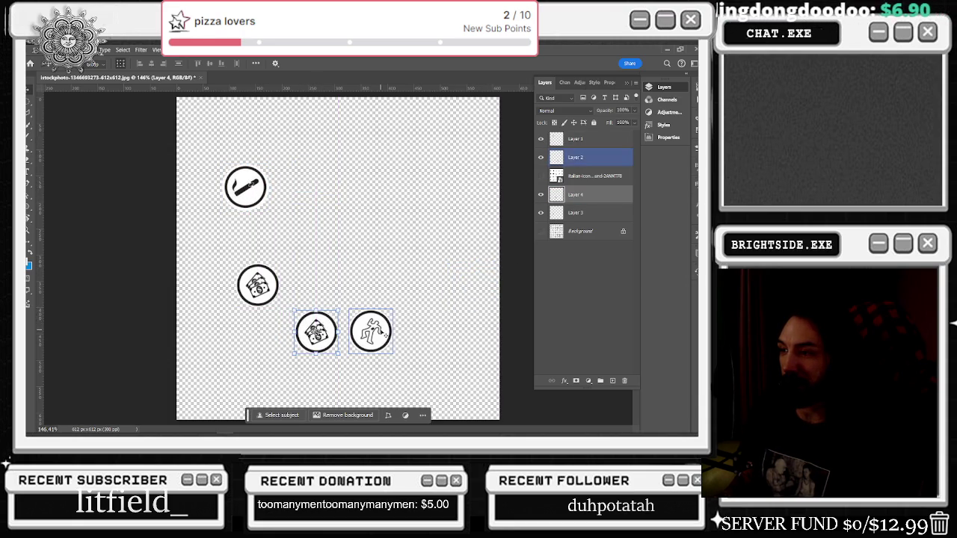
pyautogui.keyDown('ctrl'); pyautogui.click(576, 213); pyautogui.keyUp('ctrl')
pyautogui.click(581, 158)
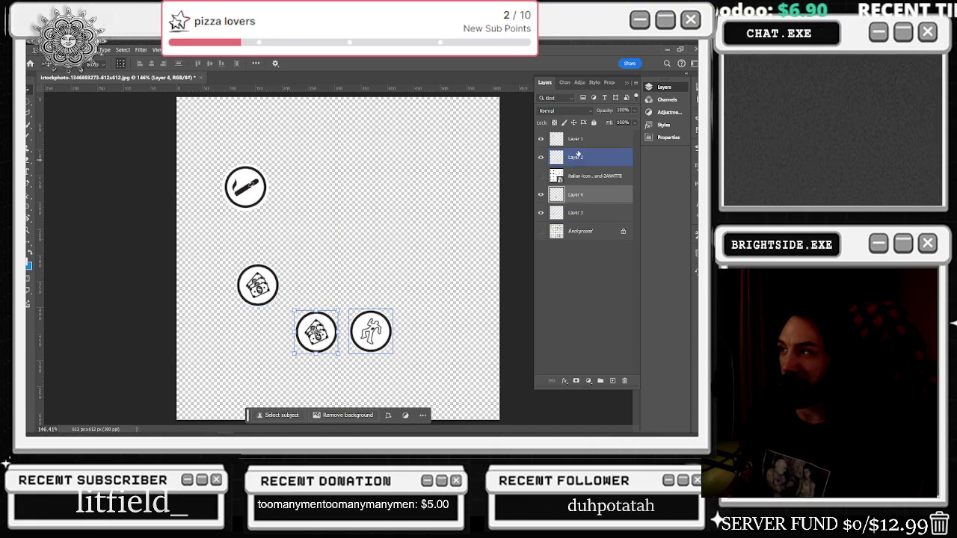
pyautogui.click(580, 194)
pyautogui.click(593, 140)
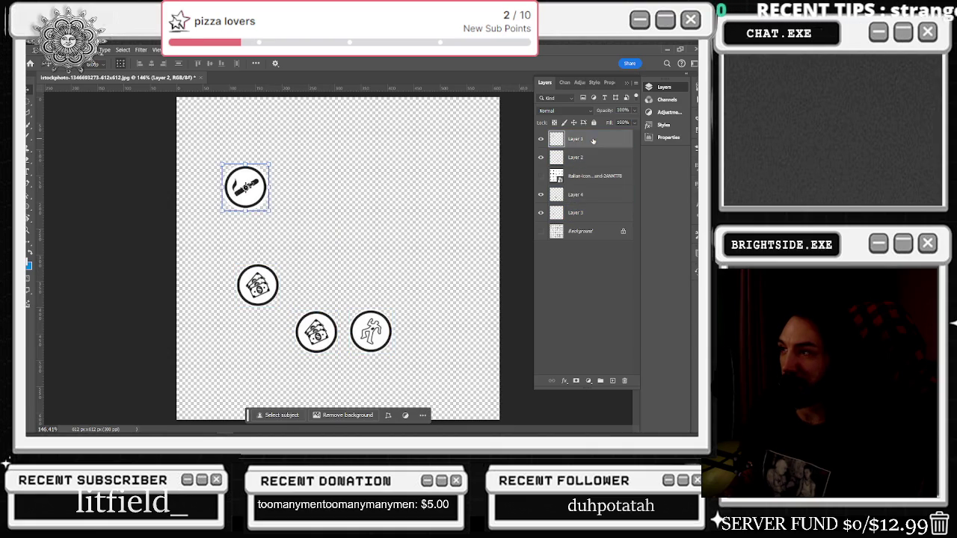
pyautogui.moveTo(263, 178); pyautogui.dragTo(437, 174)
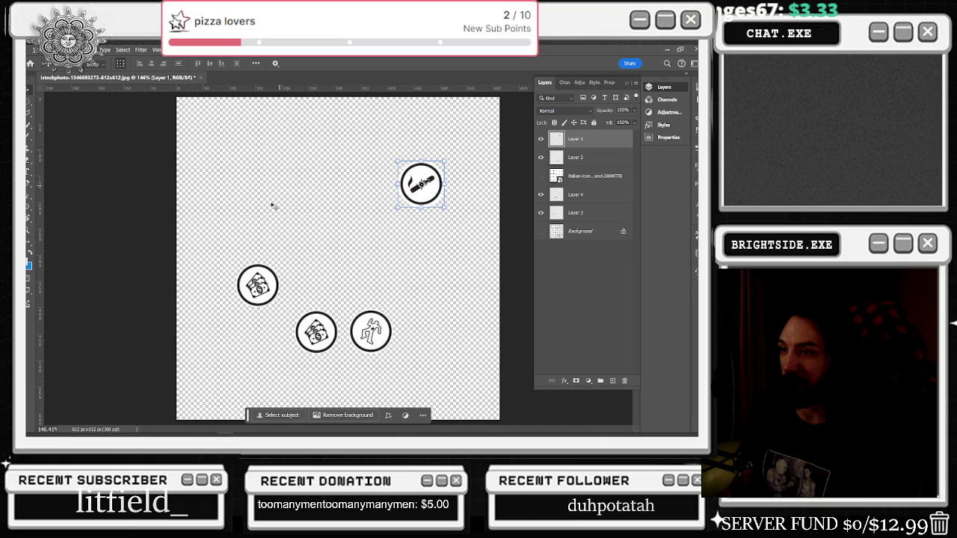
# Step: After glancing at the Tamagotchi page, move the Layer 3 money icon into the upper-left circle
pyautogui.hotkey('alt', 'Tab')
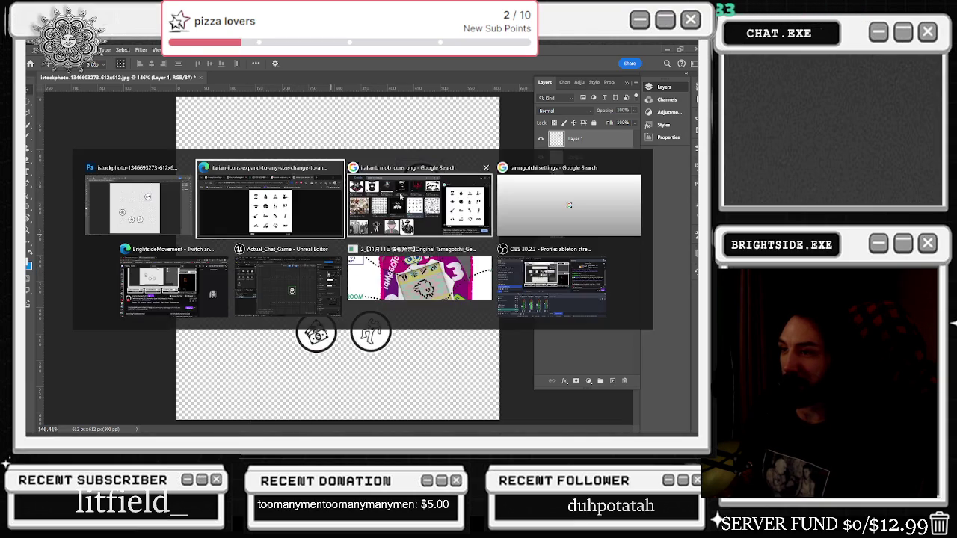
pyautogui.click(377, 299)
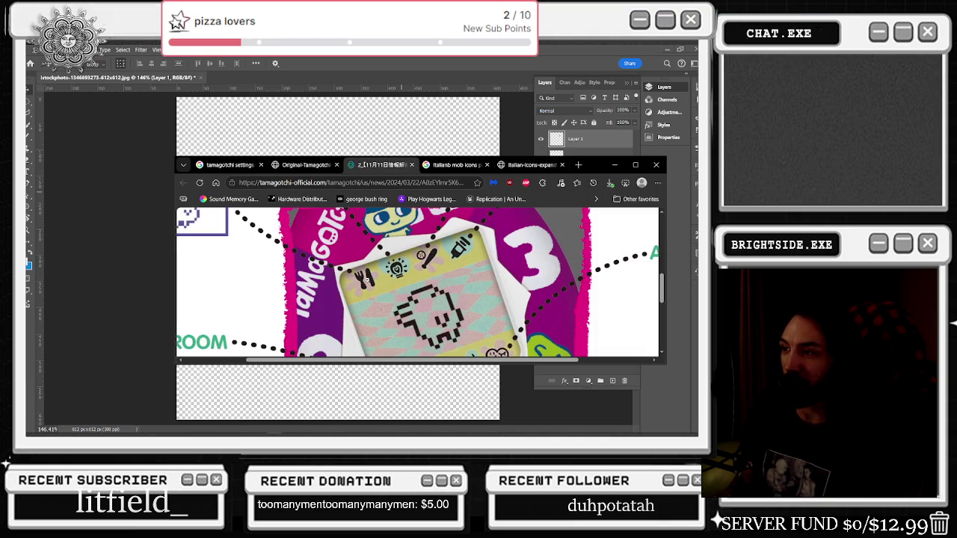
pyautogui.hotkey('alt', 'Tab')
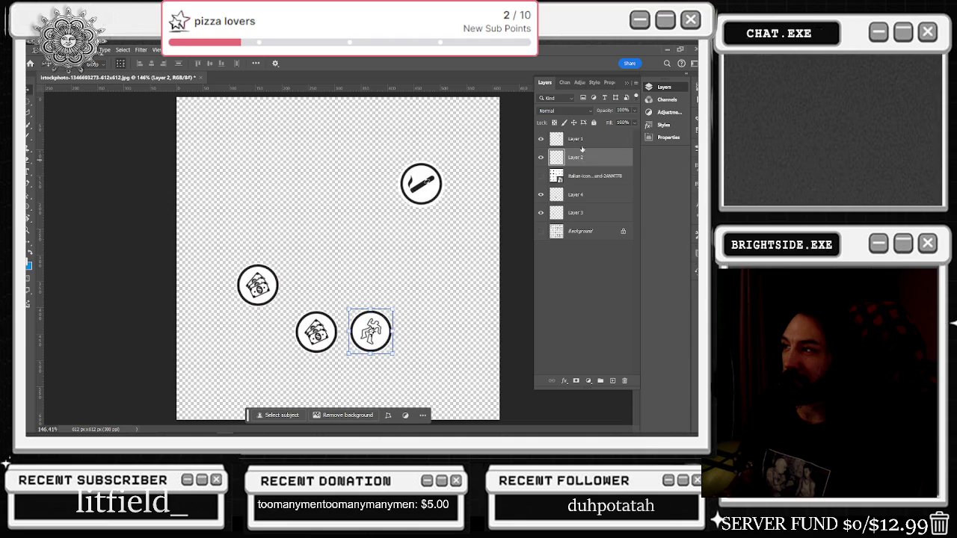
pyautogui.click(576, 196)
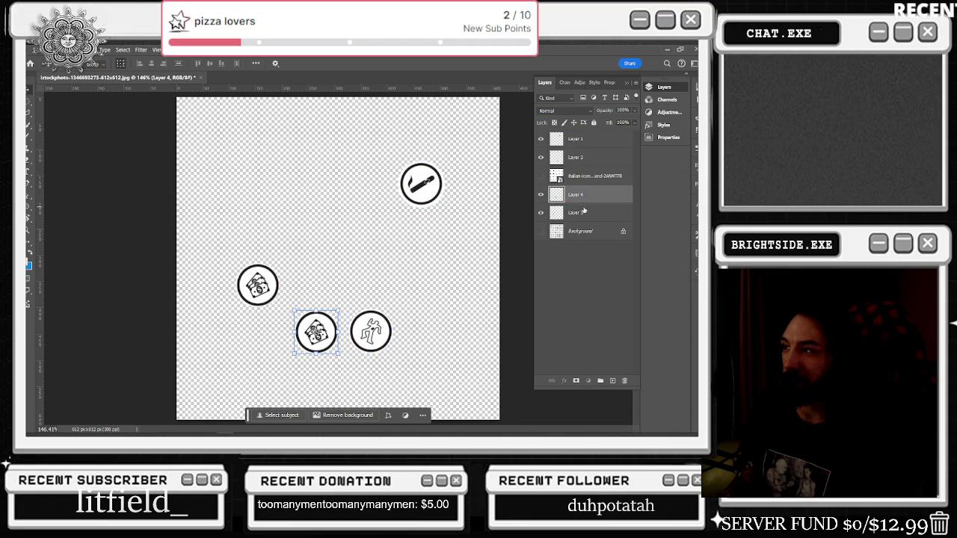
pyautogui.click(584, 212)
pyautogui.moveTo(258, 285)
pyautogui.mouseDown()
pyautogui.moveTo(438, 183)
pyautogui.moveTo(270, 176)
pyautogui.mouseUp()
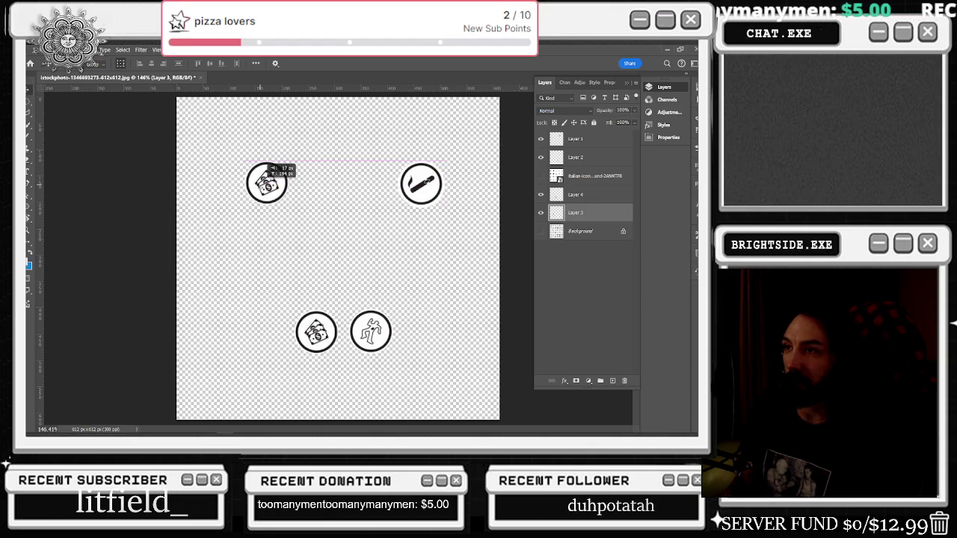
pyautogui.moveTo(271, 177); pyautogui.dragTo(269, 178)
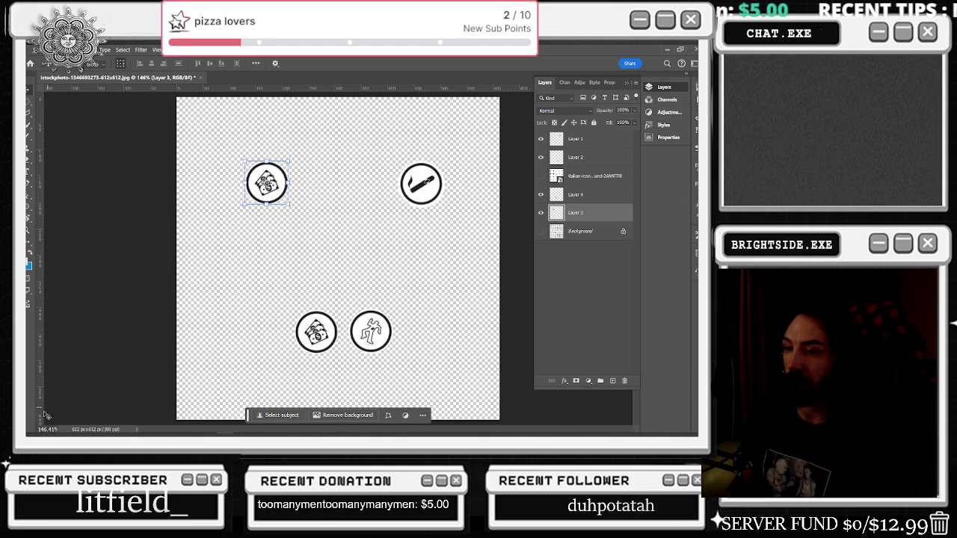
# Step: Place the Alamy Italian icon sheet into the document as a layer at about 44%
pyautogui.hotkey('alt', 'Tab')
pyautogui.press('Escape')
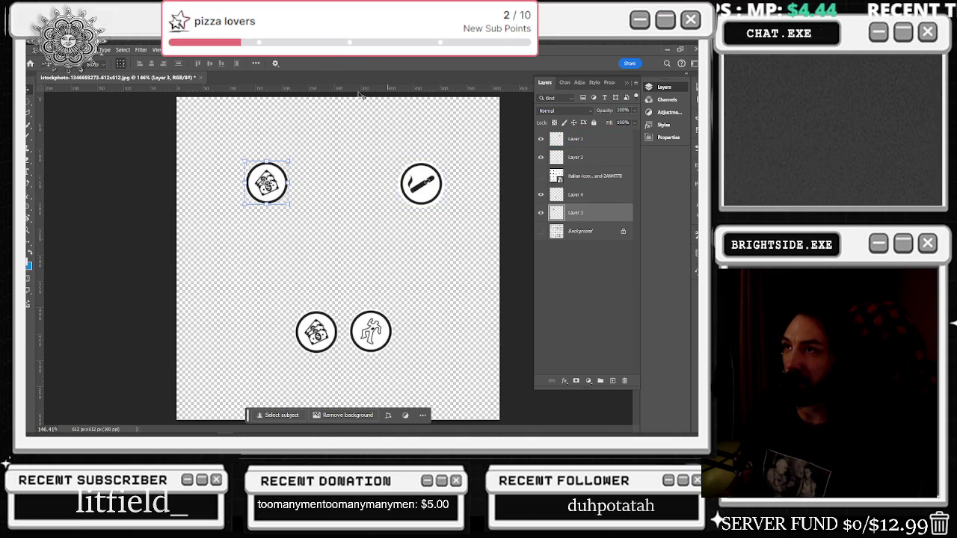
pyautogui.moveTo(327, 56); pyautogui.dragTo(373, 104)
pyautogui.moveTo(336, 237); pyautogui.dragTo(373, 250)
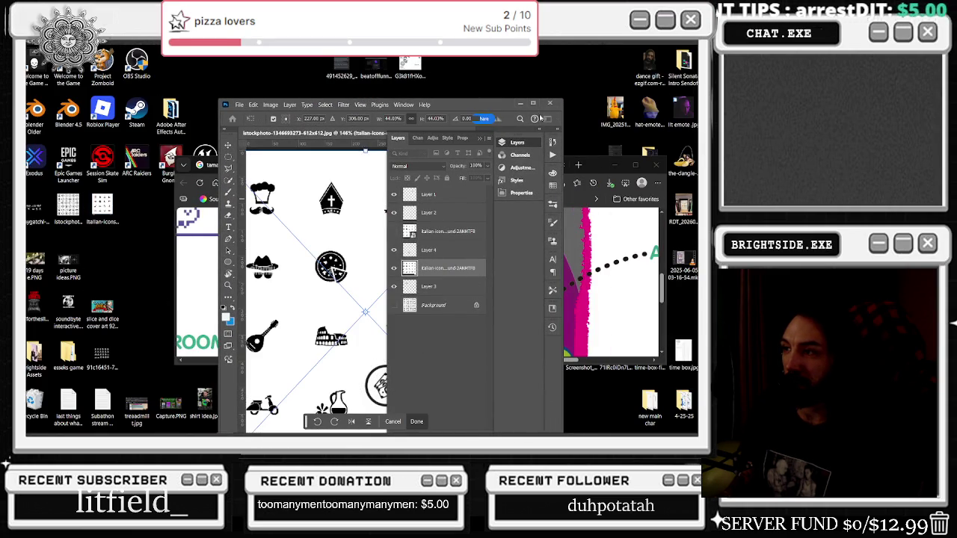
pyautogui.click(534, 106)
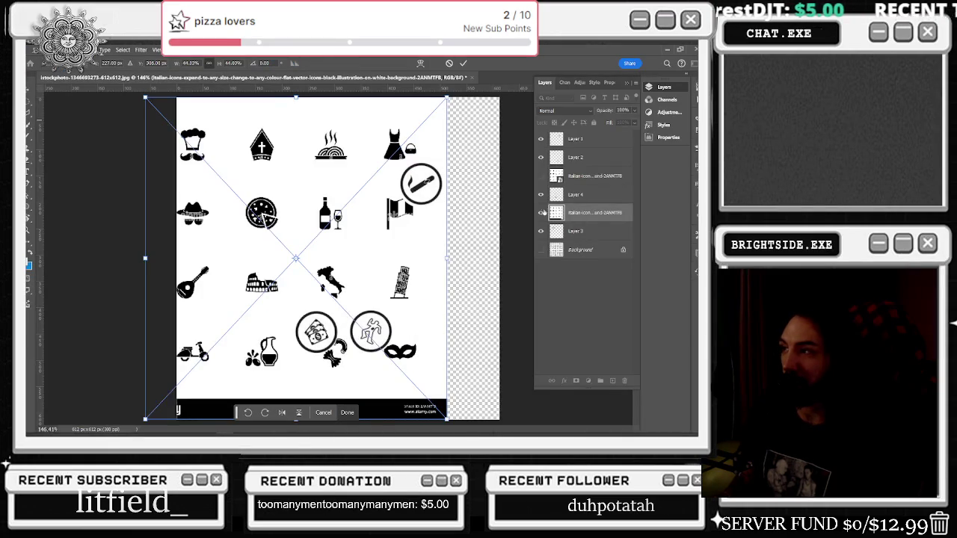
pyautogui.press('Return')
pyautogui.click(540, 177)
# Step: Marquee-select the pizza icon, copy it to new Layer 5 with Layer Via Copy, and hide the sheet
pyautogui.click(29, 105)
pyautogui.moveTo(245, 193); pyautogui.dragTo(283, 231)
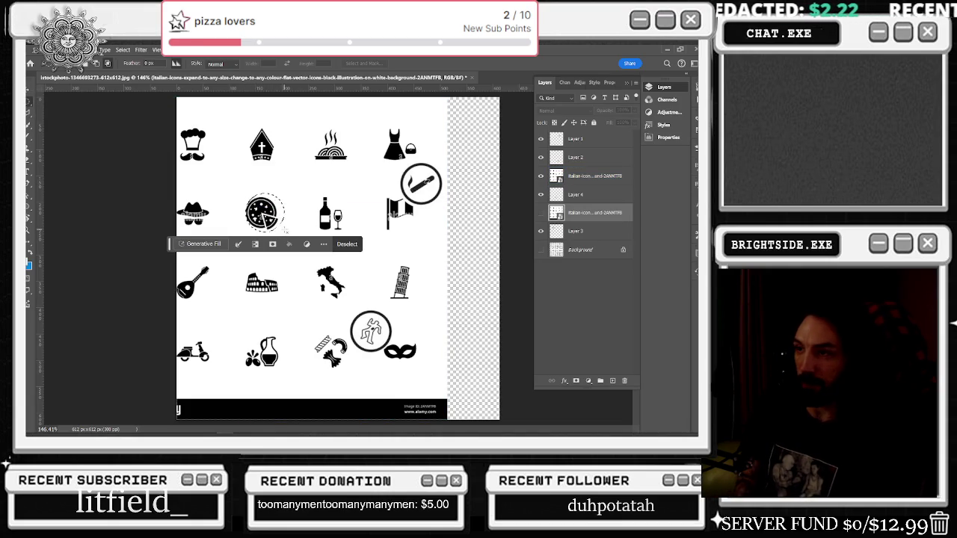
pyautogui.rightClick(273, 213)
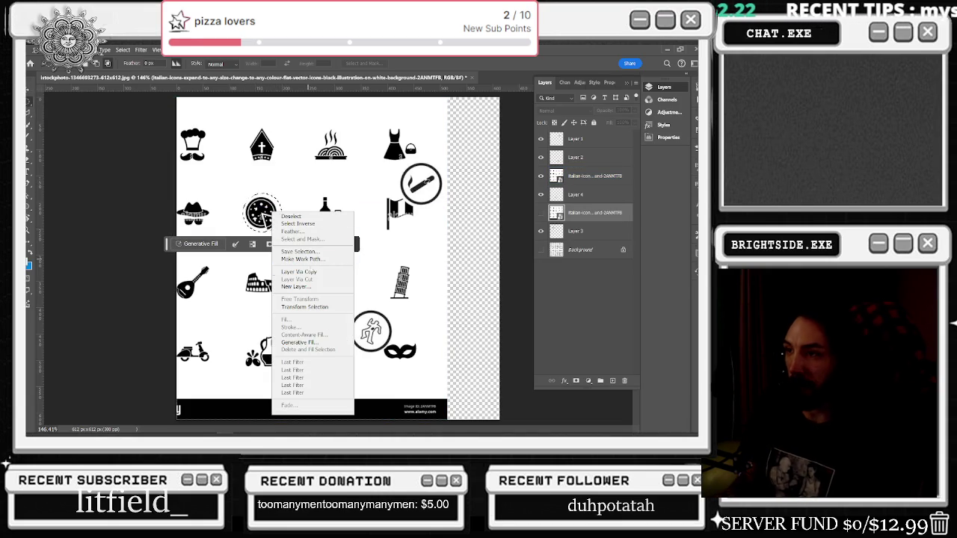
pyautogui.click(298, 271)
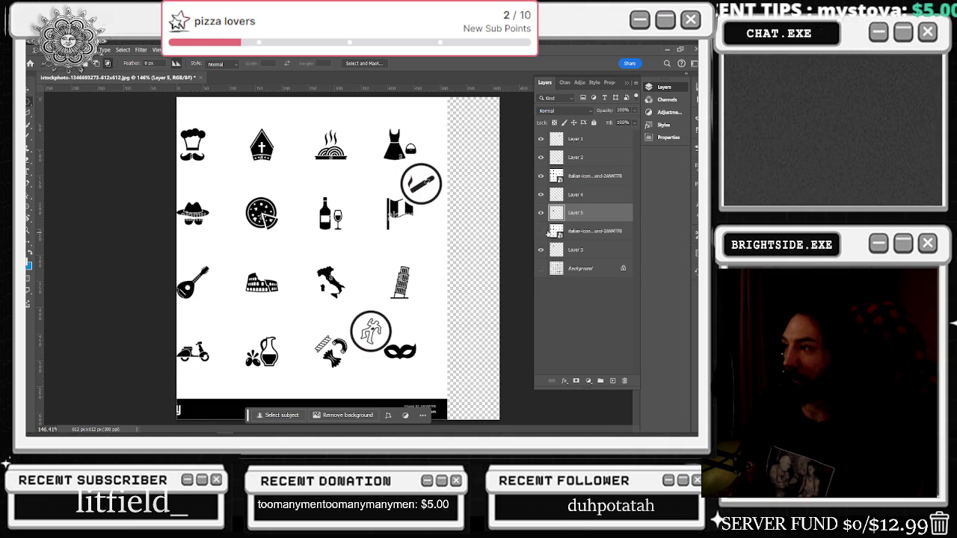
pyautogui.click(550, 175)
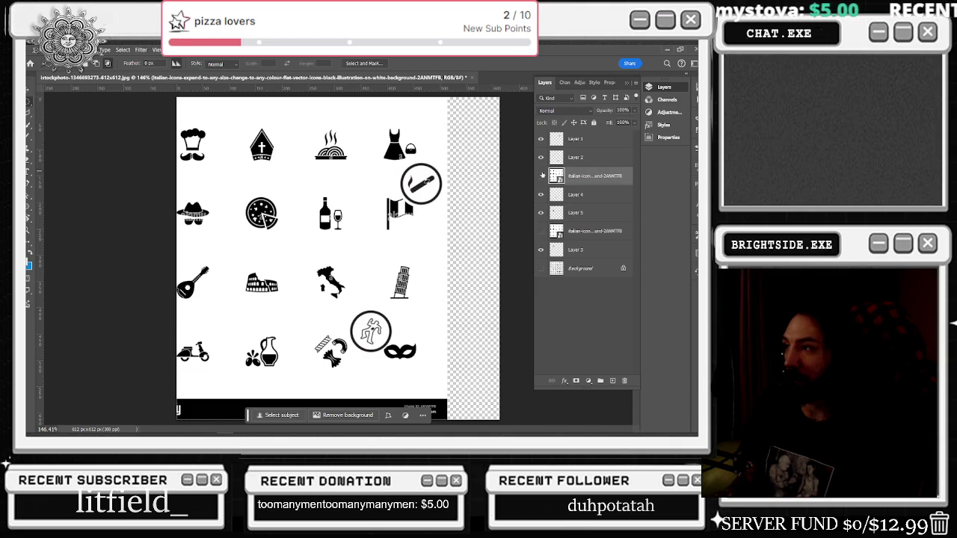
pyautogui.click(542, 175)
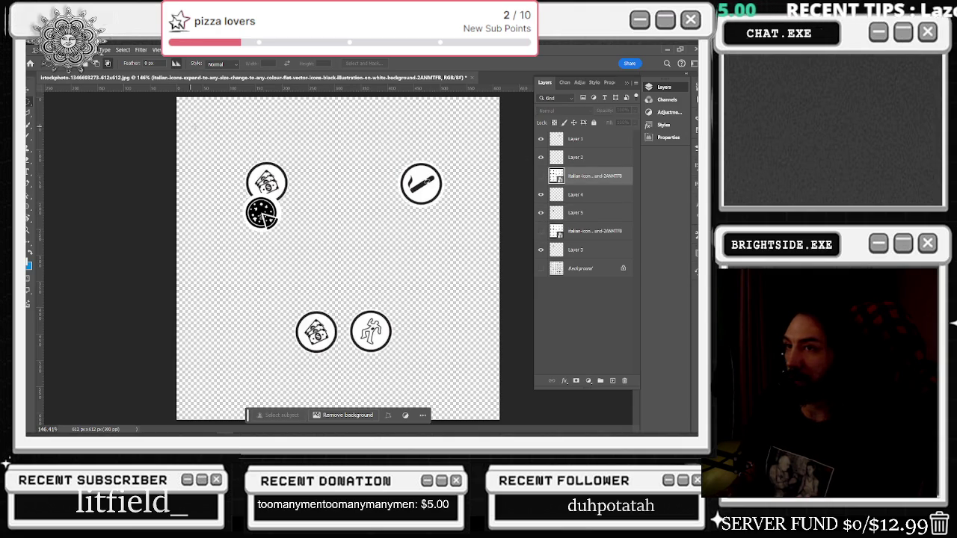
# Step: Make Layer 5 the active layer after a failed brush attempt on the hidden icon sheet
pyautogui.click(28, 148)
pyautogui.scroll(5, 277, 241)
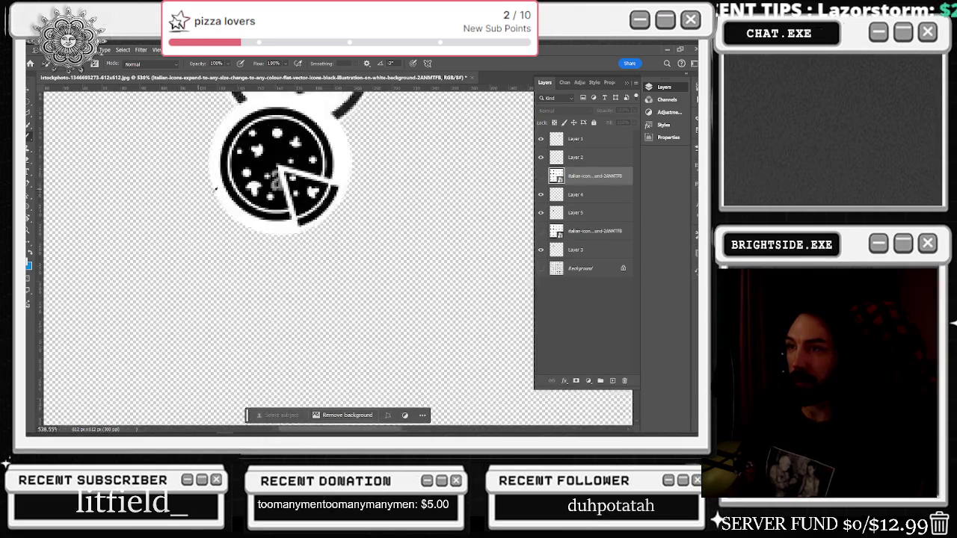
pyautogui.scroll(4, 299, 157)
pyautogui.click(306, 170)
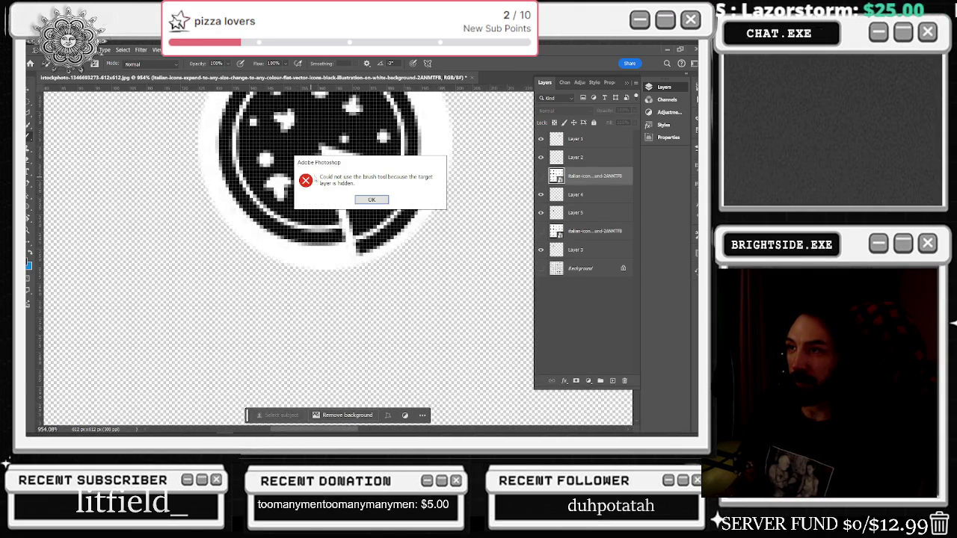
pyautogui.click(380, 199)
pyautogui.rightClick(591, 193)
pyautogui.click(589, 175)
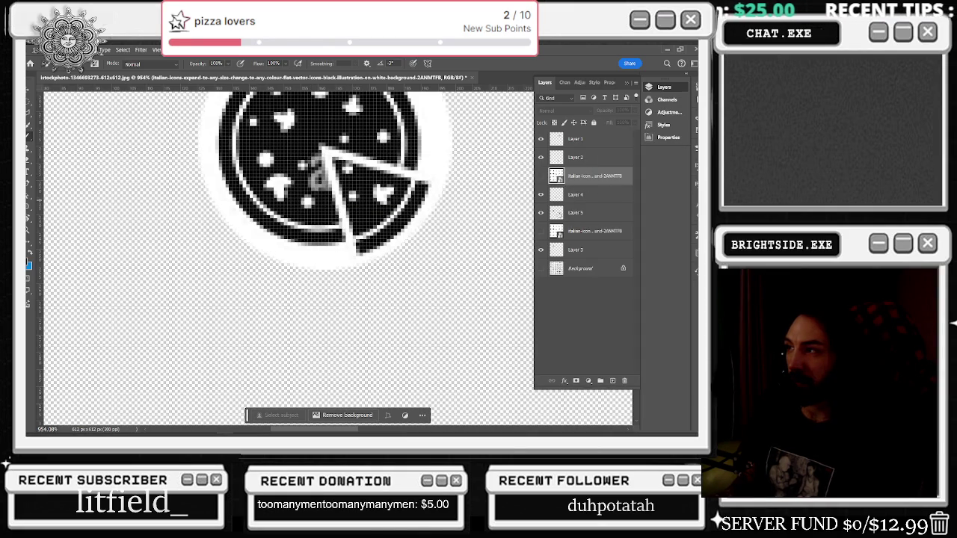
pyautogui.click(576, 212)
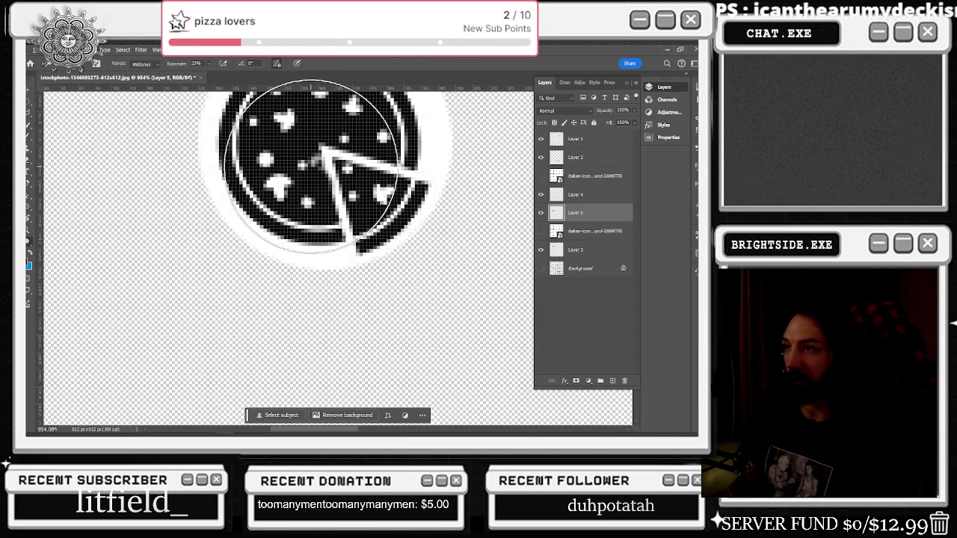
pyautogui.press('p')
pyautogui.press('b')
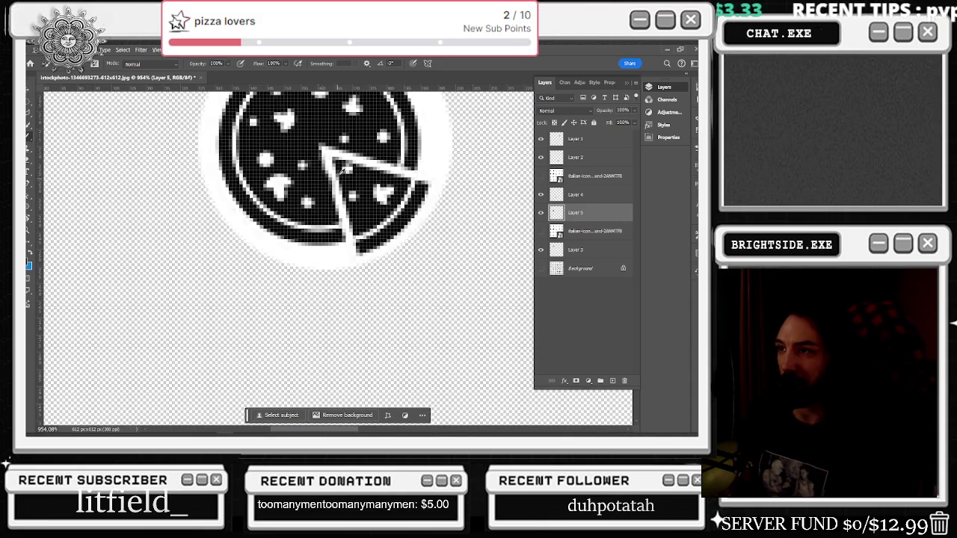
pyautogui.scroll(-3, 322, 159)
pyautogui.scroll(-4, 374, 146)
pyautogui.scroll(-1, 409, 131)
pyautogui.scroll(2, 458, 211)
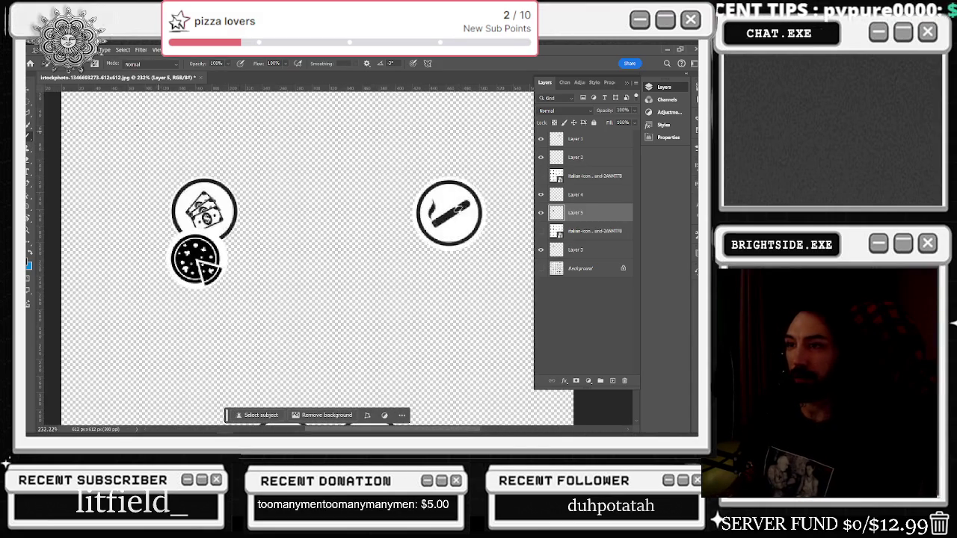
# Step: Transform the pizza onto the upper-left circle at about 91%, then fit the canvas in view
pyautogui.hotkey('ctrl', 't')
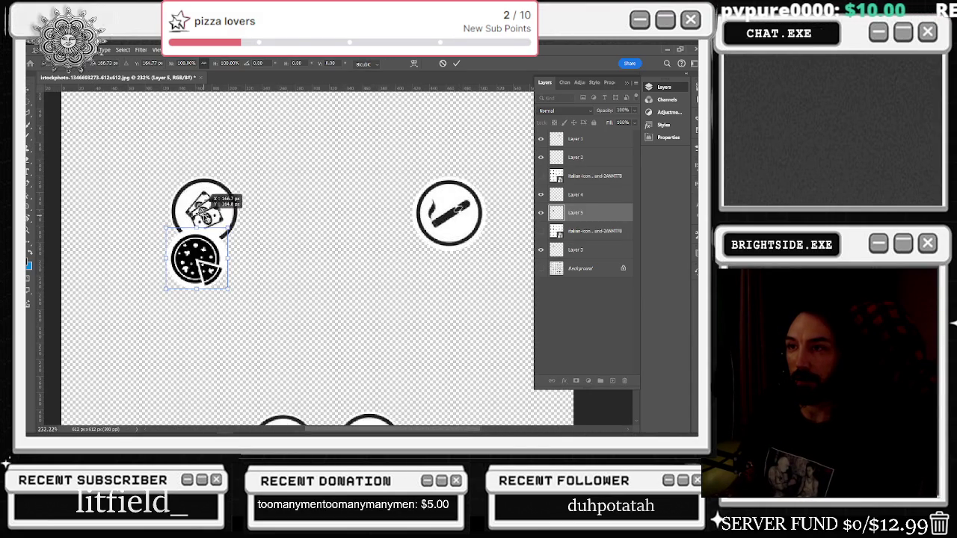
pyautogui.moveTo(207, 261)
pyautogui.mouseDown()
pyautogui.moveTo(218, 217)
pyautogui.moveTo(207, 214)
pyautogui.mouseUp()
pyautogui.moveTo(239, 183); pyautogui.dragTo(235, 187)
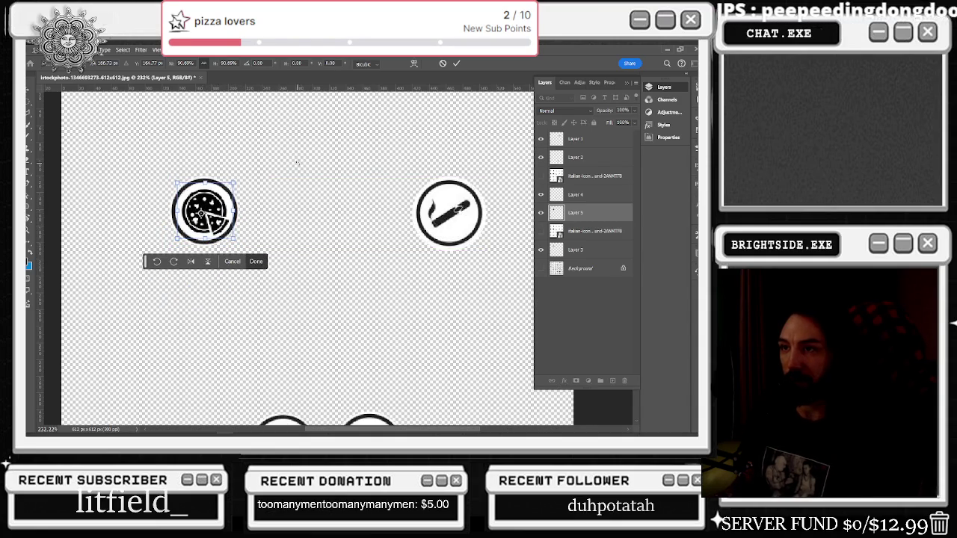
pyautogui.press('Up')
pyautogui.press('Down')
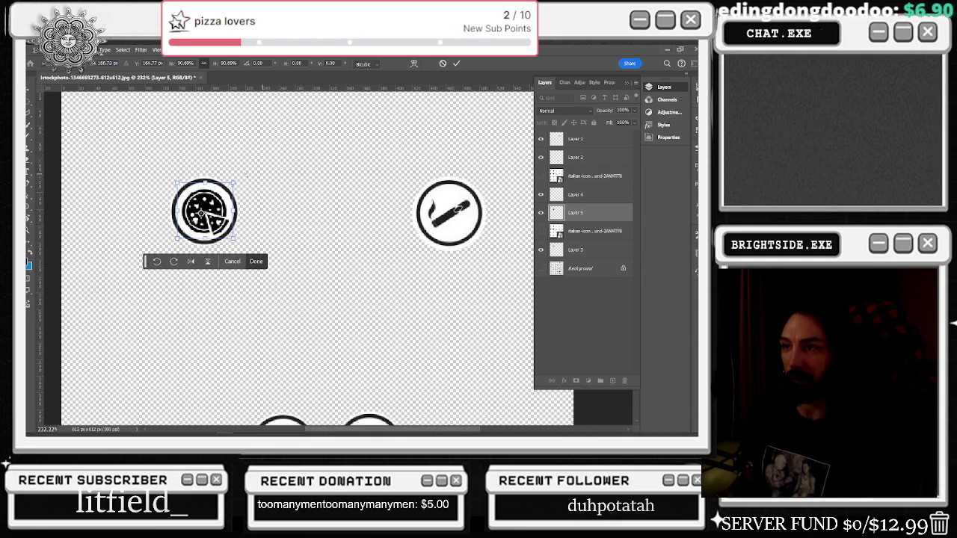
pyautogui.press('Return')
pyautogui.hotkey('ctrl', '0')
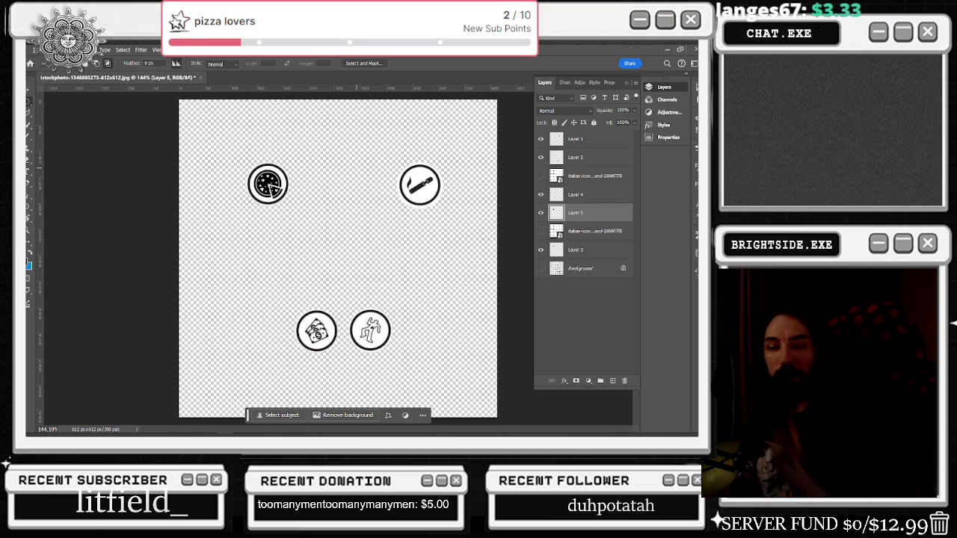
# Step: Switch from Photoshop to the Tamagotchi browser window
pyautogui.hotkey('alt', 'Tab')
pyautogui.press('Escape')
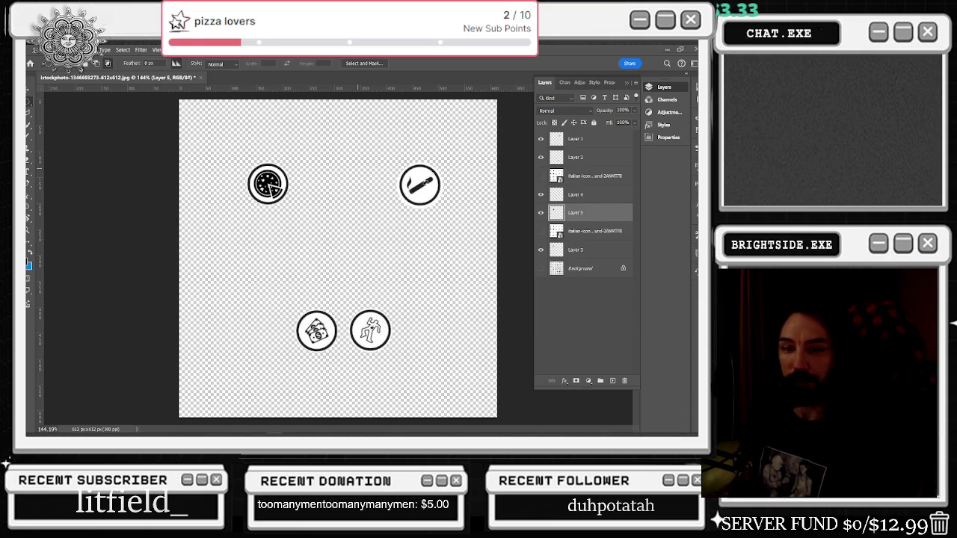
pyautogui.hotkey('alt', 'Tab')
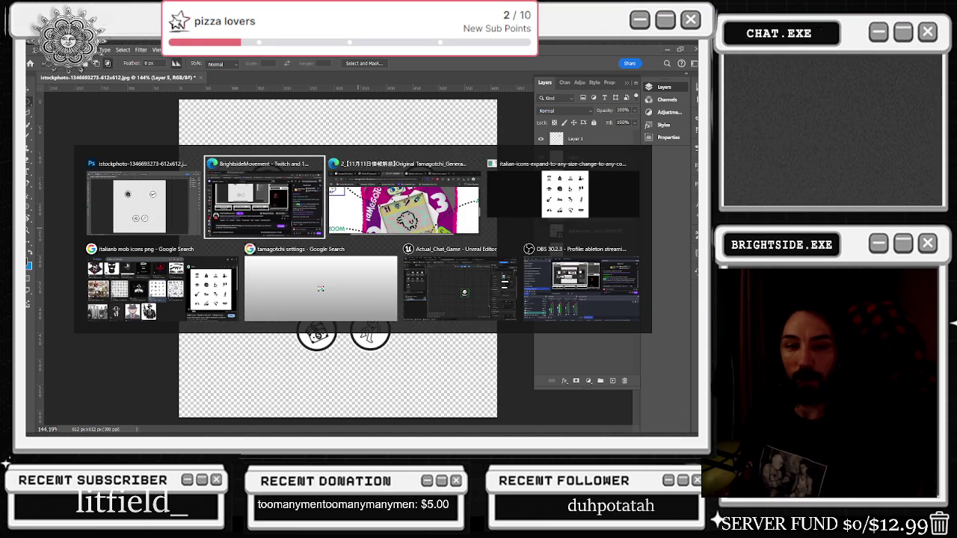
pyautogui.press('Escape')
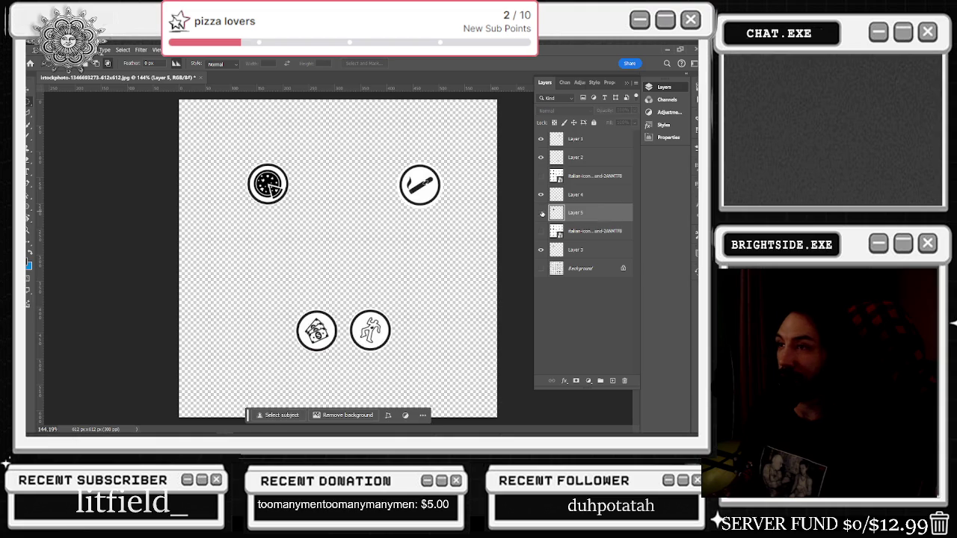
pyautogui.hotkey('alt', 'Tab')
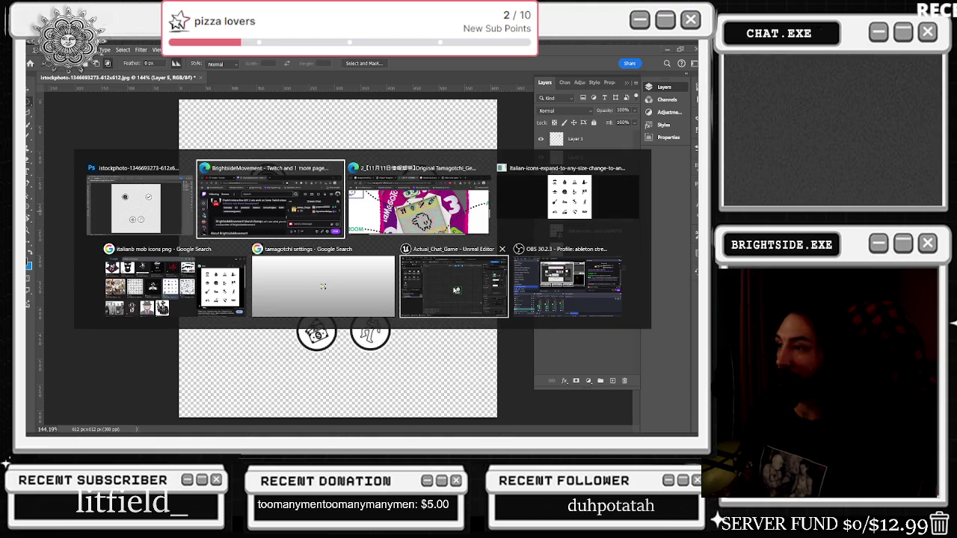
pyautogui.click(486, 213)
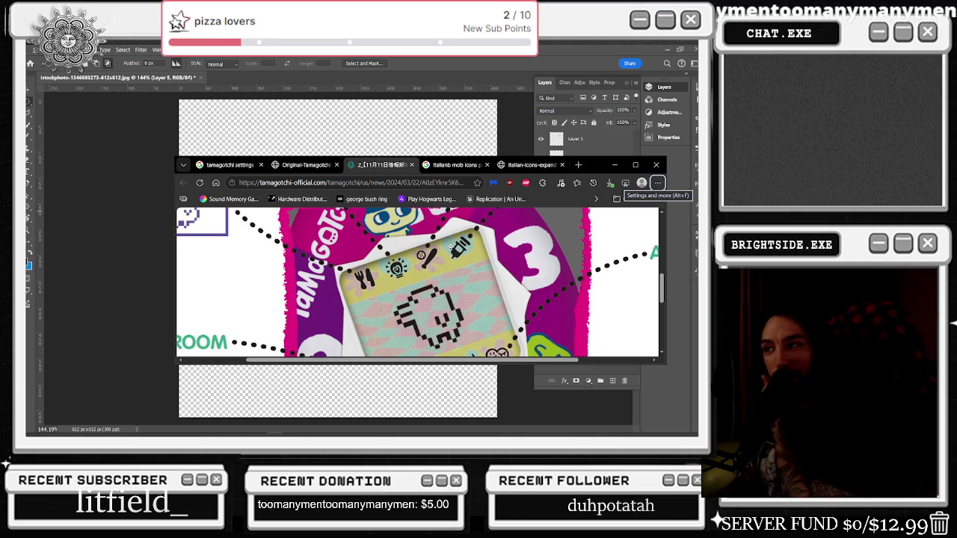
# Step: View the full Tamagotchi How to Play image, briefly zooming in on the picture
pyautogui.scroll(-1, 449, 243)
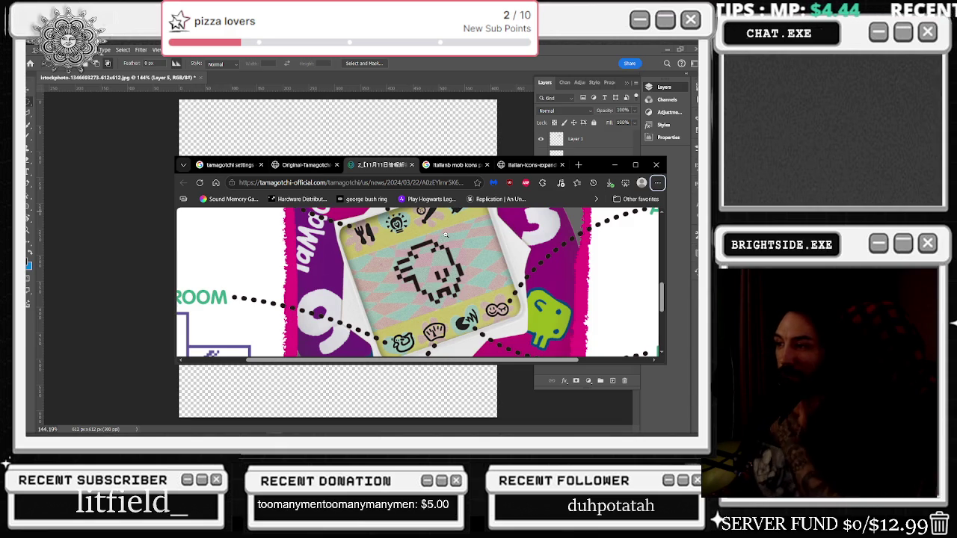
pyautogui.scroll(-2, 445, 234)
pyautogui.scroll(1, 533, 265)
pyautogui.scroll(-1, 532, 264)
pyautogui.scroll(1, 531, 262)
pyautogui.click(521, 258)
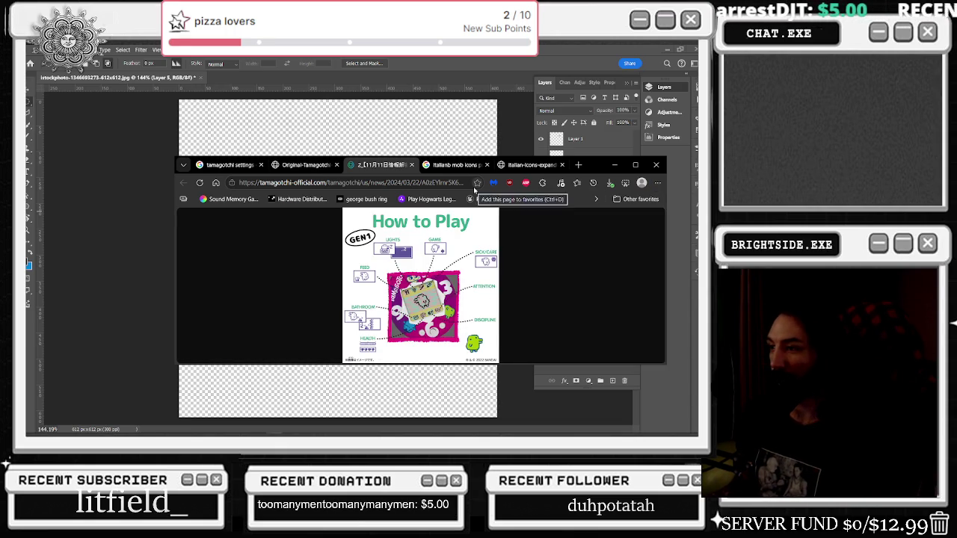
pyautogui.click(422, 321)
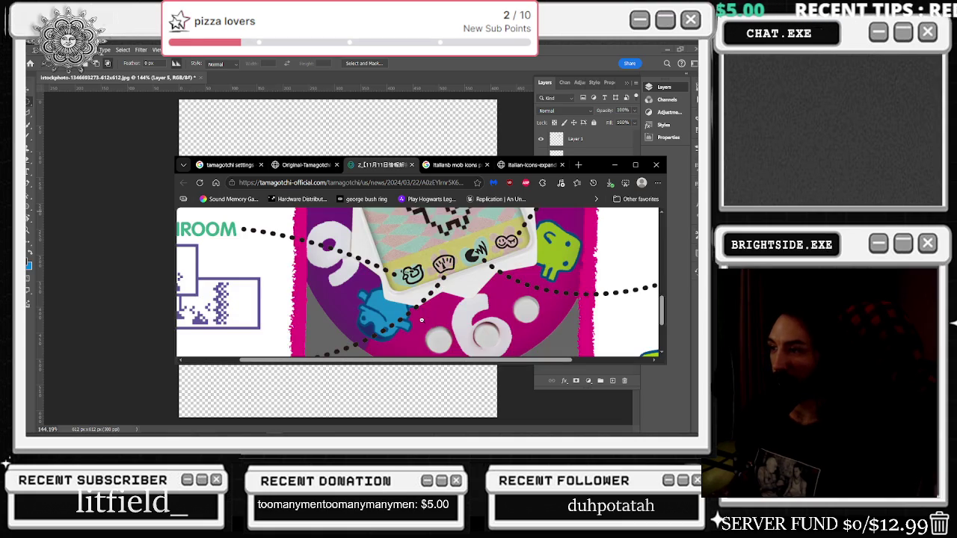
pyautogui.click(431, 294)
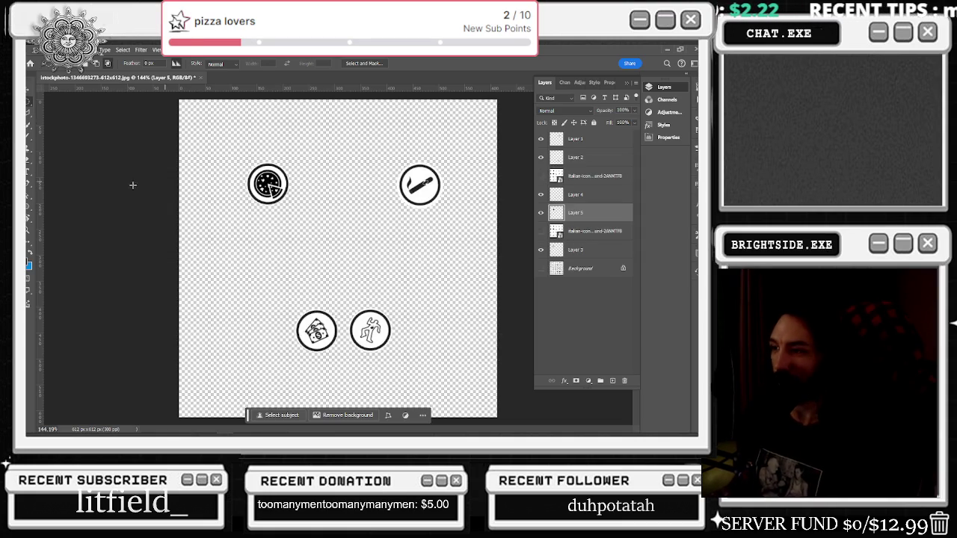
# Step: Move the browser window around over Photoshop, then minimize it to reveal the four circled icons
pyautogui.hotkey('alt', 'Tab')
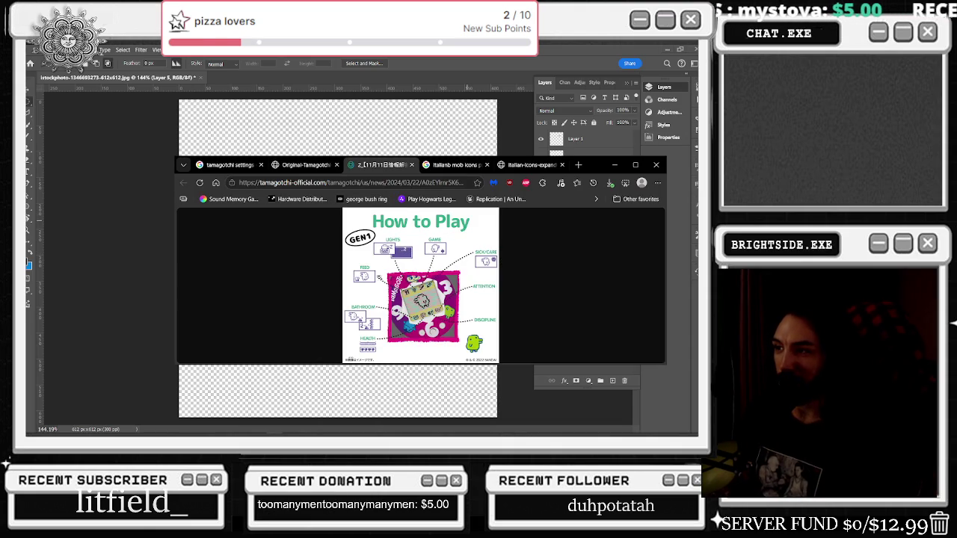
pyautogui.moveTo(585, 170); pyautogui.dragTo(505, 156)
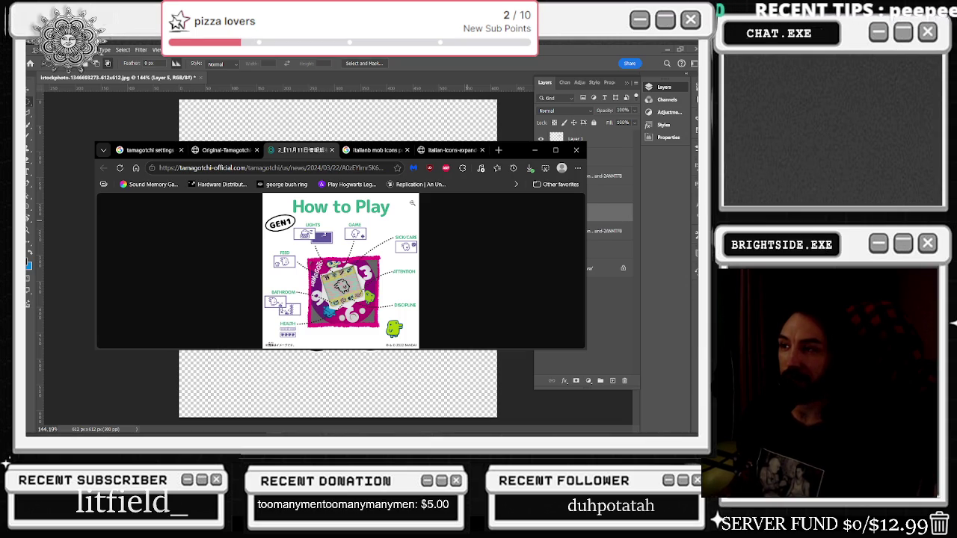
pyautogui.moveTo(449, 150); pyautogui.dragTo(378, 265)
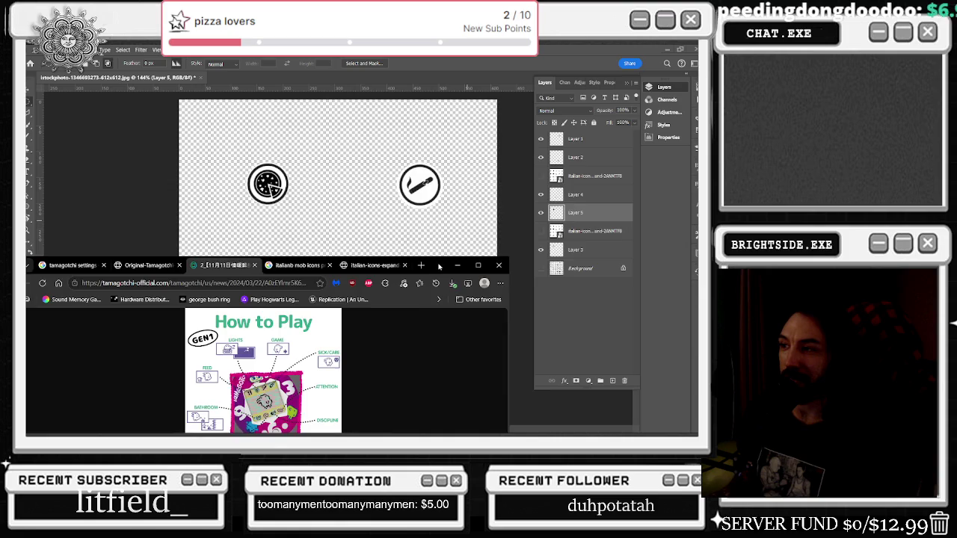
pyautogui.moveTo(440, 266); pyautogui.dragTo(492, 175)
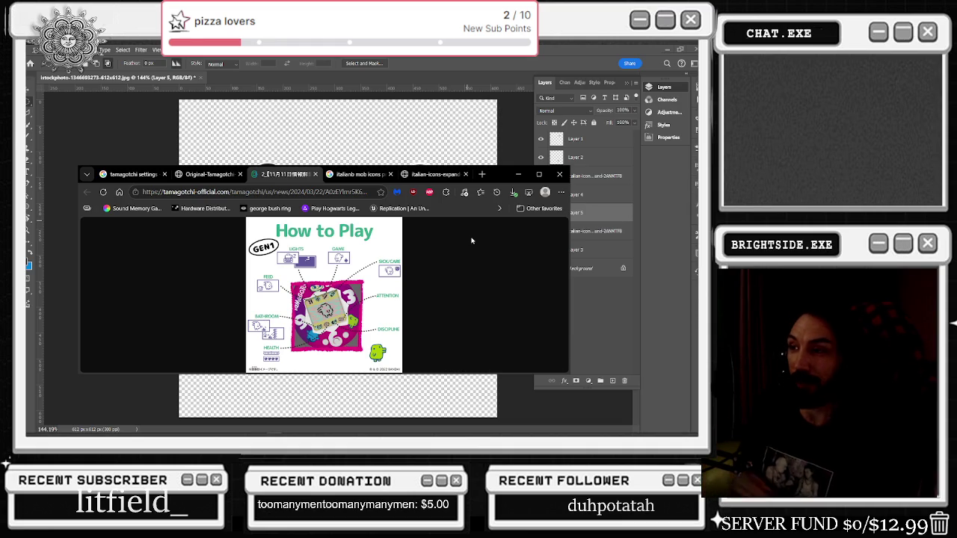
pyautogui.click(395, 109)
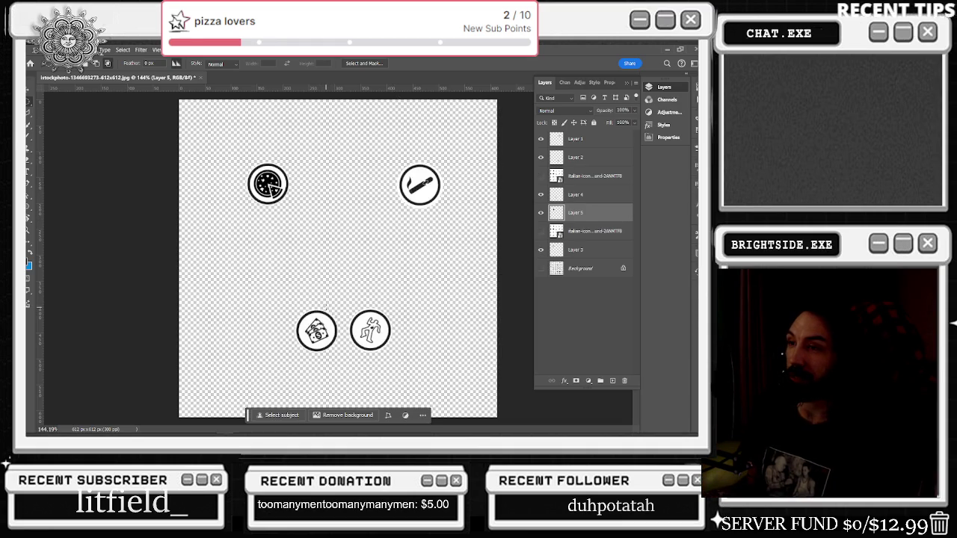
pyautogui.hotkey('alt', 'Tab')
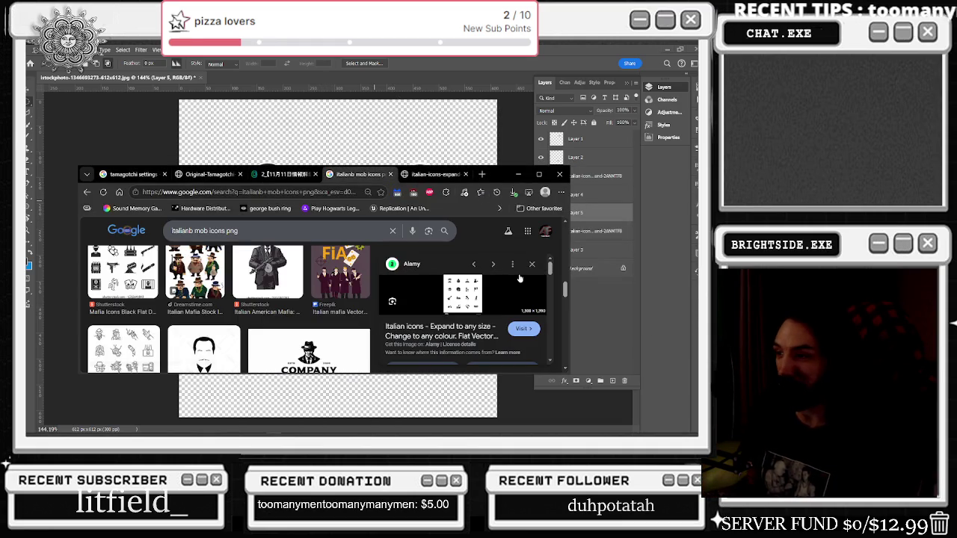
# Step: Search Google Images for 'bathroom black and white icon'
pyautogui.scroll(-3, 224, 314)
pyautogui.scroll(-3, 224, 314)
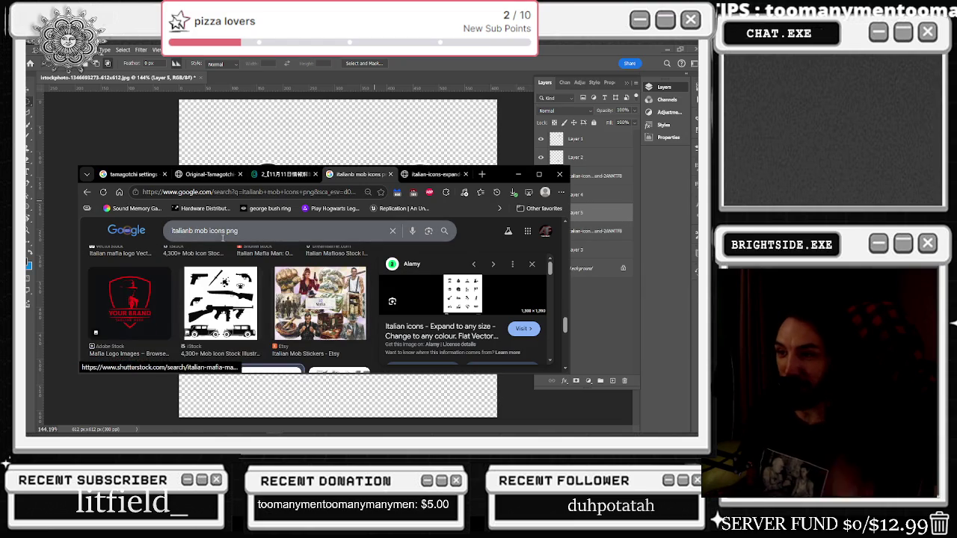
pyautogui.moveTo(238, 231); pyautogui.dragTo(194, 231)
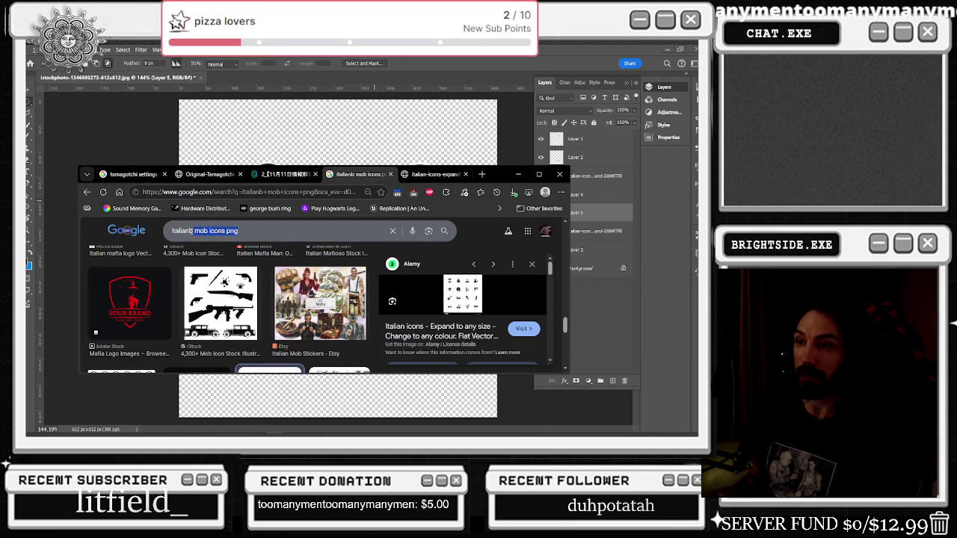
pyautogui.hotkey('ctrl', 'a')
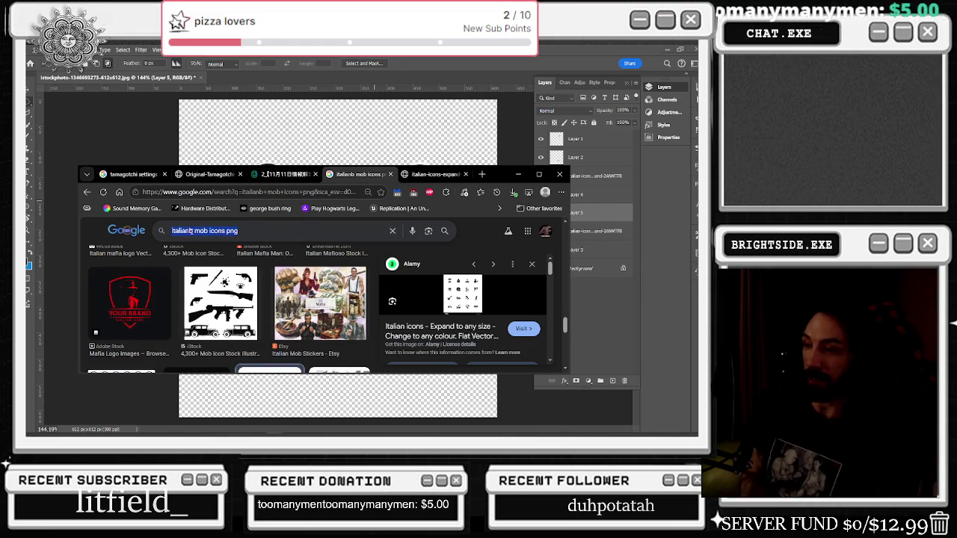
pyautogui.write('bathroom black and white icon')
pyautogui.press('Return')
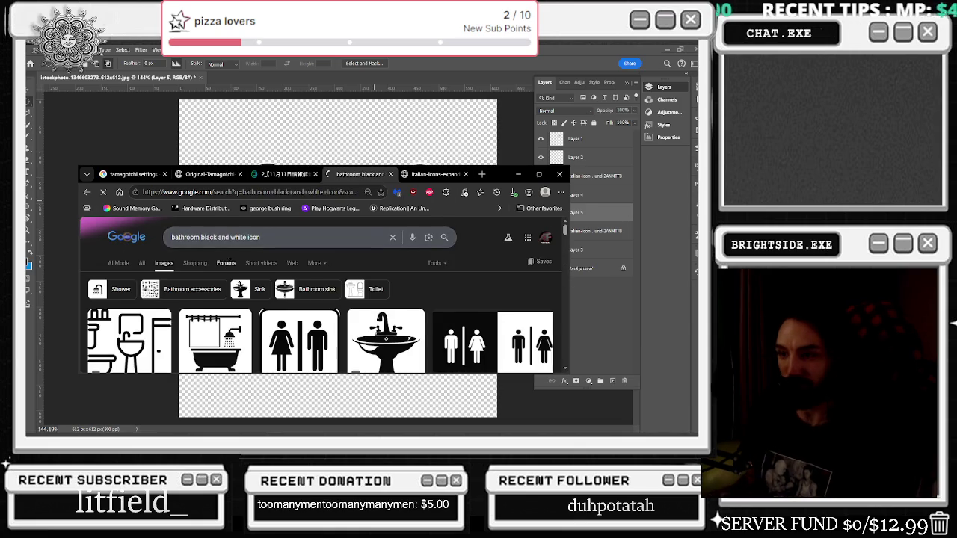
# Step: Open the black Freepik toilet icon result as a standalone image
pyautogui.scroll(-2, 416, 278)
pyautogui.scroll(-1, 416, 278)
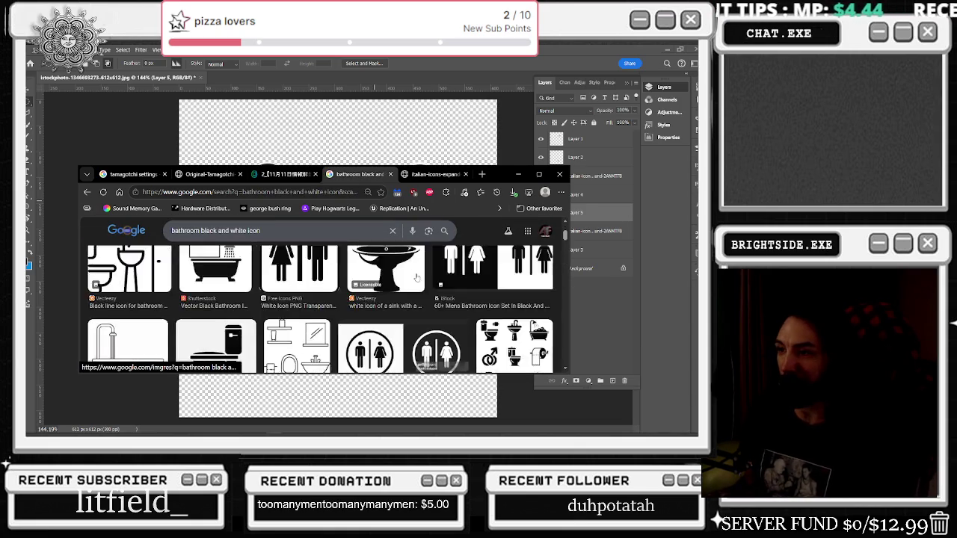
pyautogui.scroll(-2, 416, 278)
pyautogui.scroll(1, 199, 300)
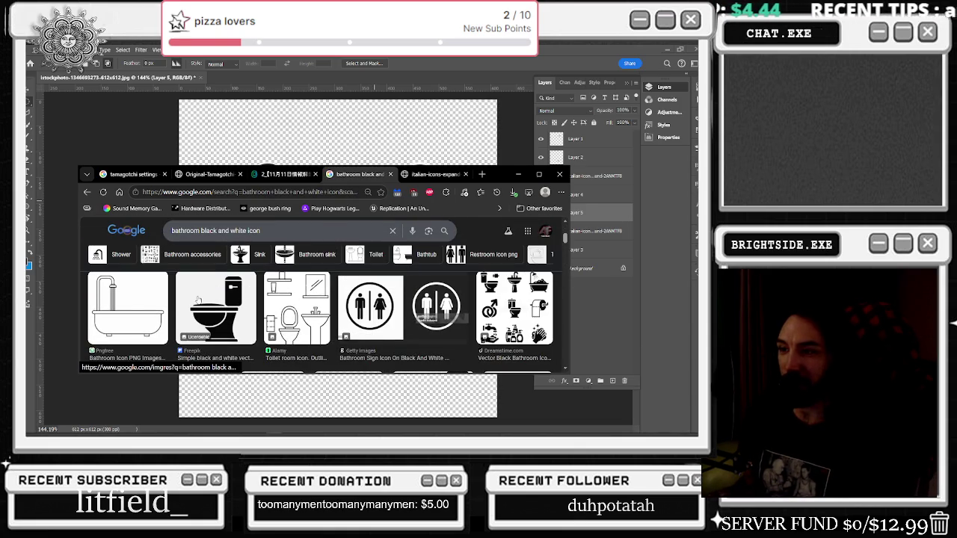
pyautogui.click(198, 300)
pyautogui.rightClick(476, 299)
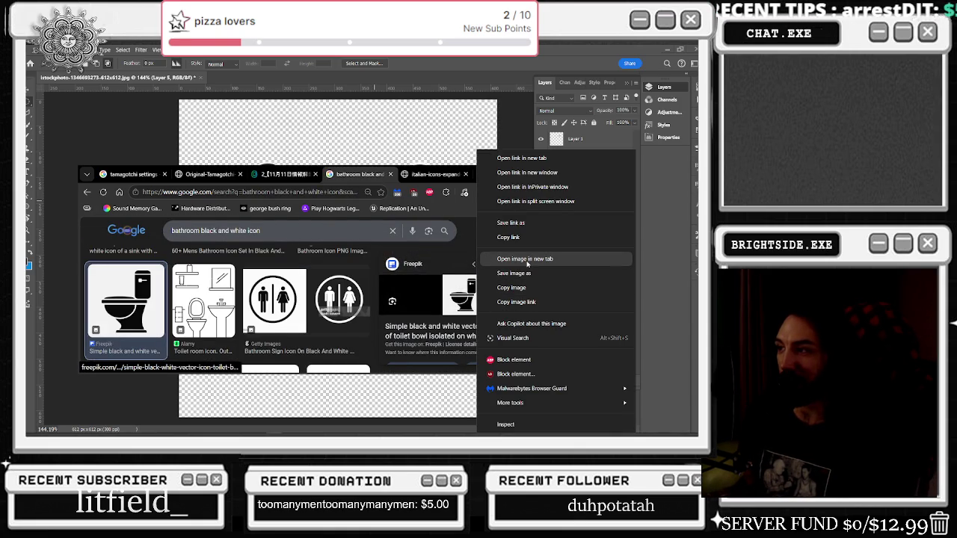
pyautogui.click(464, 296)
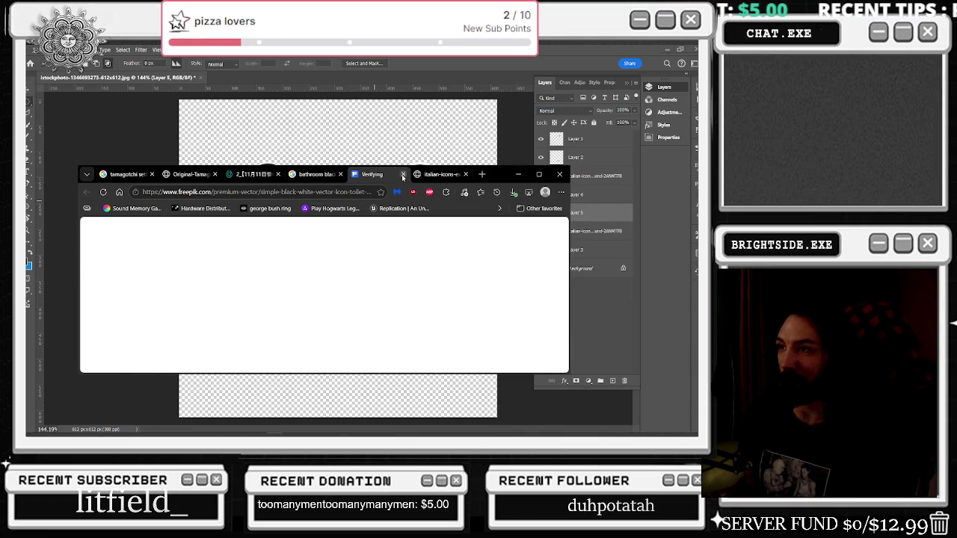
pyautogui.click(403, 175)
pyautogui.rightClick(473, 296)
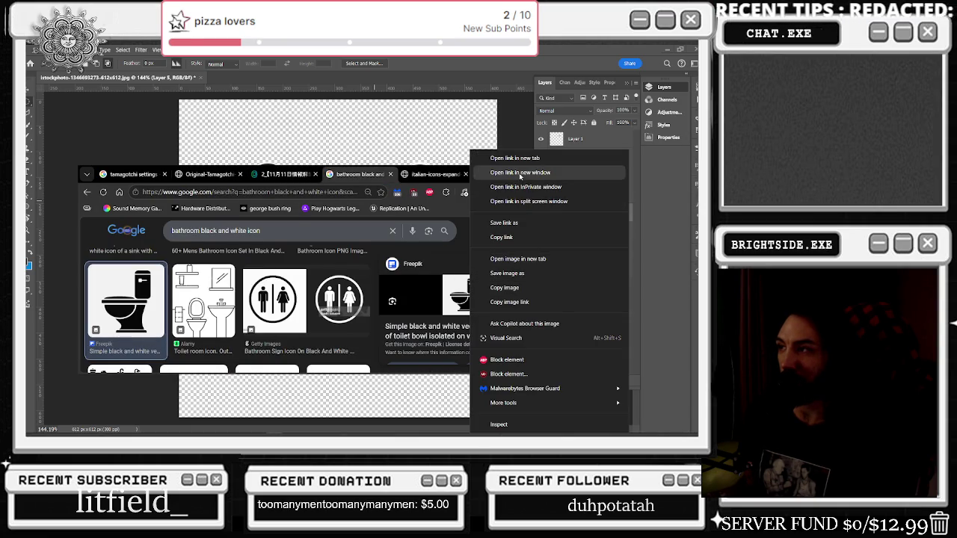
pyautogui.click(517, 259)
pyautogui.click(379, 175)
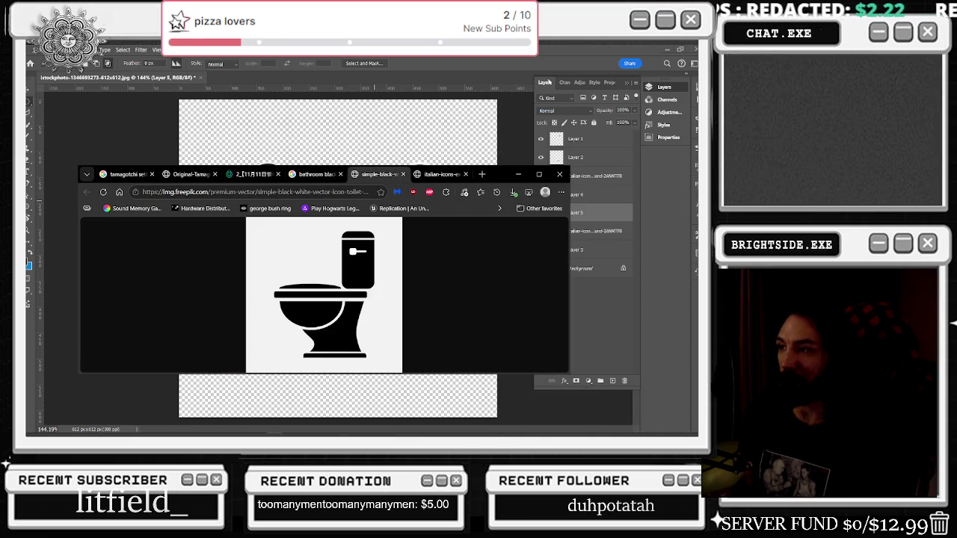
# Step: Save the toilet image to the desktop by dragging it, then return to Photoshop
pyautogui.click(667, 50)
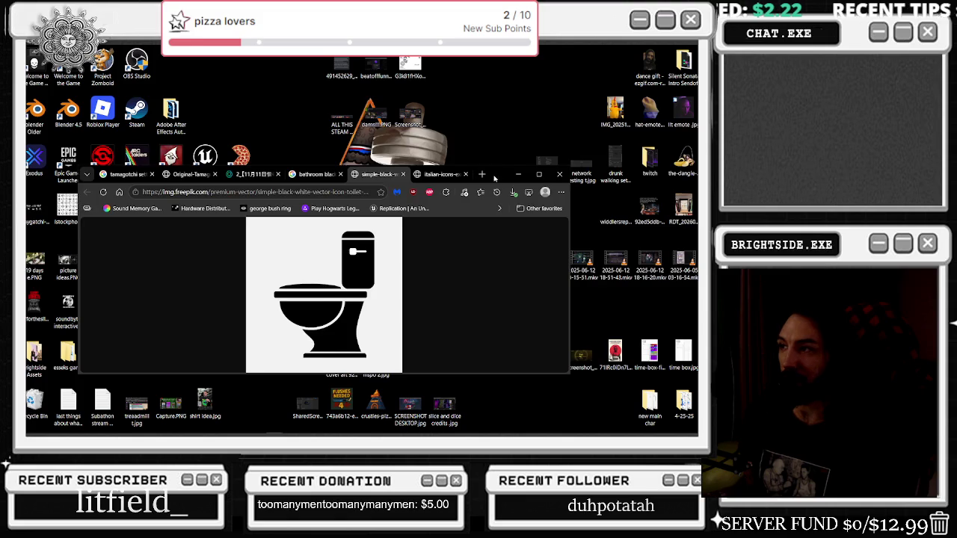
pyautogui.moveTo(494, 178); pyautogui.dragTo(623, 136)
pyautogui.moveTo(449, 247)
pyautogui.mouseDown()
pyautogui.moveTo(295, 264)
pyautogui.moveTo(101, 191)
pyautogui.moveTo(103, 224)
pyautogui.mouseUp()
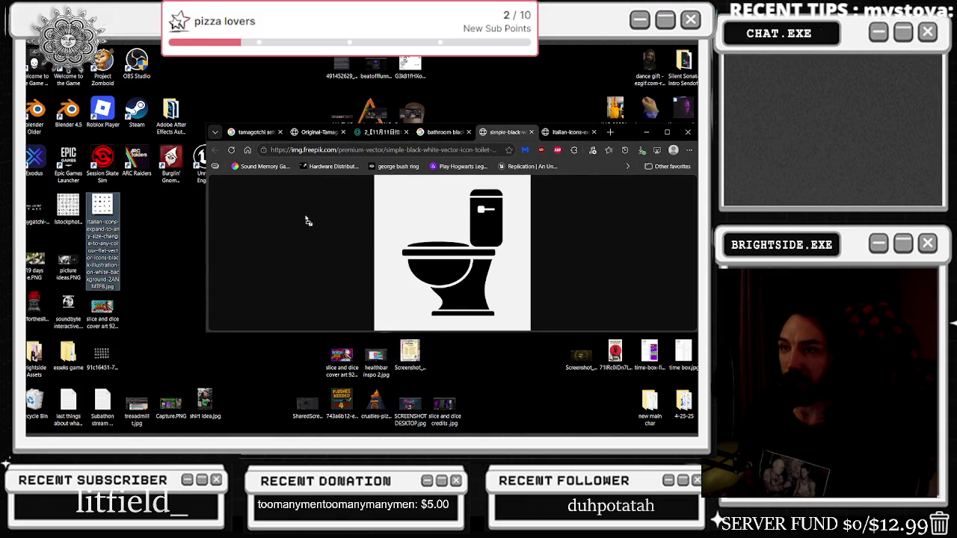
pyautogui.click(646, 132)
pyautogui.hotkey('alt', 'Tab')
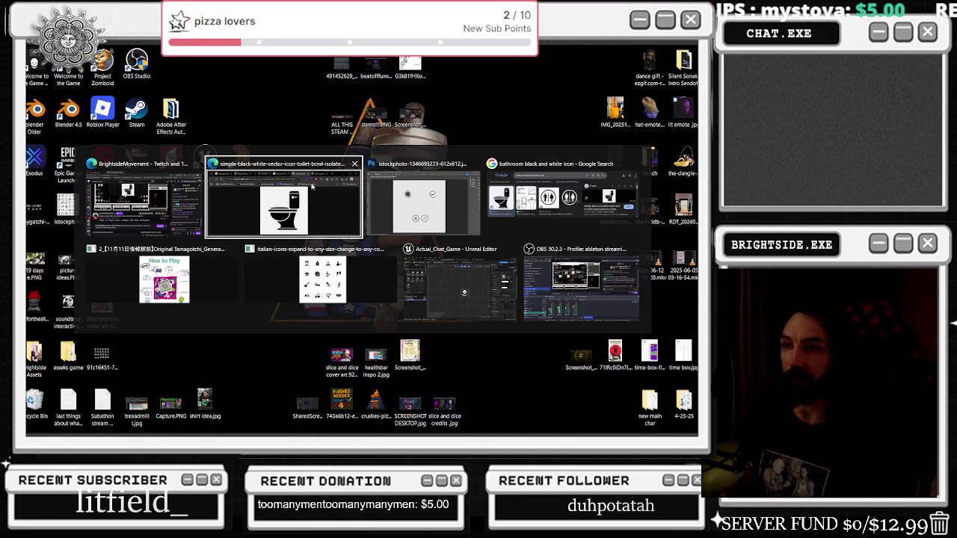
pyautogui.hotkey('alt', 'Tab')
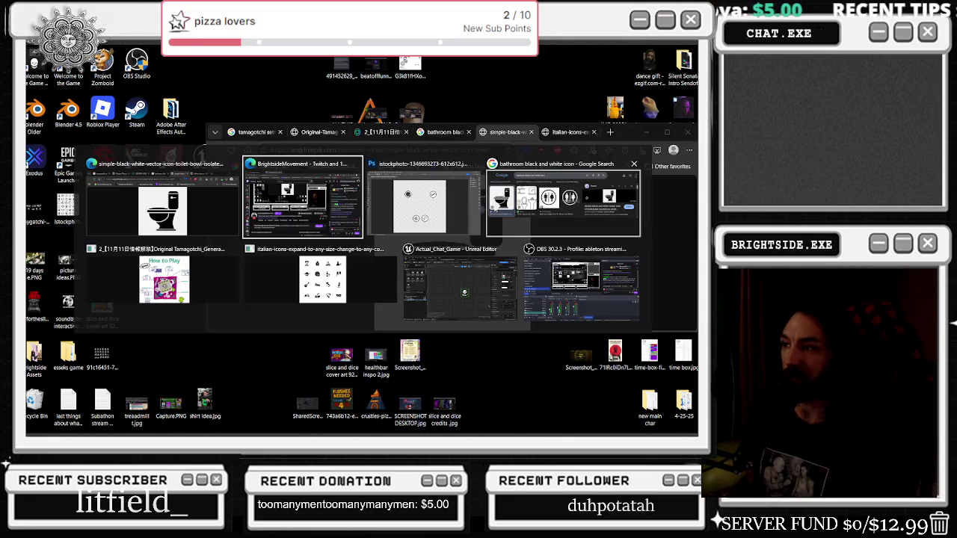
pyautogui.hotkey('alt', 'Tab')
pyautogui.doubleClick(325, 61)
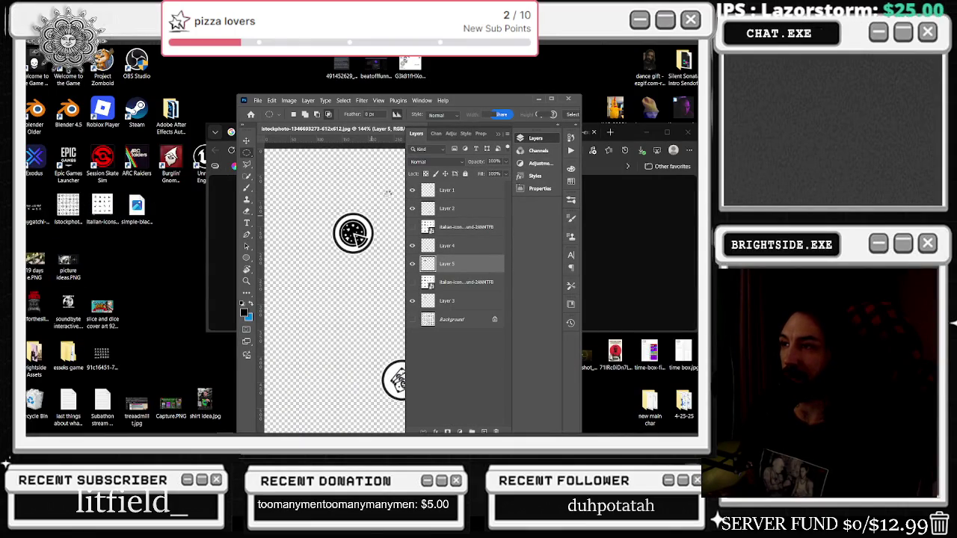
# Step: Place the desktop toilet image, remove its white background, and shrink it left of the money icon
pyautogui.click(551, 99)
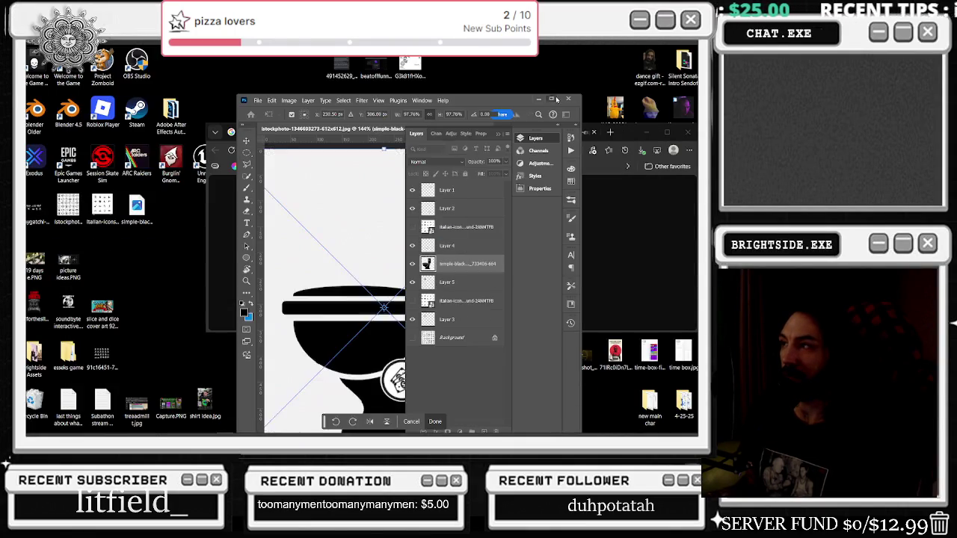
pyautogui.click(551, 99)
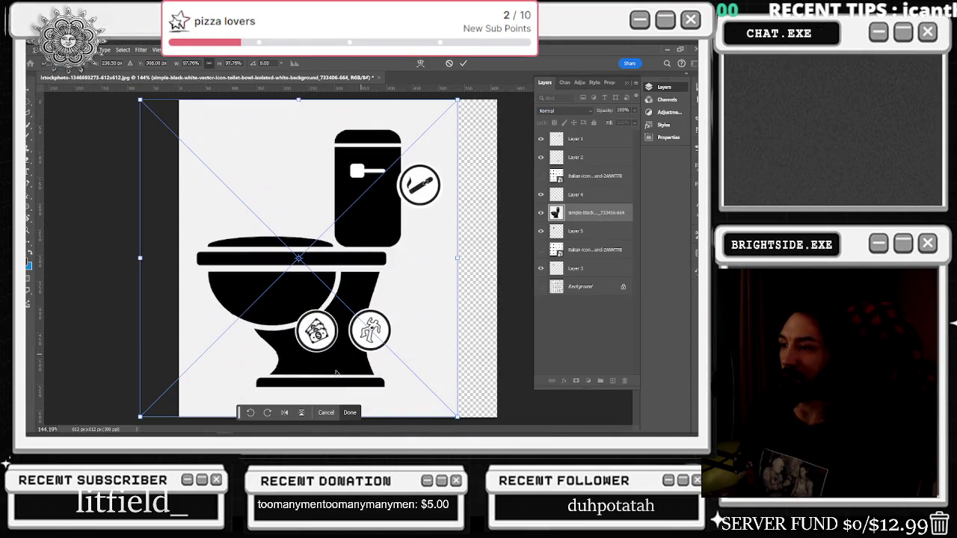
pyautogui.click(349, 413)
pyautogui.click(345, 417)
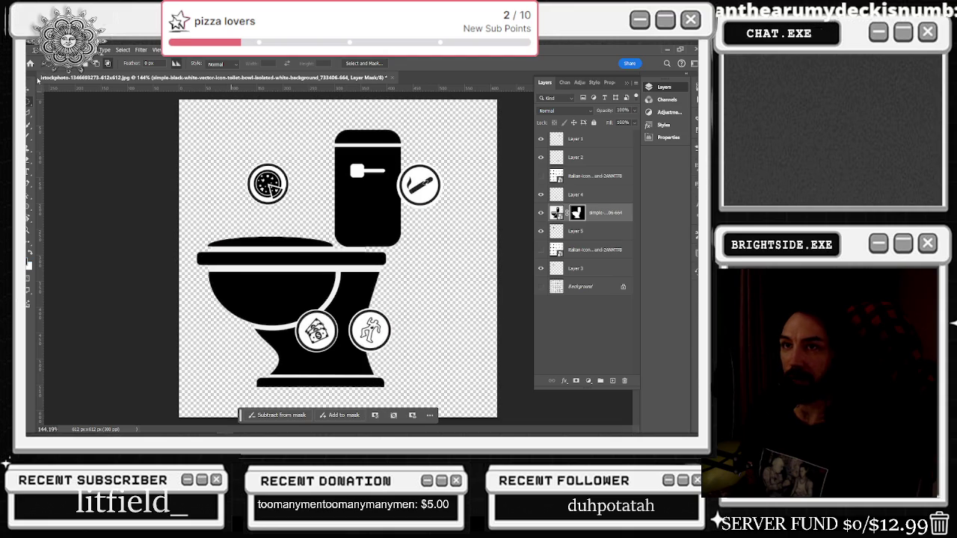
pyautogui.press('v')
pyautogui.moveTo(457, 100)
pyautogui.mouseDown()
pyautogui.moveTo(265, 349)
pyautogui.moveTo(336, 318)
pyautogui.moveTo(274, 338)
pyautogui.mouseUp()
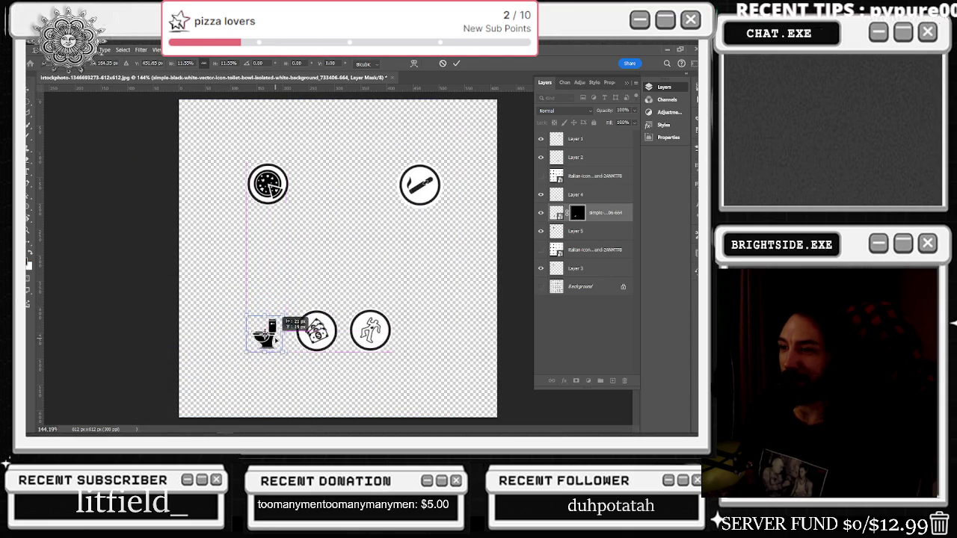
pyautogui.press('Return')
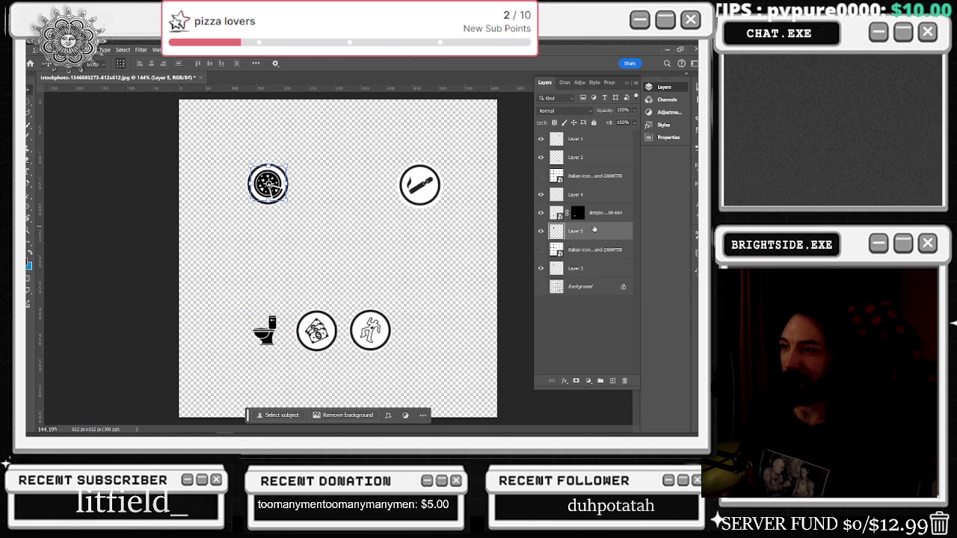
# Step: Paste the pizza badge as a new layer, discarding misplaced copies, and drag it over the toilet
pyautogui.hotkey('ctrl', 'v')
pyautogui.press('Delete')
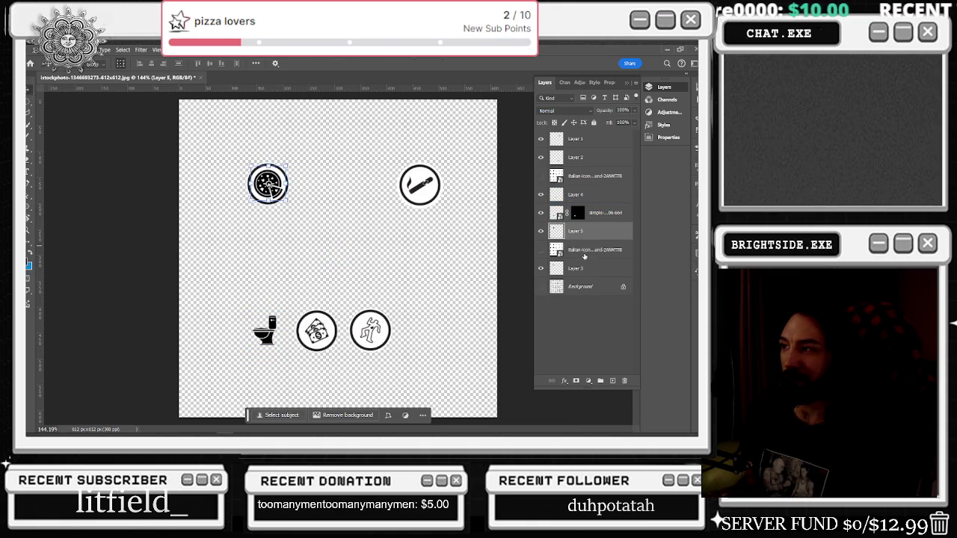
pyautogui.click(569, 269)
pyautogui.click(540, 268)
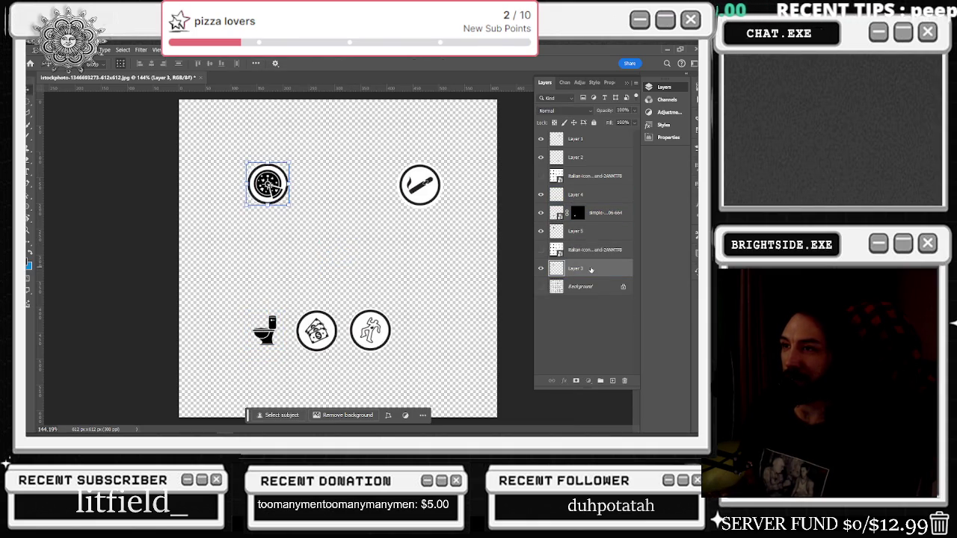
pyautogui.hotkey('ctrl', 'v')
pyautogui.press('i')
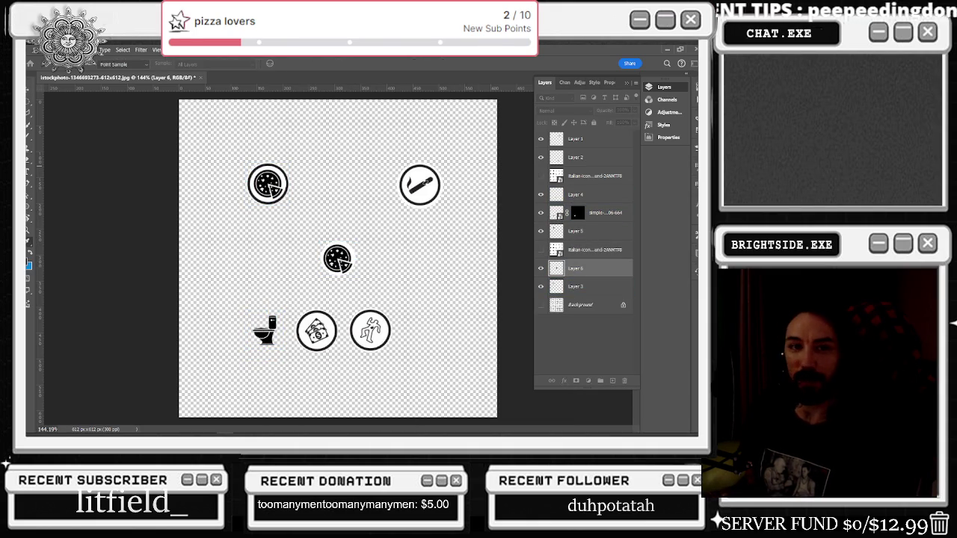
pyautogui.press('v')
pyautogui.press('Delete')
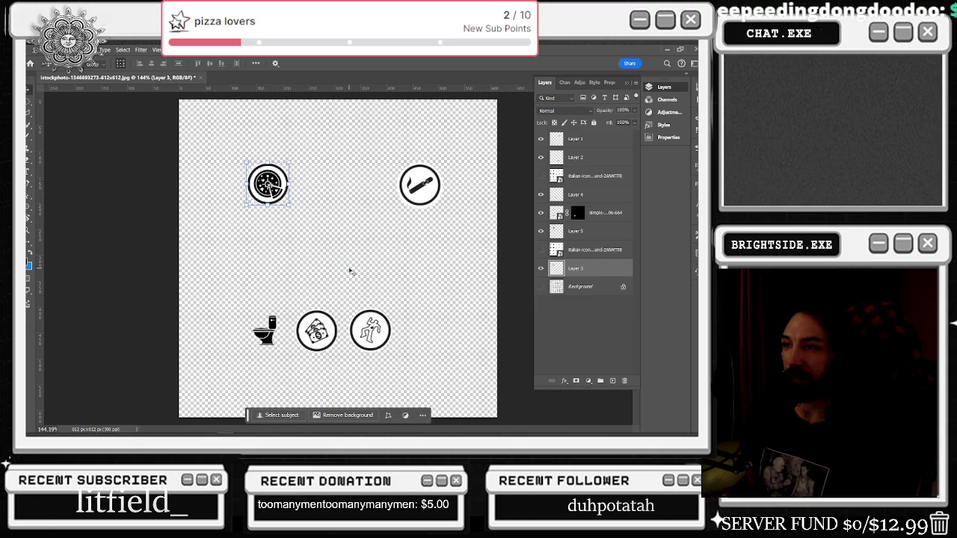
pyautogui.hotkey('ctrl', 'v')
pyautogui.moveTo(336, 256)
pyautogui.mouseDown()
pyautogui.moveTo(290, 317)
pyautogui.moveTo(240, 317)
pyautogui.mouseUp()
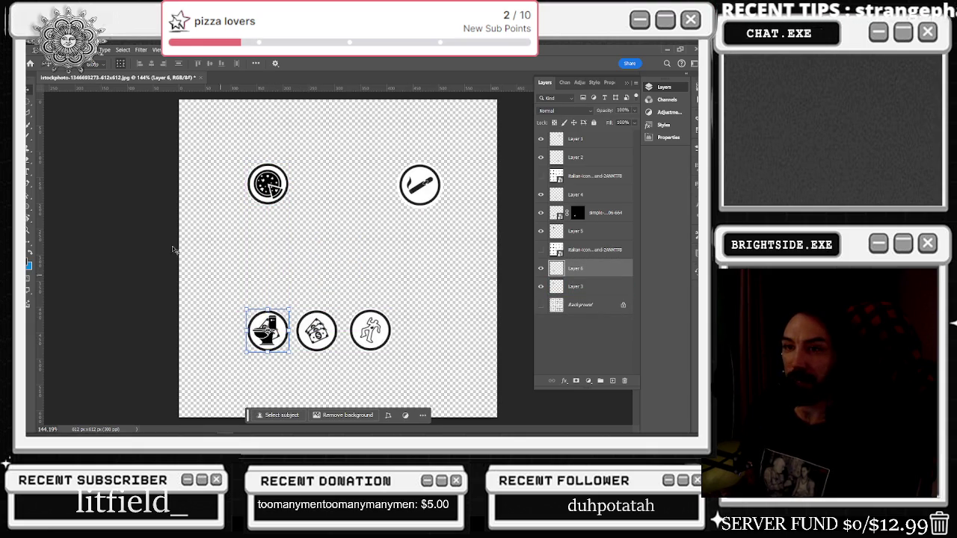
# Step: Brush white over the leftover pizza marks beside the toilet and at the bowl's tip
pyautogui.press('b')
pyautogui.scroll(3, 261, 357)
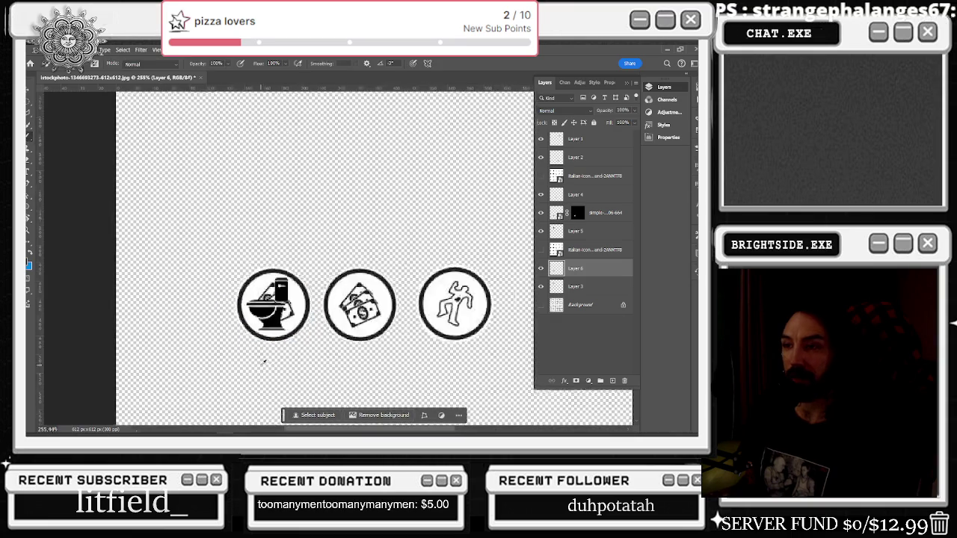
pyautogui.scroll(3, 262, 357)
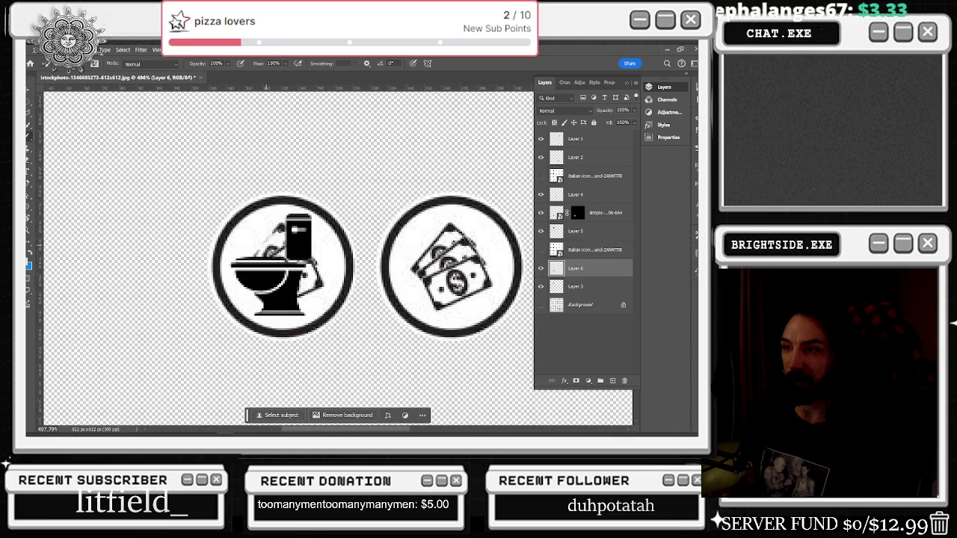
pyautogui.moveTo(273, 243)
pyautogui.mouseDown()
pyautogui.moveTo(269, 265)
pyautogui.moveTo(295, 291)
pyautogui.moveTo(310, 277)
pyautogui.moveTo(294, 243)
pyautogui.mouseUp()
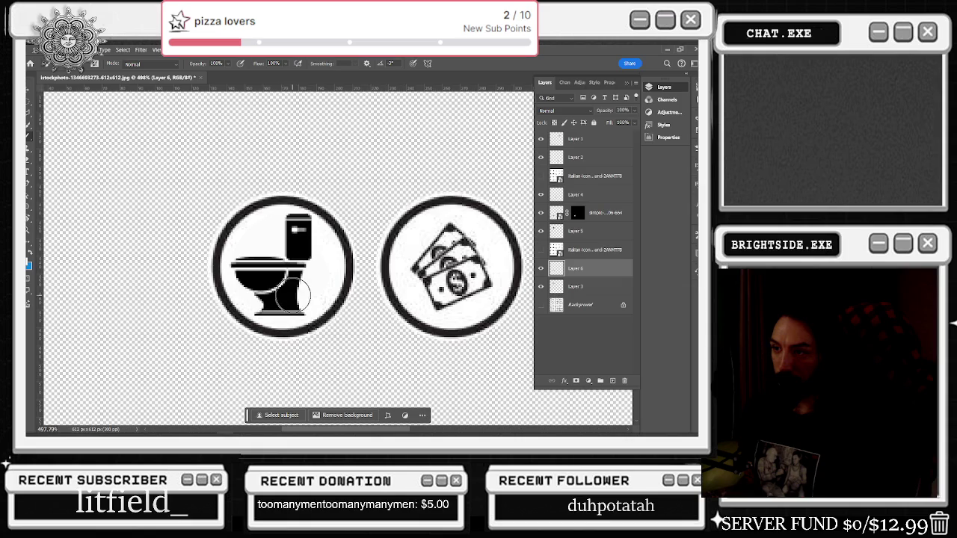
pyautogui.moveTo(285, 288); pyautogui.dragTo(321, 281)
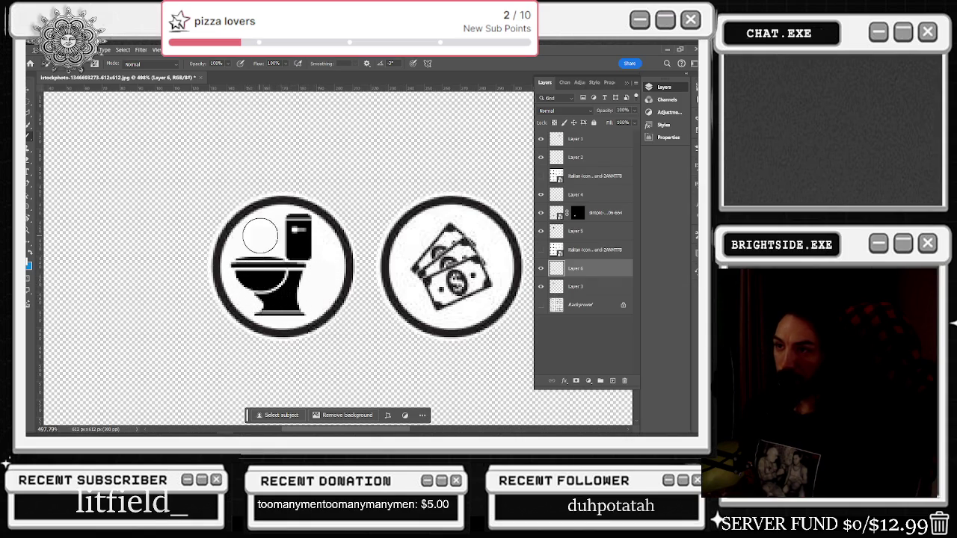
pyautogui.scroll(-3, 303, 282)
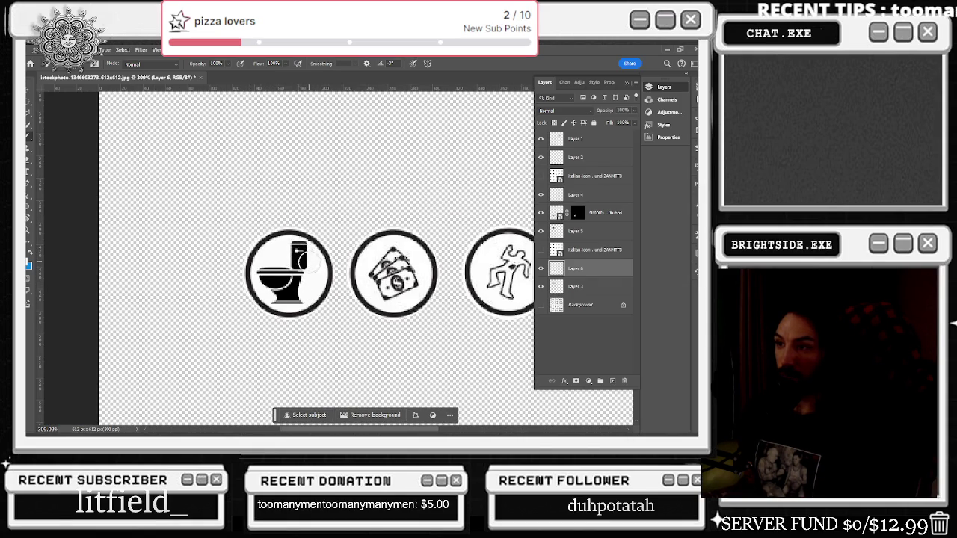
pyautogui.scroll(-3, 434, 259)
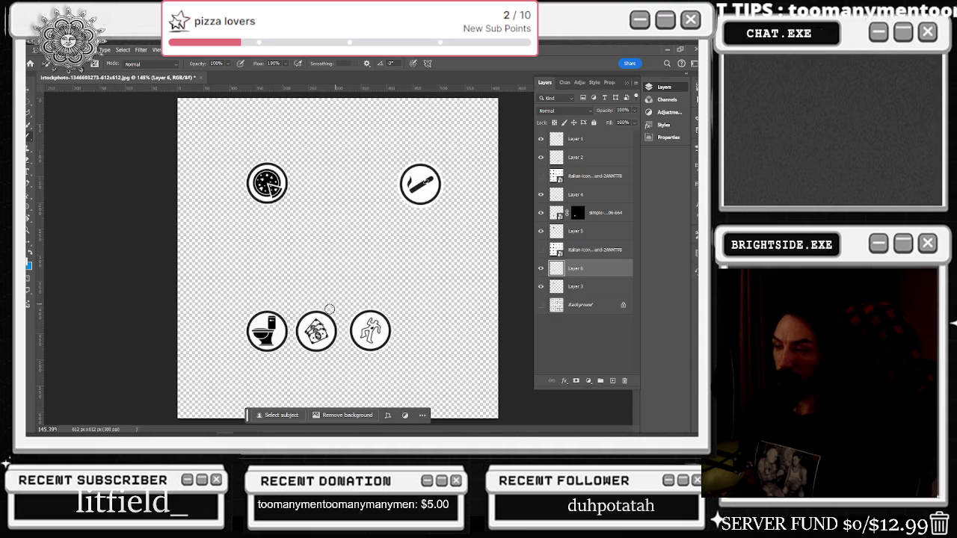
# Step: Nudge the toilet badge into line with the bottom row of badges
pyautogui.press('v')
pyautogui.scroll(4, 229, 341)
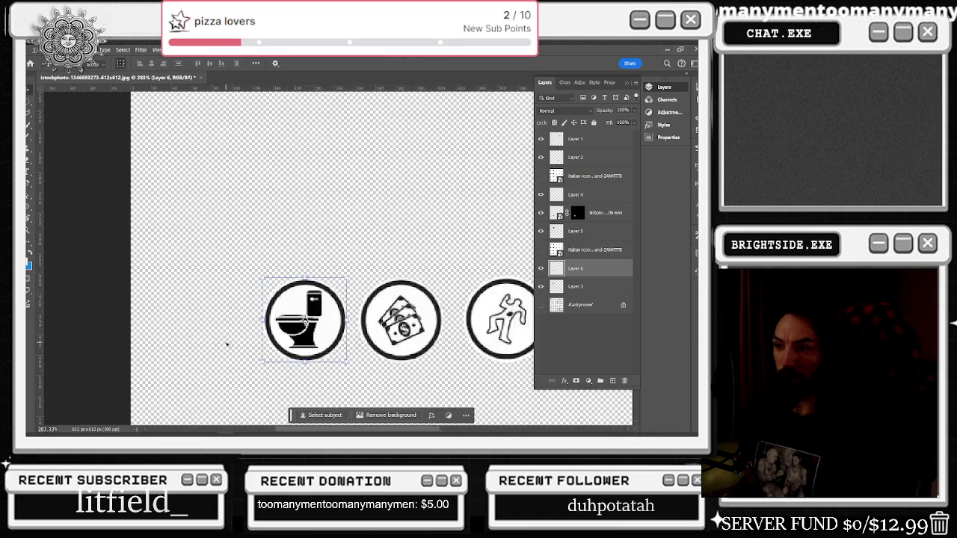
pyautogui.moveTo(344, 299); pyautogui.dragTo(347, 305)
pyautogui.scroll(-3, 403, 261)
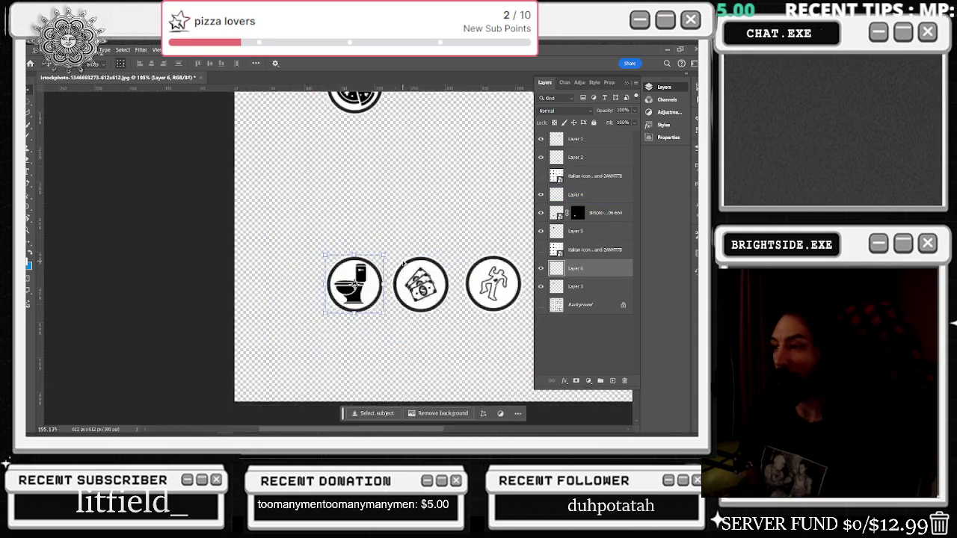
pyautogui.scroll(-2, 403, 263)
# Step: Check the money, chalk-outline and cigar badges, then switch to another window
pyautogui.click(322, 311)
pyautogui.scroll(1, 327, 316)
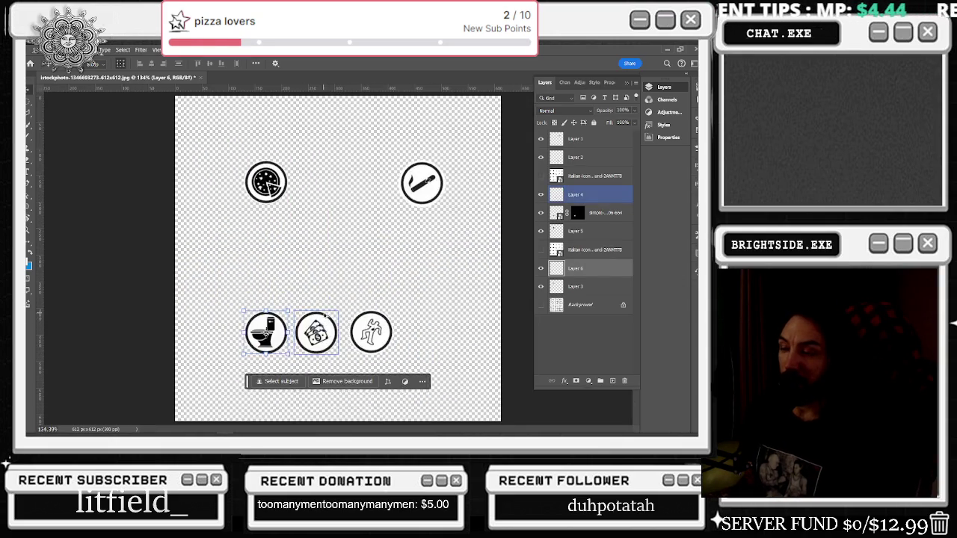
pyautogui.scroll(1, 327, 315)
pyautogui.click(397, 331)
pyautogui.click(377, 329)
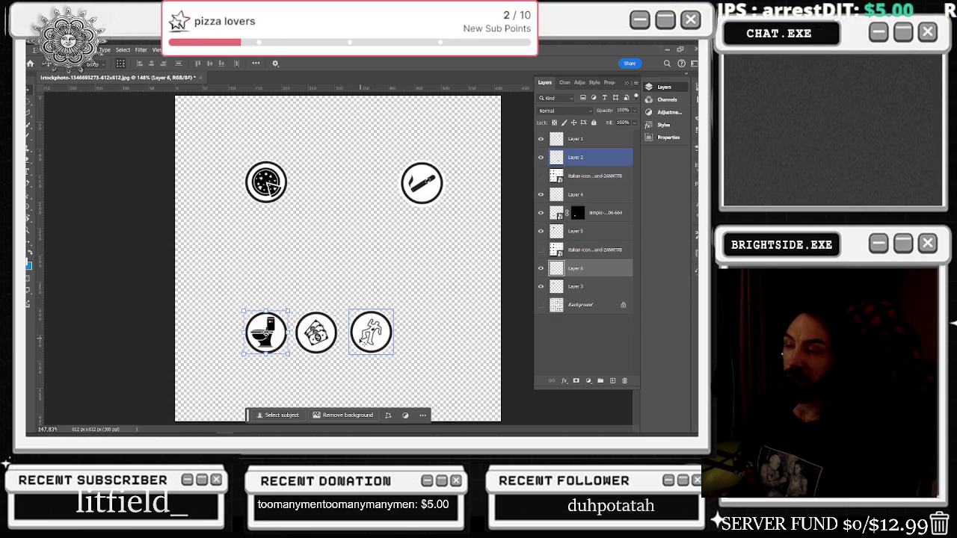
pyautogui.click(423, 183)
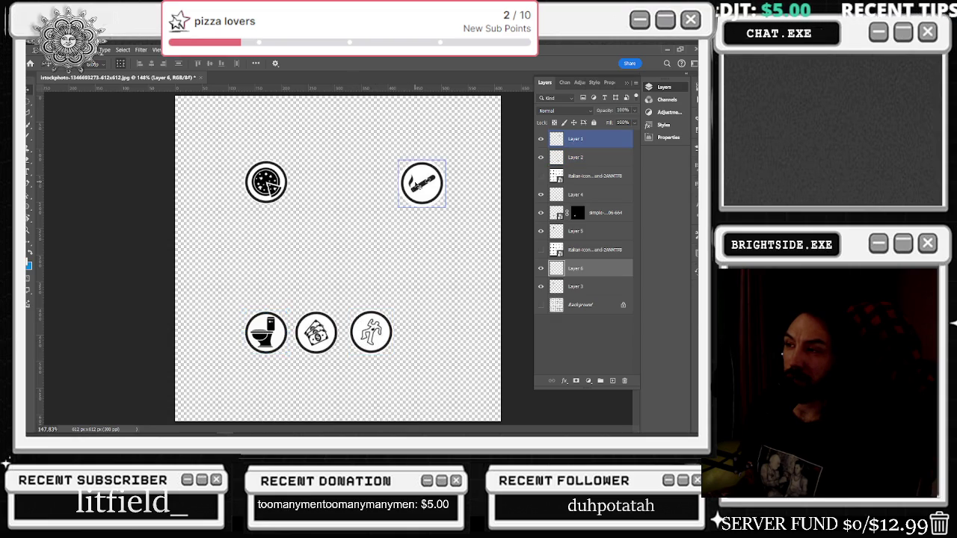
pyautogui.hotkey('alt', 'Tab')
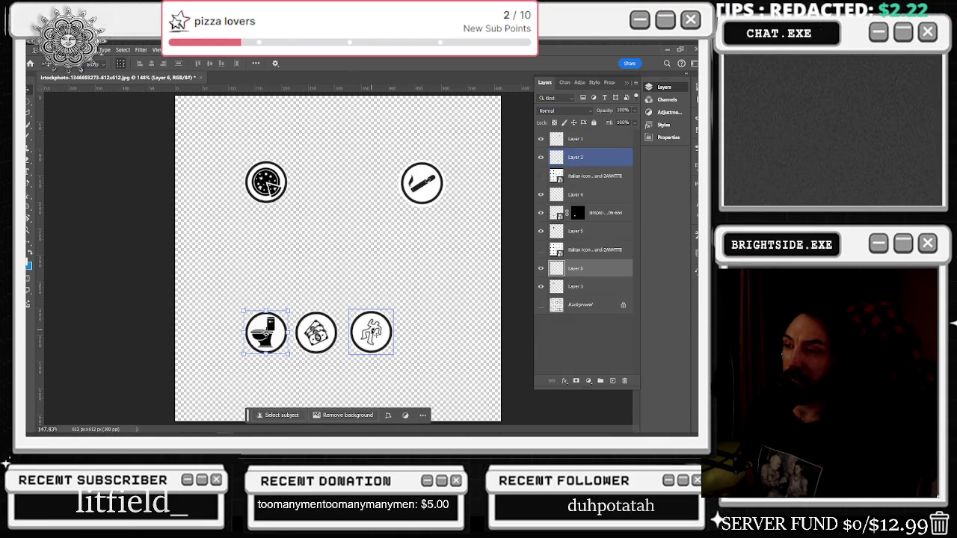
pyautogui.hotkey('alt', 'Tab')
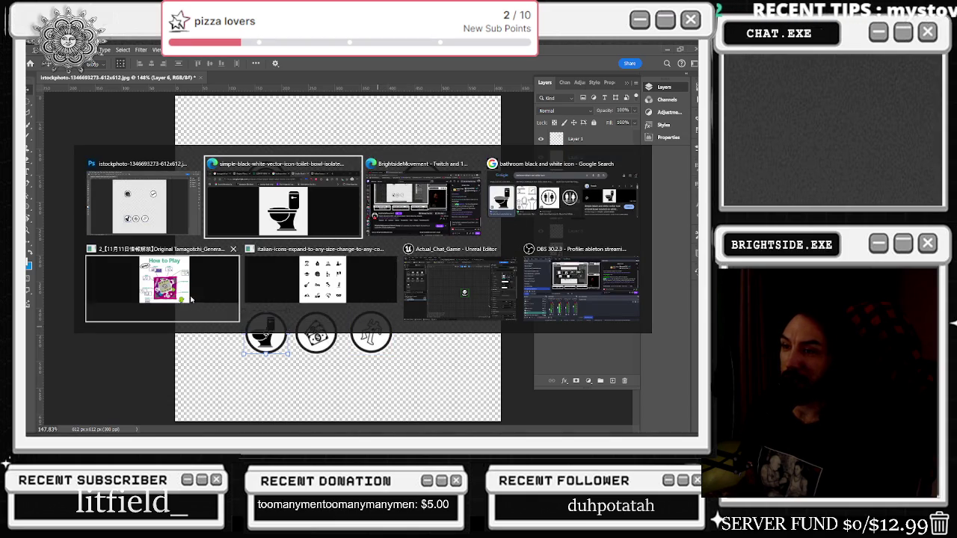
# Step: Bring the Italian icons browser page to the front
pyautogui.click(165, 271)
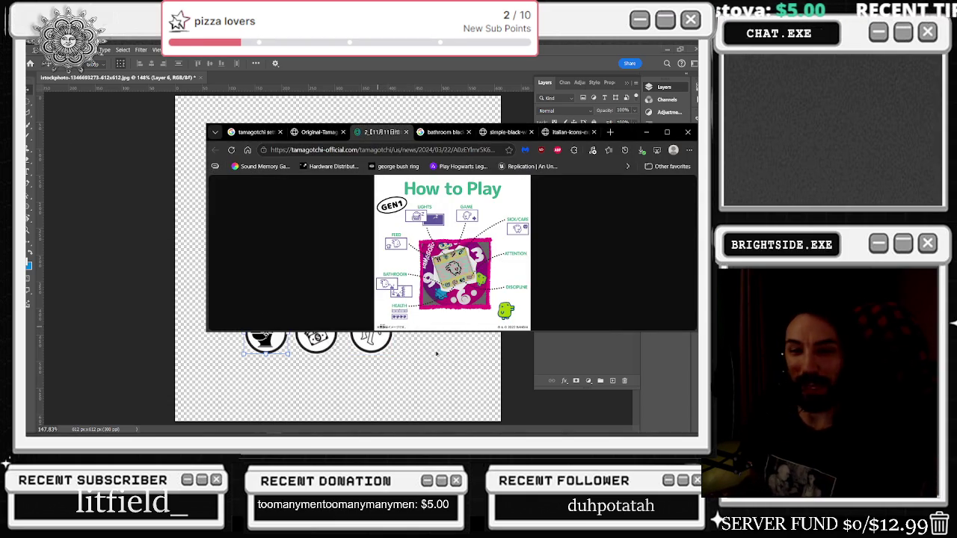
pyautogui.hotkey('alt', 'Tab')
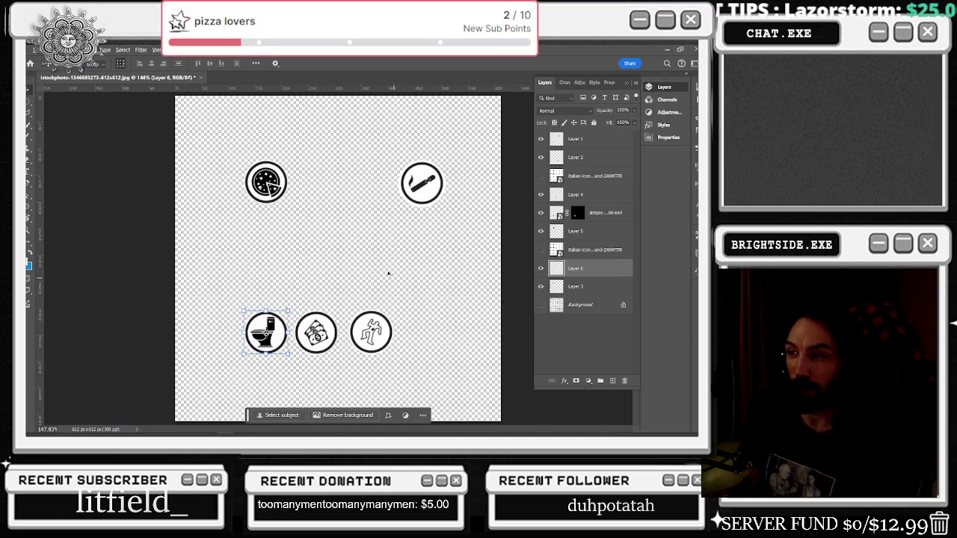
pyautogui.hotkey('alt', 'Tab')
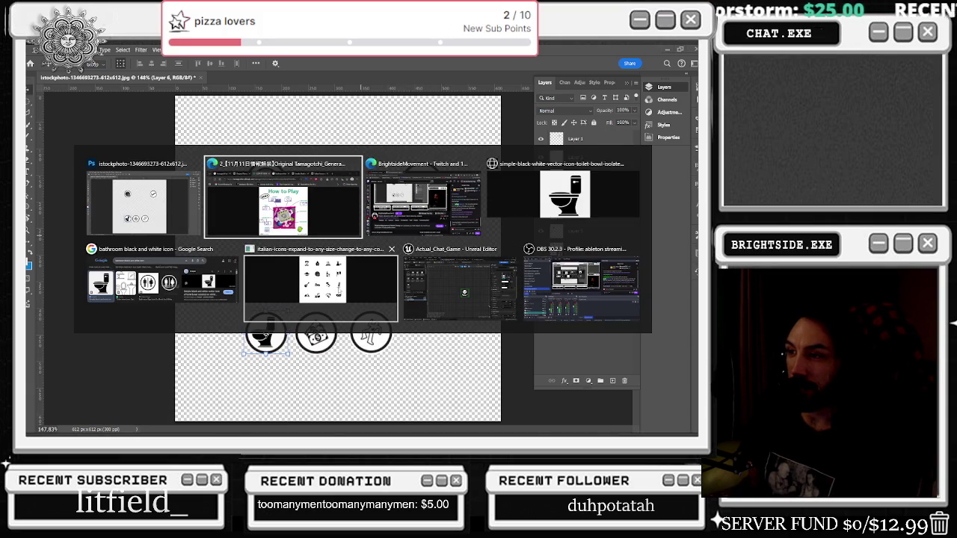
pyautogui.click(347, 292)
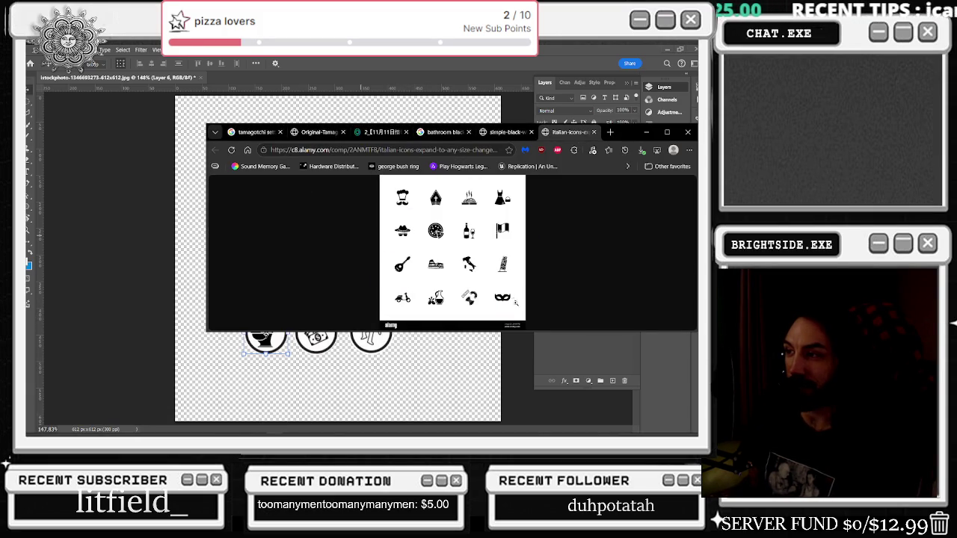
# Step: Search the web for black-and-white family png icons
pyautogui.click(486, 149)
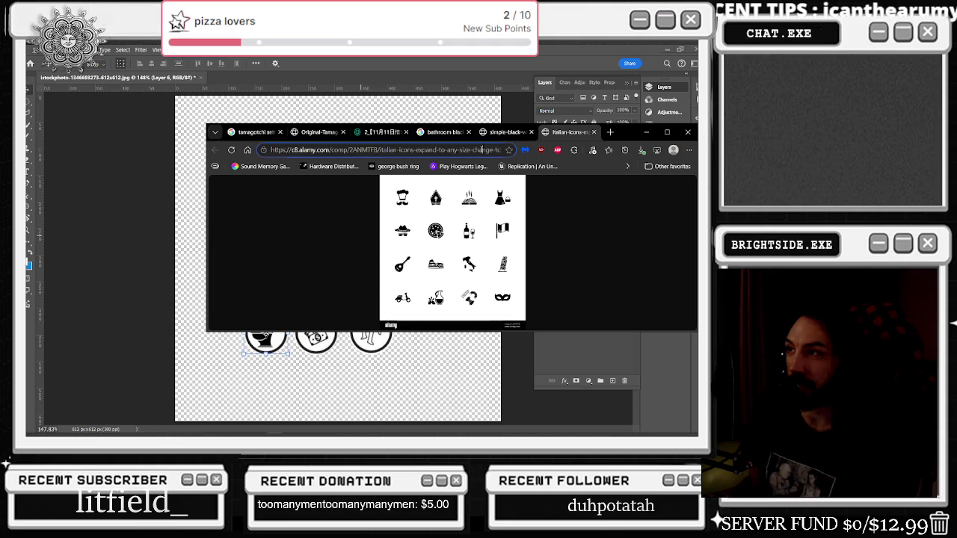
pyautogui.write('famni')
pyautogui.press('BackSpace')
pyautogui.press('BackSpace')
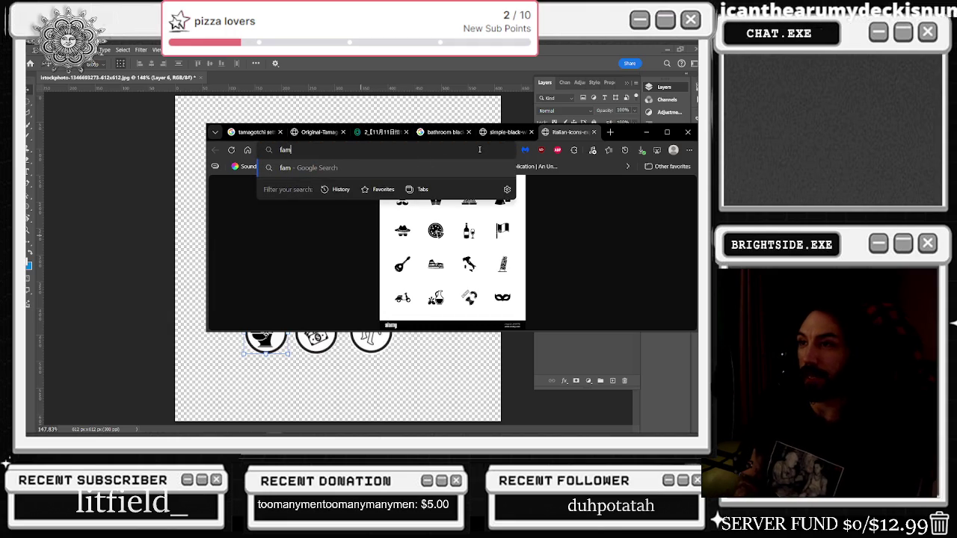
pyautogui.write('ily black and white png')
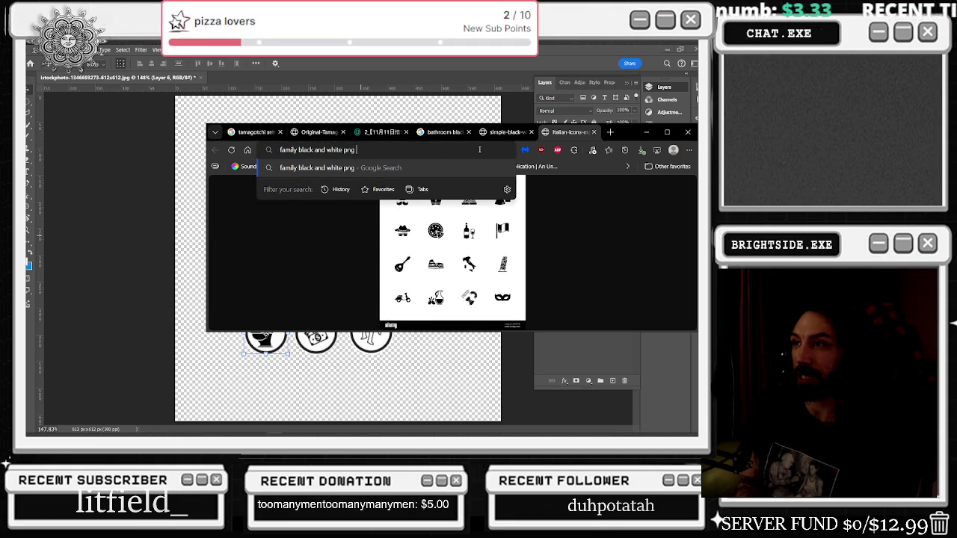
pyautogui.press('Return')
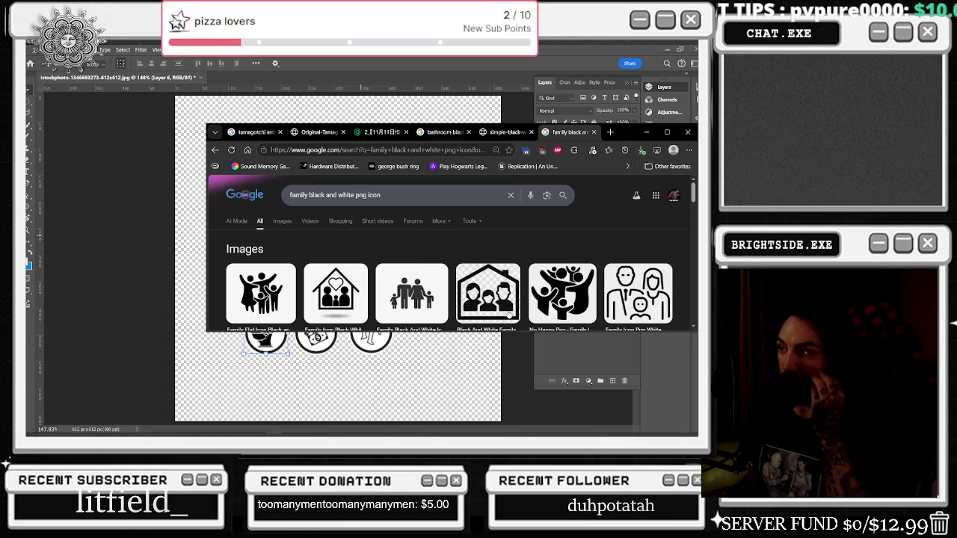
pyautogui.scroll(-3, 508, 303)
pyautogui.scroll(-5, 494, 257)
pyautogui.scroll(5, 494, 257)
pyautogui.scroll(3, 494, 257)
# Step: Close the freepik toilet icon tab and shift the browser window to uncover the canvas
pyautogui.click(508, 132)
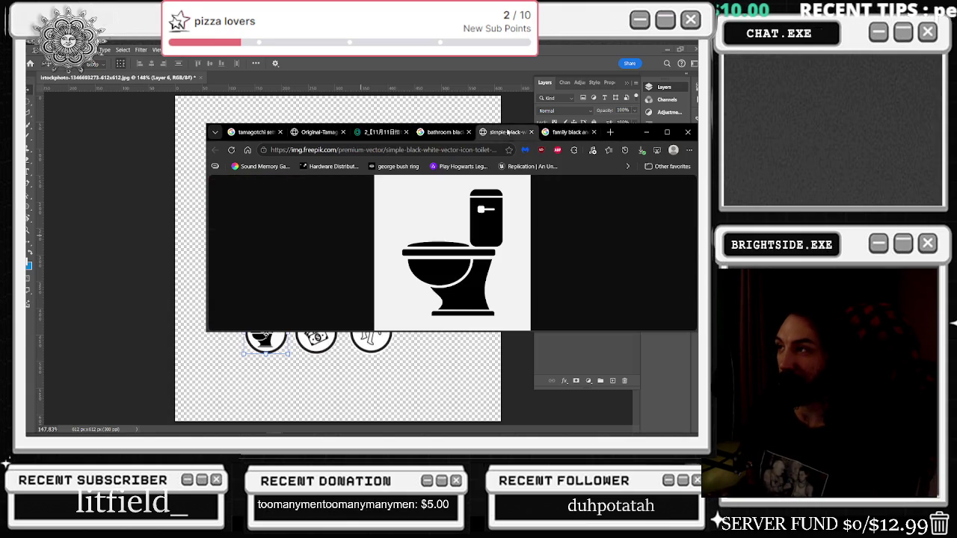
pyautogui.click(532, 132)
pyautogui.moveTo(577, 139)
pyautogui.mouseDown()
pyautogui.moveTo(431, 403)
pyautogui.moveTo(455, 258)
pyautogui.moveTo(502, 207)
pyautogui.moveTo(501, 138)
pyautogui.mouseUp()
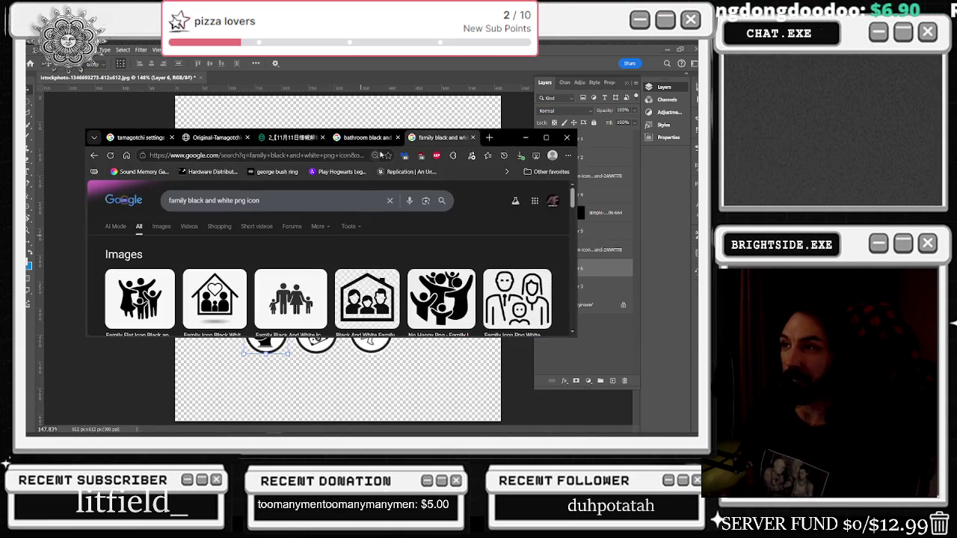
pyautogui.click(366, 138)
pyautogui.click(290, 138)
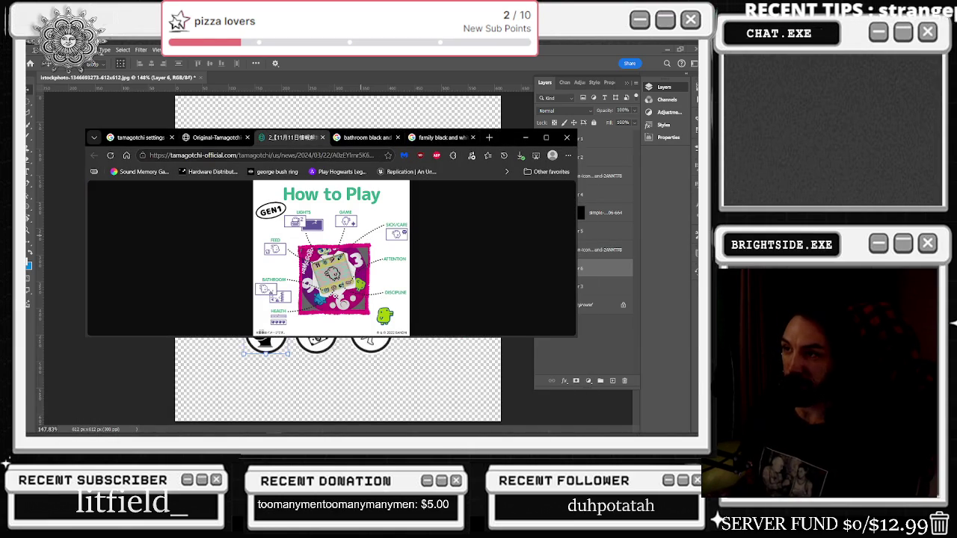
pyautogui.moveTo(511, 136)
pyautogui.mouseDown()
pyautogui.moveTo(499, 384)
pyautogui.moveTo(490, 213)
pyautogui.moveTo(500, 393)
pyautogui.moveTo(489, 376)
pyautogui.moveTo(484, 390)
pyautogui.moveTo(477, 147)
pyautogui.moveTo(473, 155)
pyautogui.mouseUp()
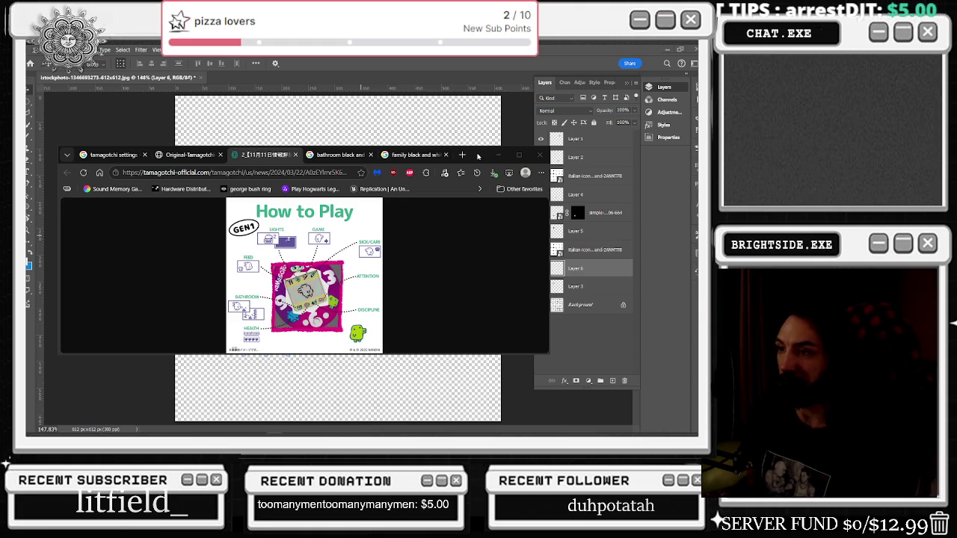
pyautogui.moveTo(478, 155); pyautogui.dragTo(496, 139)
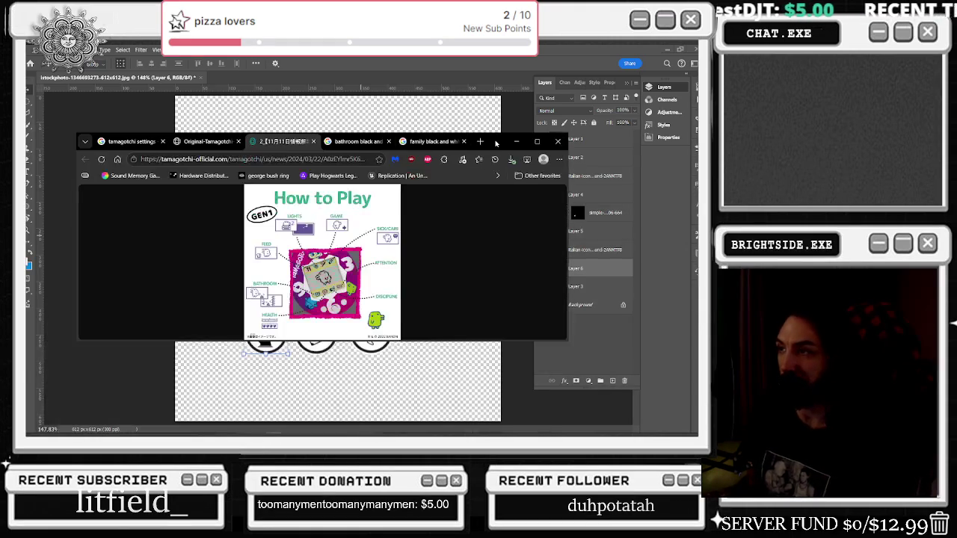
# Step: Open the Dreamstime house-and-family icon from the results in a new tab
pyautogui.click(440, 139)
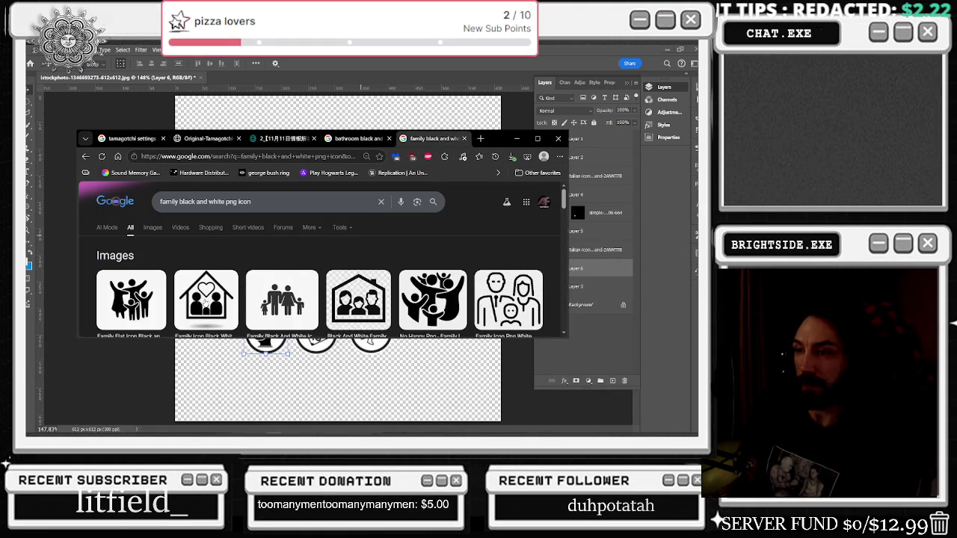
pyautogui.scroll(-2, 149, 299)
pyautogui.scroll(-3, 224, 284)
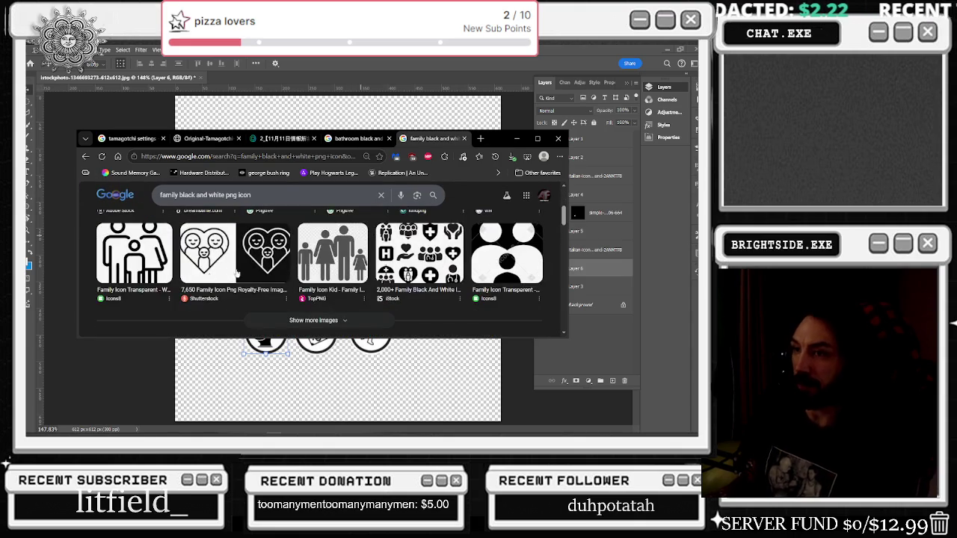
pyautogui.scroll(5, 340, 276)
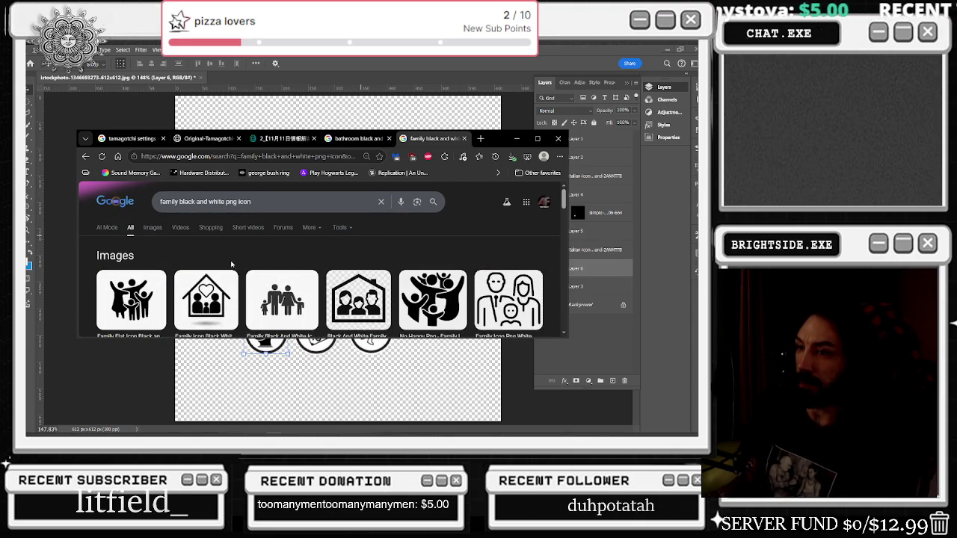
pyautogui.click(224, 287)
pyautogui.rightClick(474, 258)
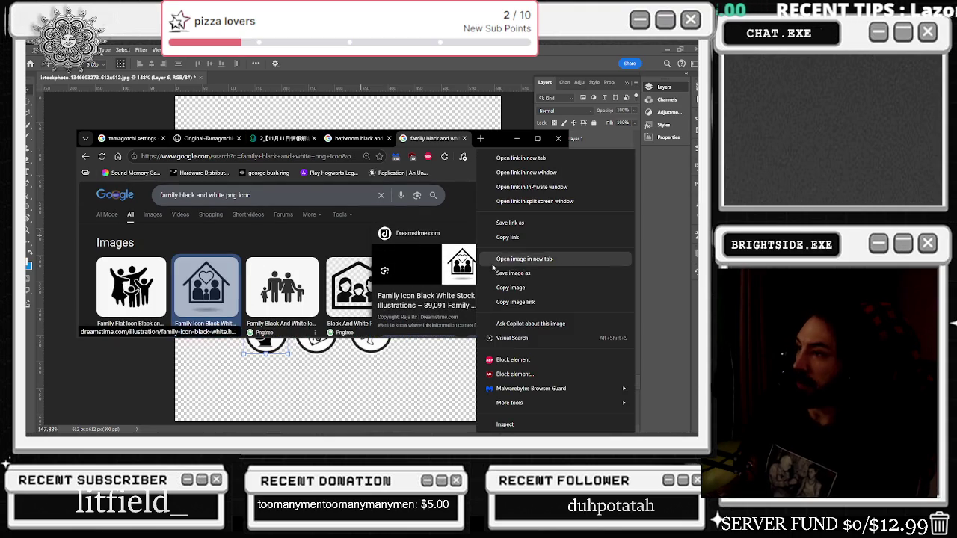
pyautogui.click(515, 260)
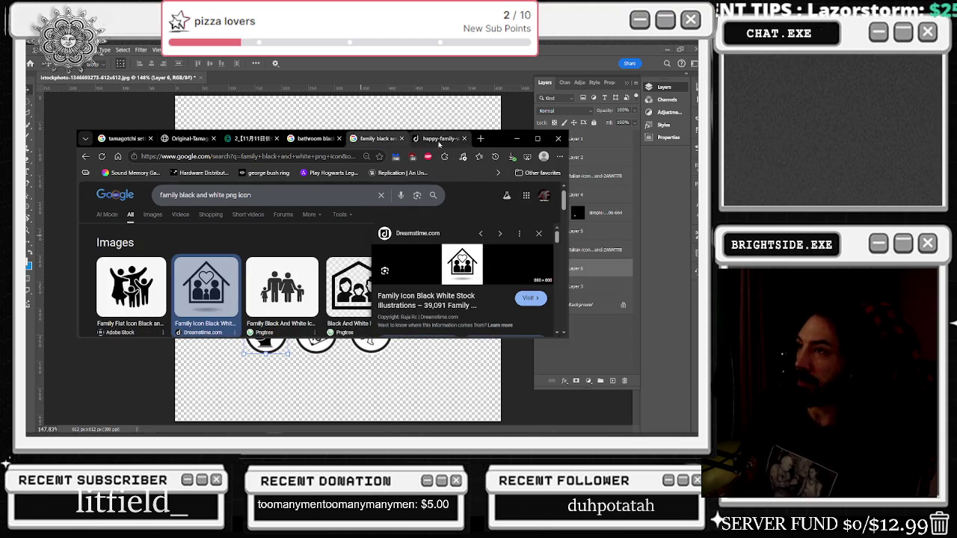
pyautogui.click(440, 138)
# Step: Snap Photoshop to the right half and drag the family image onto the desktop
pyautogui.press('super+Right')
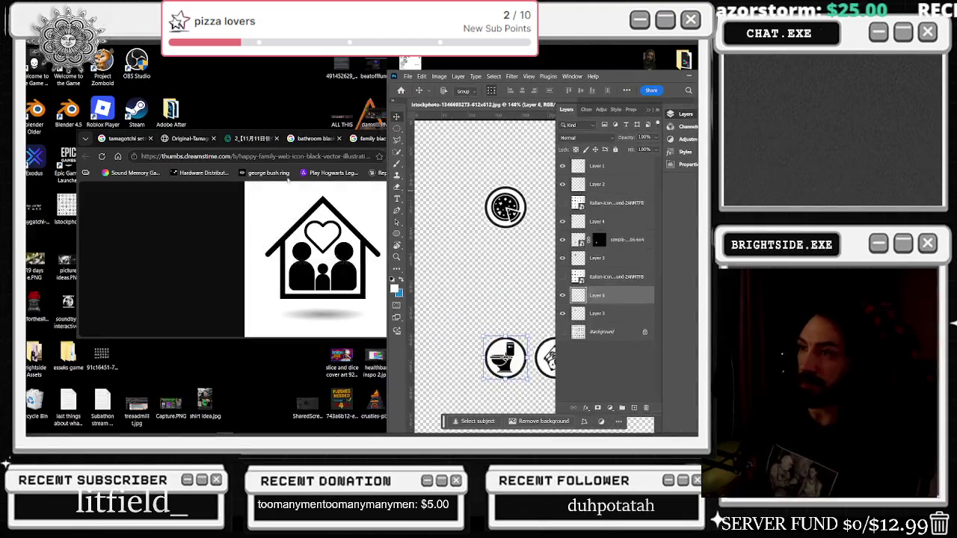
pyautogui.click(371, 139)
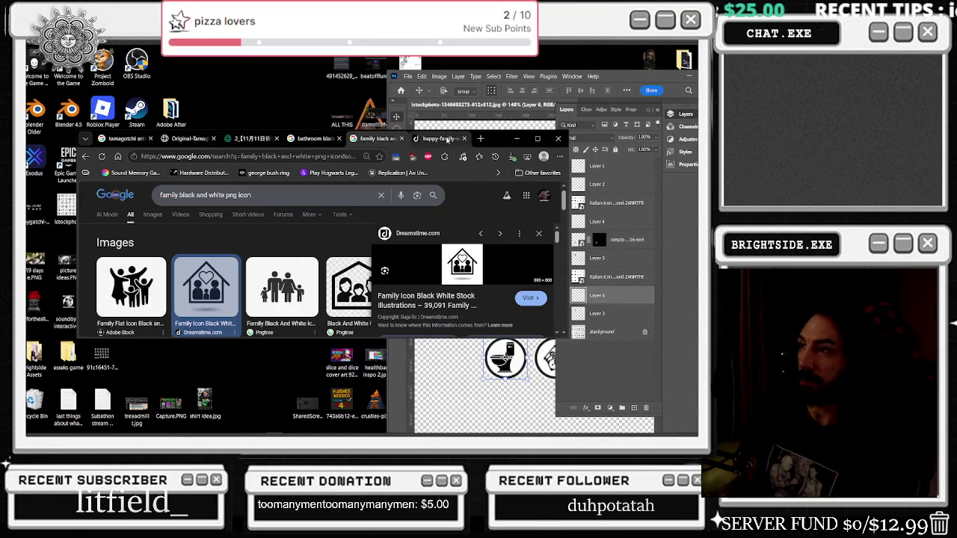
pyautogui.click(434, 138)
pyautogui.moveTo(496, 136); pyautogui.dragTo(604, 110)
pyautogui.moveTo(419, 224); pyautogui.dragTo(174, 209)
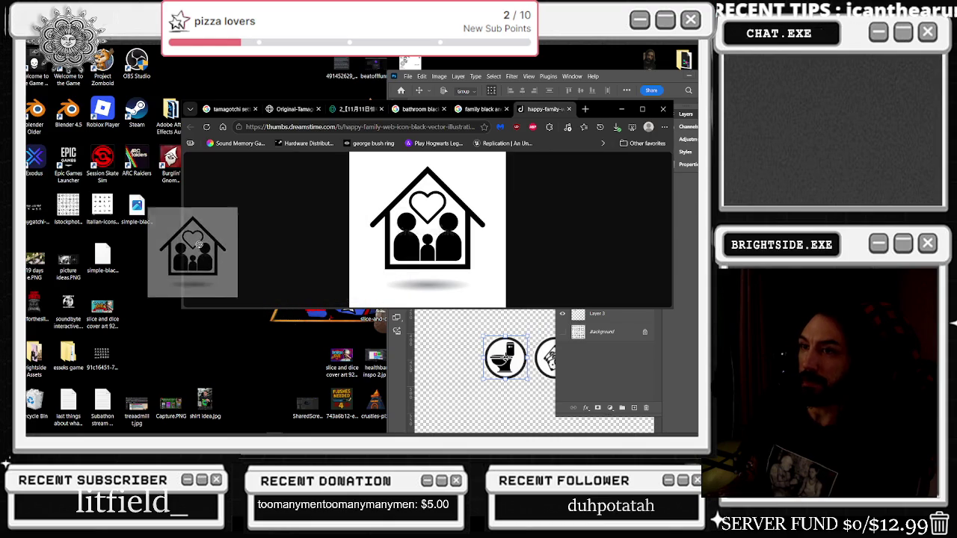
pyautogui.click(621, 109)
# Step: Place the desktop family image into the icon document, scaled down near the icons
pyautogui.moveTo(197, 222); pyautogui.dragTo(476, 224)
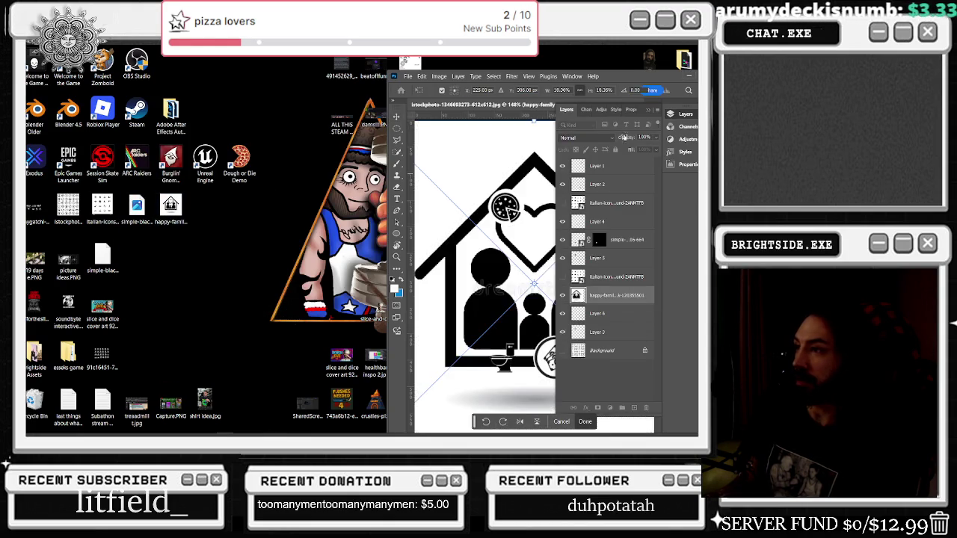
pyautogui.moveTo(641, 79)
pyautogui.mouseDown()
pyautogui.moveTo(505, 90)
pyautogui.moveTo(203, 348)
pyautogui.mouseUp()
pyautogui.click(468, 92)
pyautogui.moveTo(175, 380)
pyautogui.mouseDown()
pyautogui.moveTo(265, 306)
pyautogui.moveTo(311, 221)
pyautogui.mouseUp()
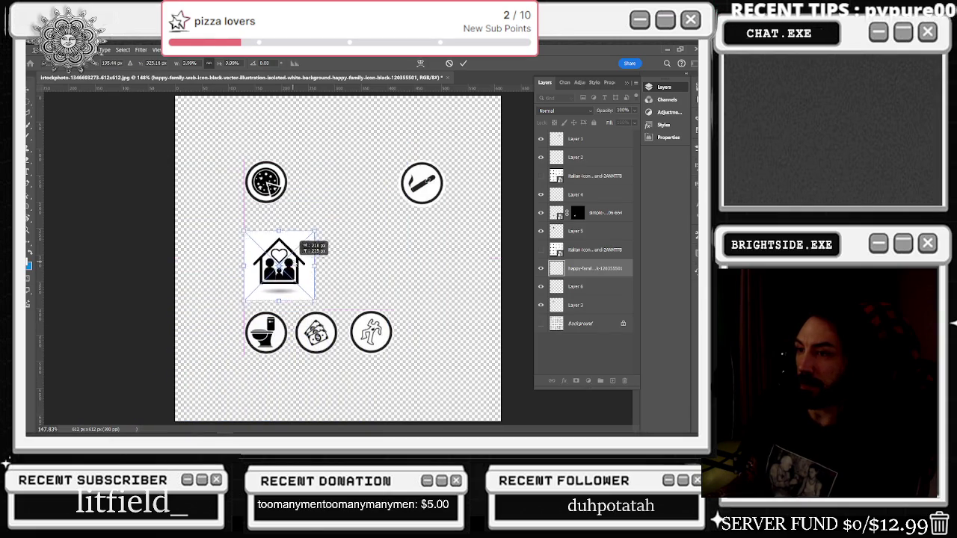
pyautogui.click(591, 286)
# Step: Alt-drag a duplicate white circle next to the chalk-outline icon on the bottom row
pyautogui.moveTo(271, 341); pyautogui.dragTo(427, 338)
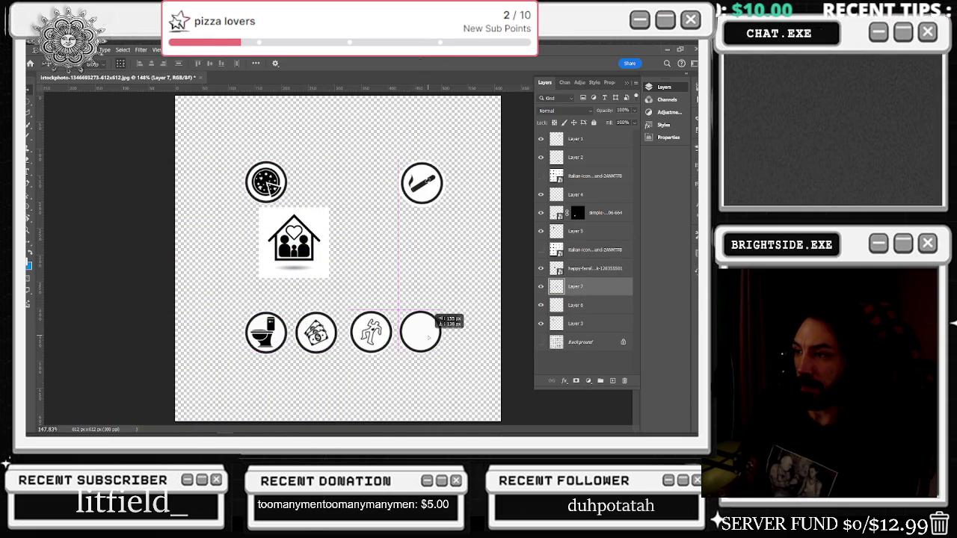
pyautogui.moveTo(428, 338); pyautogui.dragTo(379, 337)
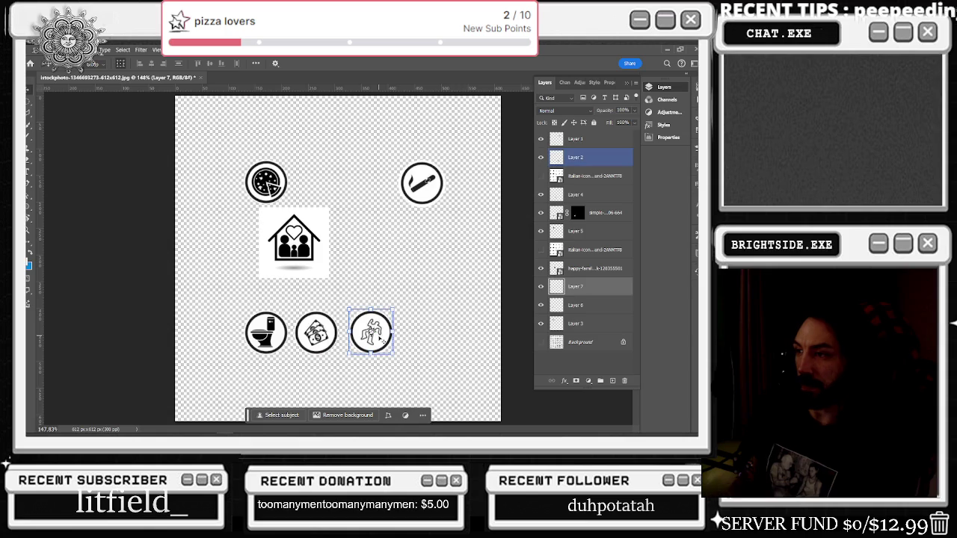
pyautogui.hotkey('shift', 'Right')
pyautogui.hotkey('shift', 'Right')
pyautogui.hotkey('shift', 'Right')
pyautogui.hotkey('shift', 'Right')
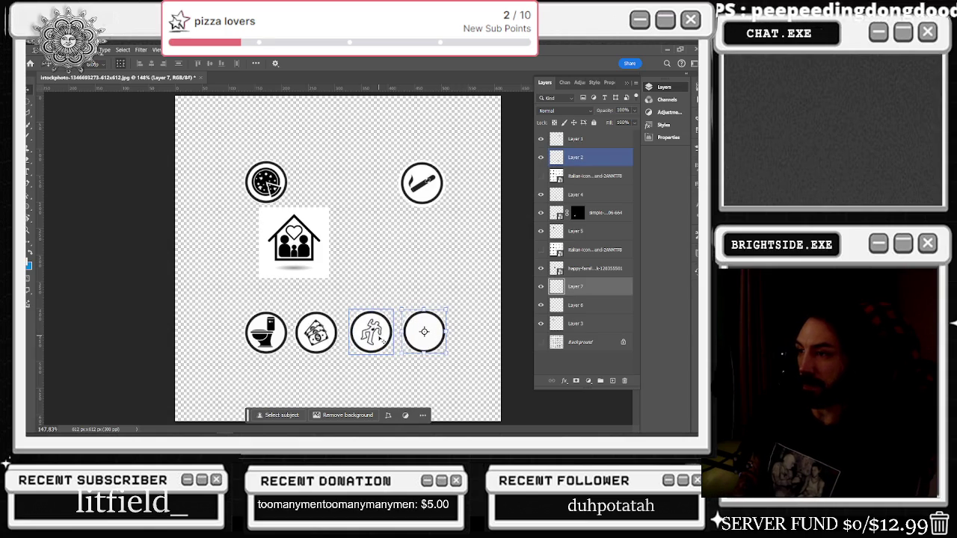
pyautogui.press('Right')
pyautogui.press('Right')
pyautogui.press('Right')
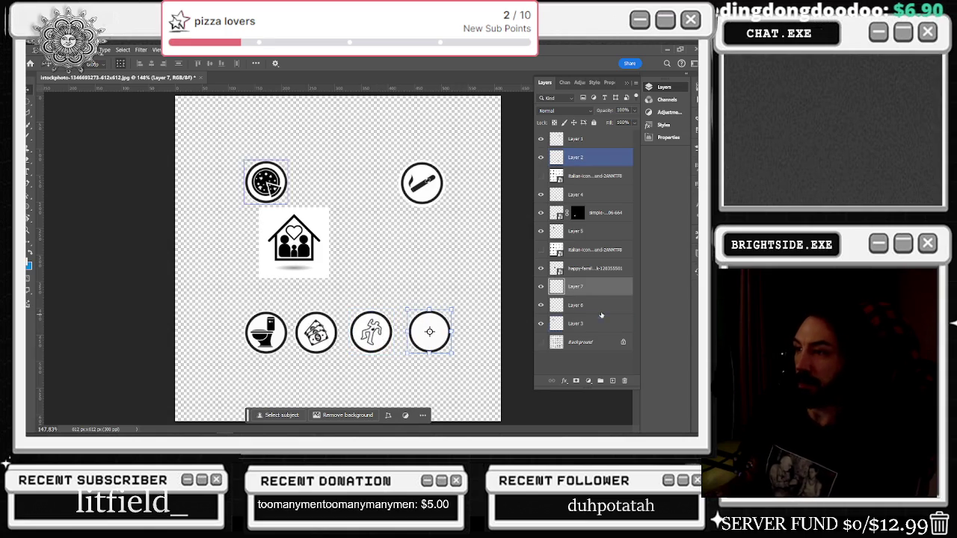
# Step: Select the family image's layer, remove its white backdrop, and move it toward the empty circle
pyautogui.click(590, 305)
pyautogui.click(541, 305)
pyautogui.click(542, 306)
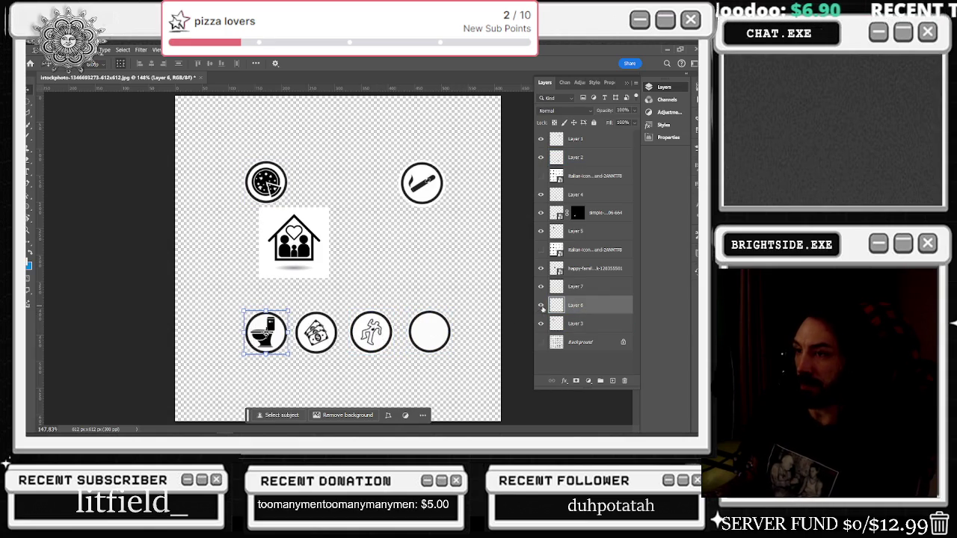
pyautogui.click(583, 286)
pyautogui.click(541, 286)
pyautogui.click(541, 286)
pyautogui.click(583, 323)
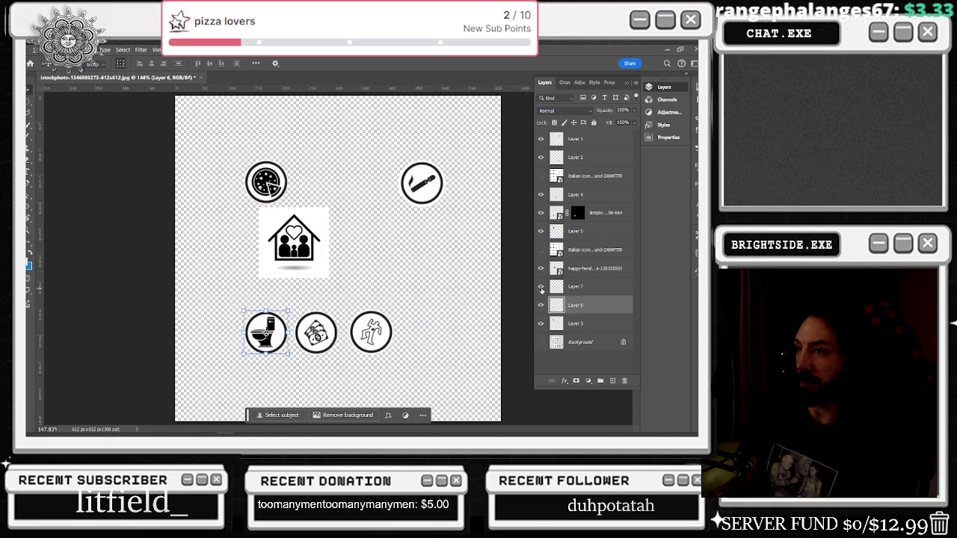
pyautogui.click(541, 269)
pyautogui.click(542, 269)
pyautogui.click(590, 268)
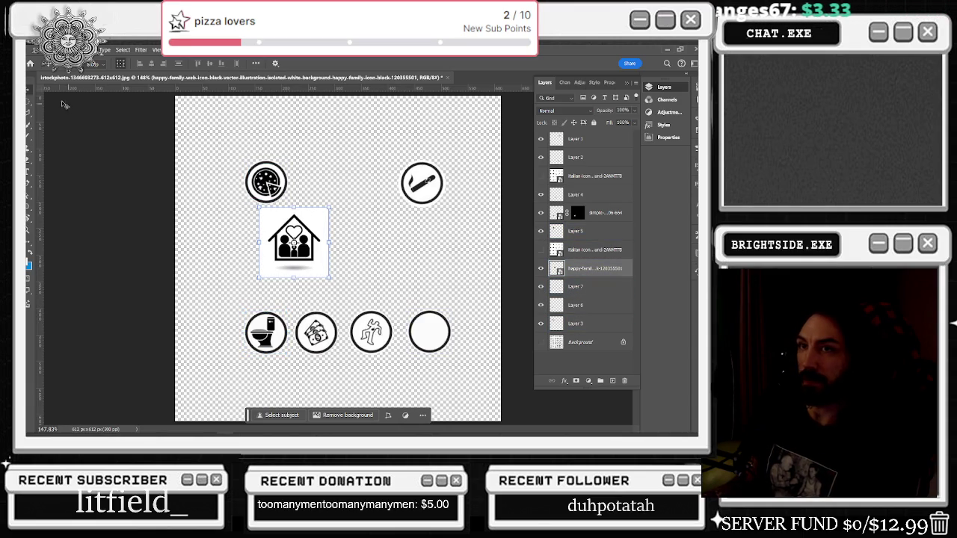
pyautogui.click(344, 415)
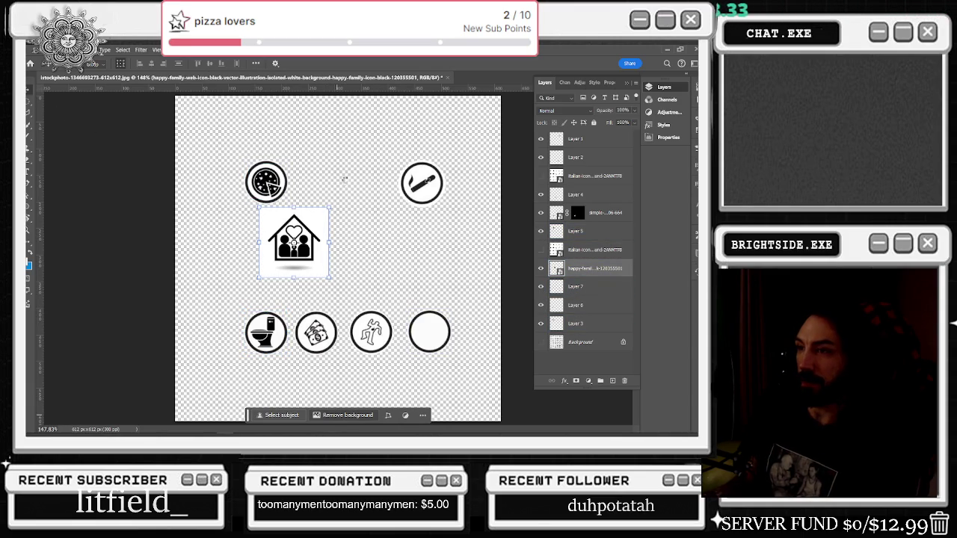
pyautogui.moveTo(308, 238)
pyautogui.mouseDown()
pyautogui.moveTo(447, 288)
pyautogui.moveTo(442, 322)
pyautogui.moveTo(442, 312)
pyautogui.mouseUp()
# Step: Scale the house icon down to fit inside the empty circle
pyautogui.hotkey('ctrl', 't')
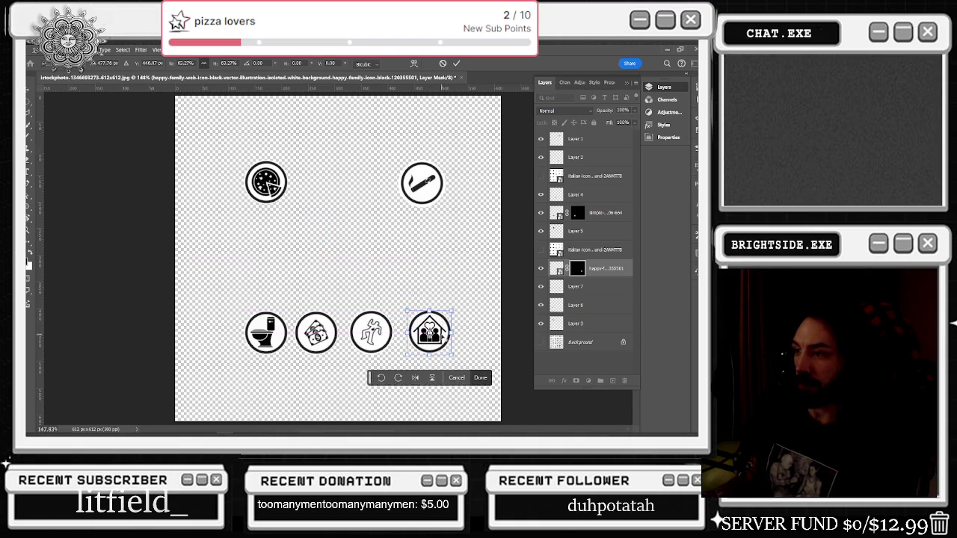
pyautogui.scroll(5, 427, 338)
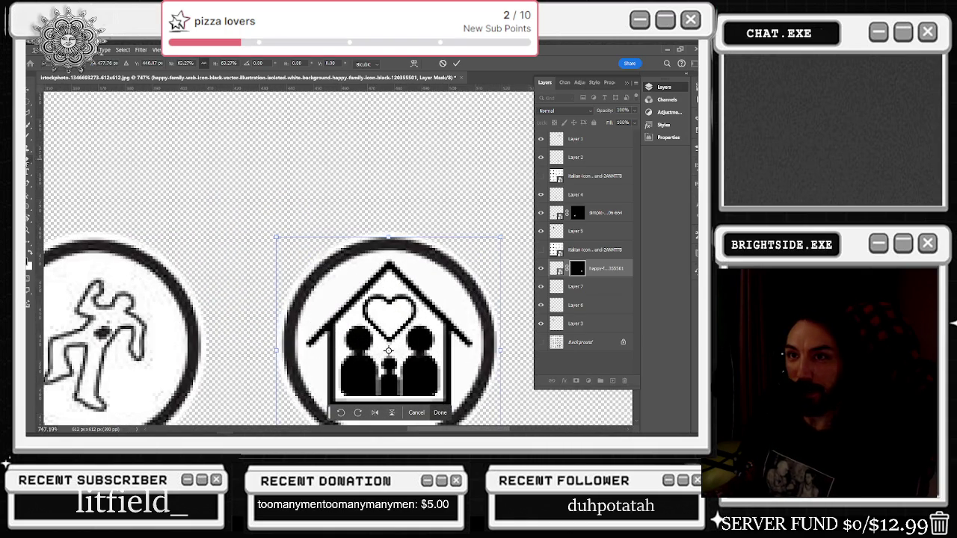
pyautogui.press('e')
pyautogui.click(390, 318)
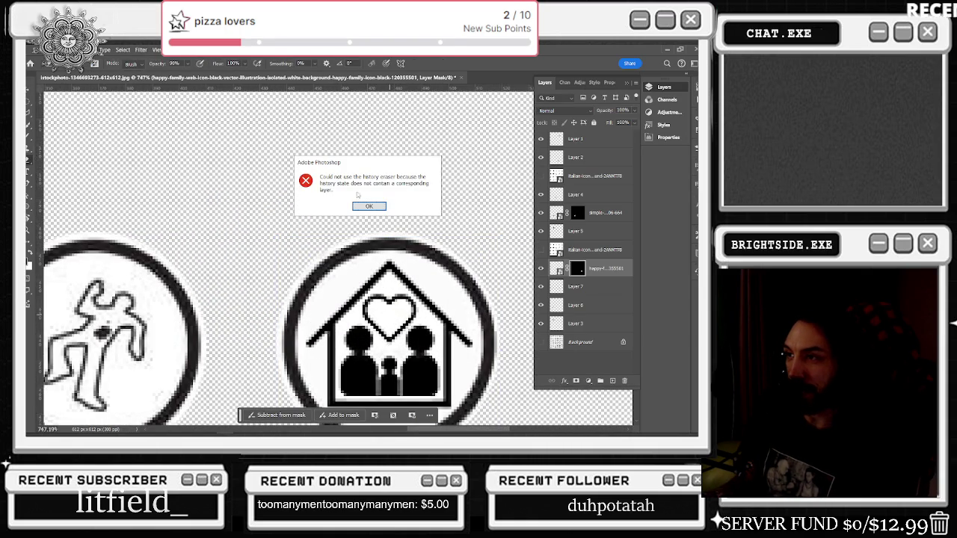
pyautogui.press('Return')
pyautogui.press('b')
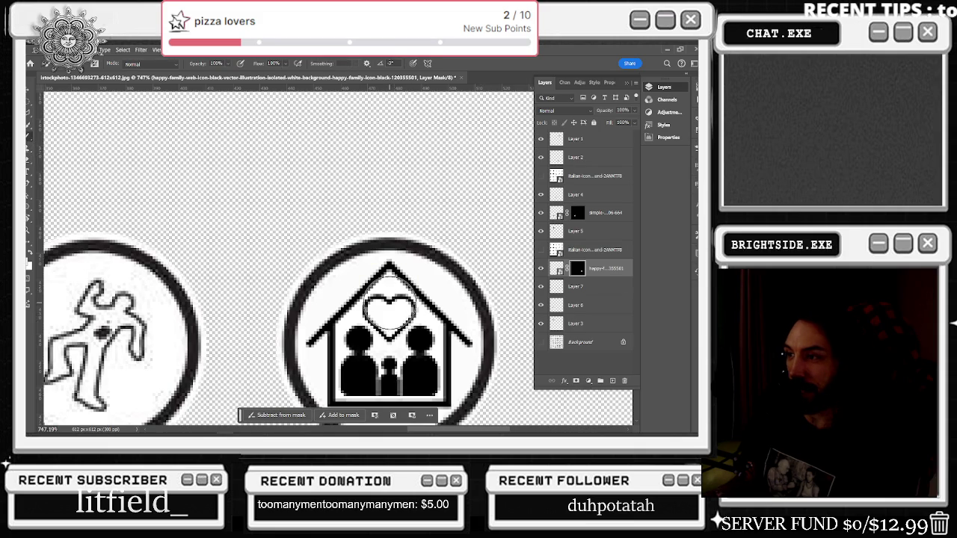
# Step: Convert the house icon layer into a Smart Object
pyautogui.click(540, 268)
pyautogui.click(540, 270)
pyautogui.rightClick(597, 273)
pyautogui.click(640, 300)
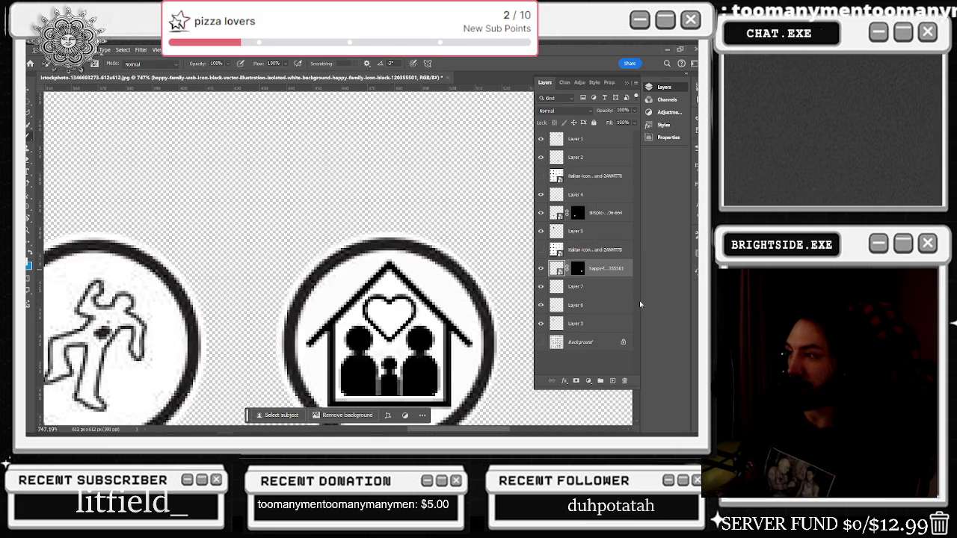
# Step: On a new layer, paint white over the heart with a smaller brush
pyautogui.press('[')
pyautogui.press('[')
pyautogui.press('[')
pyautogui.hotkey('ctrl', 'shift', 'alt', 'n')
pyautogui.moveTo(395, 297); pyautogui.dragTo(375, 304)
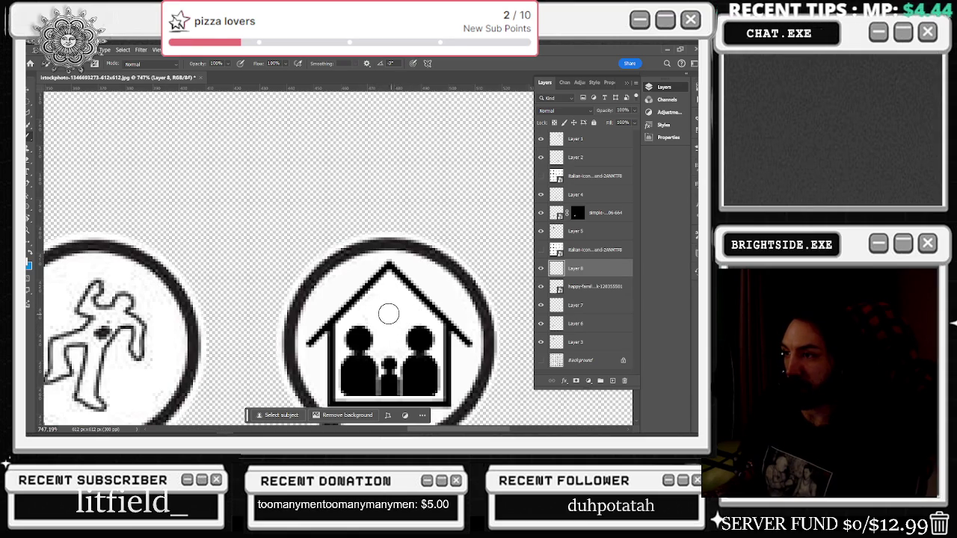
pyautogui.scroll(-5, 401, 303)
pyautogui.scroll(-4, 389, 322)
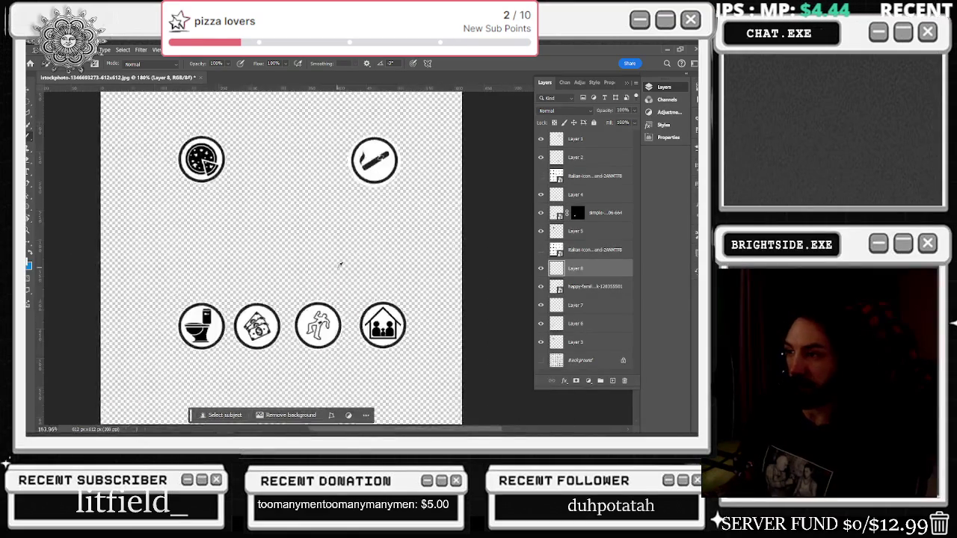
pyautogui.scroll(-2, 419, 224)
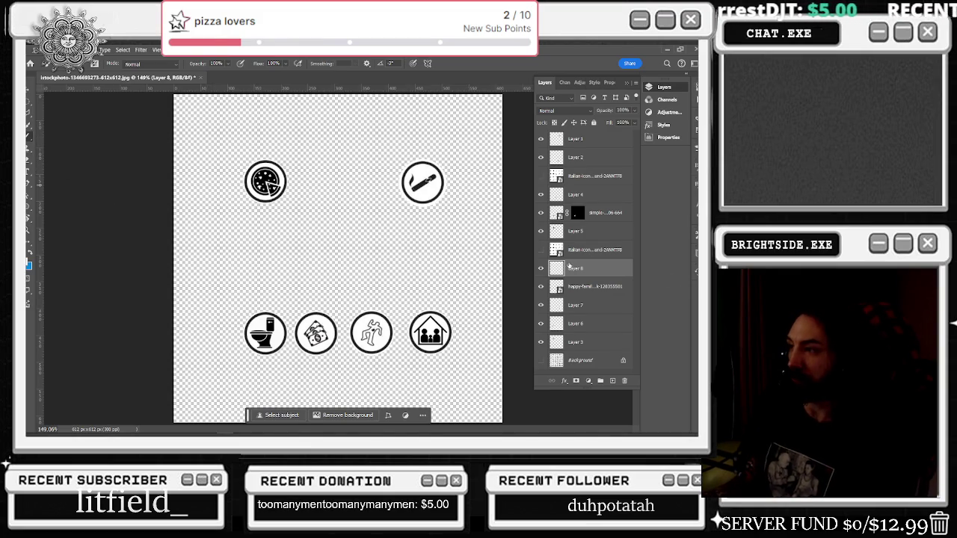
pyautogui.scroll(-3, 396, 266)
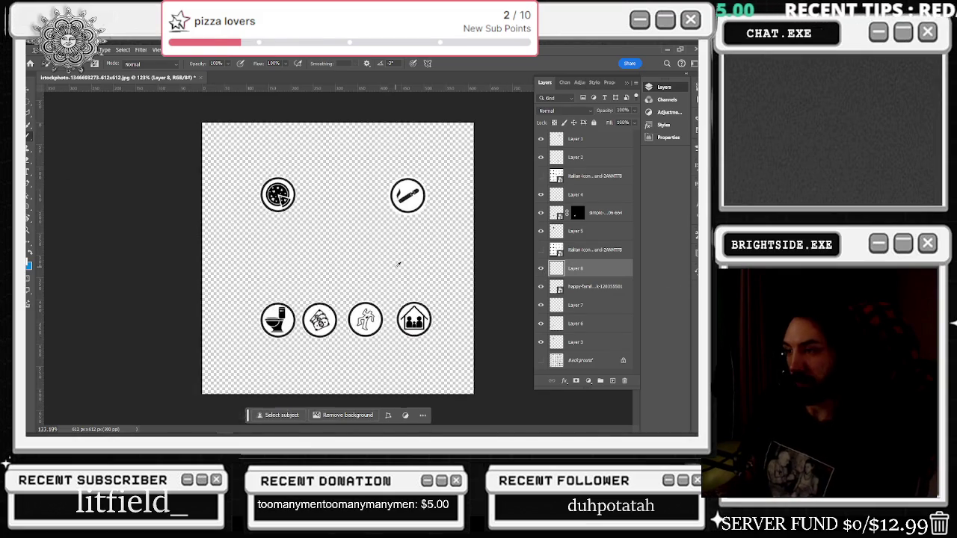
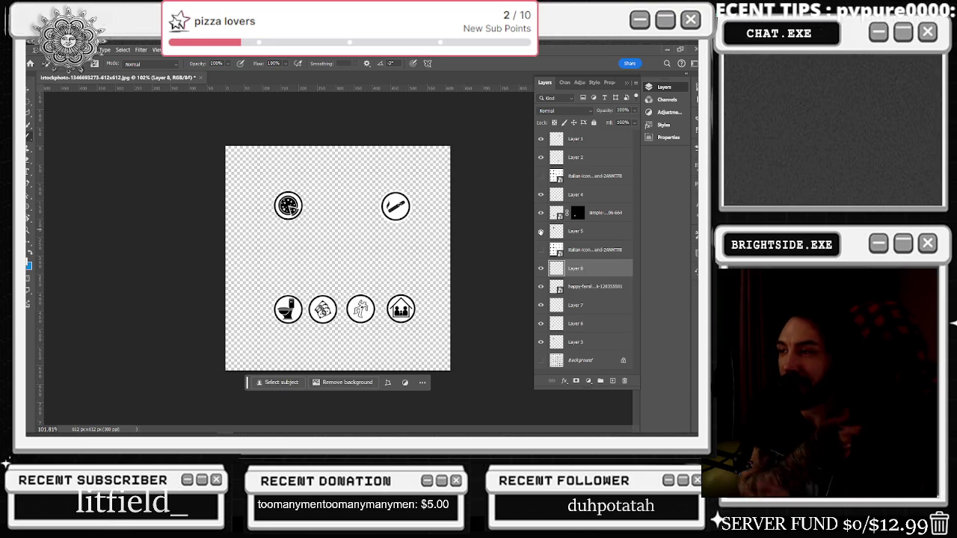
# Step: Search Edge images for 'sleeping black and white png icon' and open the bed icon in a new tab
pyautogui.hotkey('alt', 'Tab')
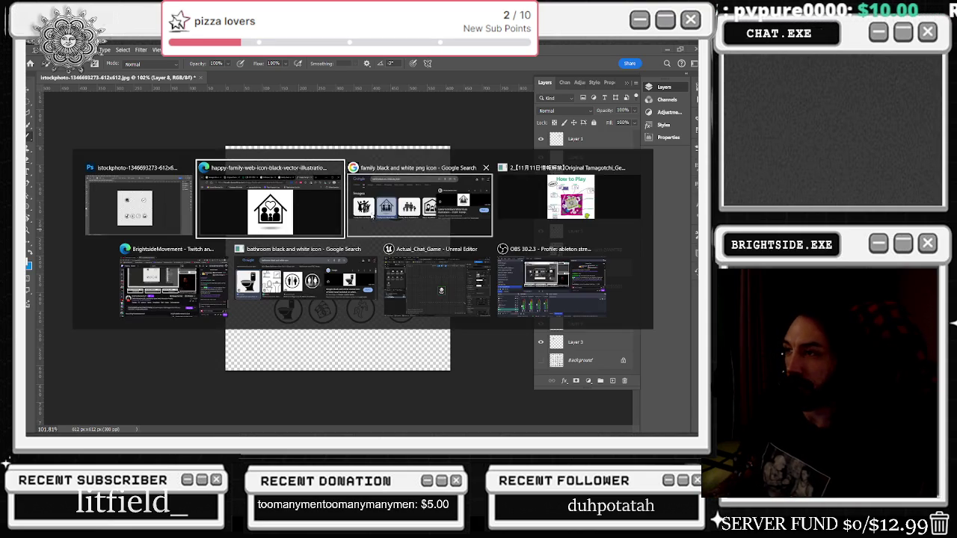
pyautogui.click(333, 166)
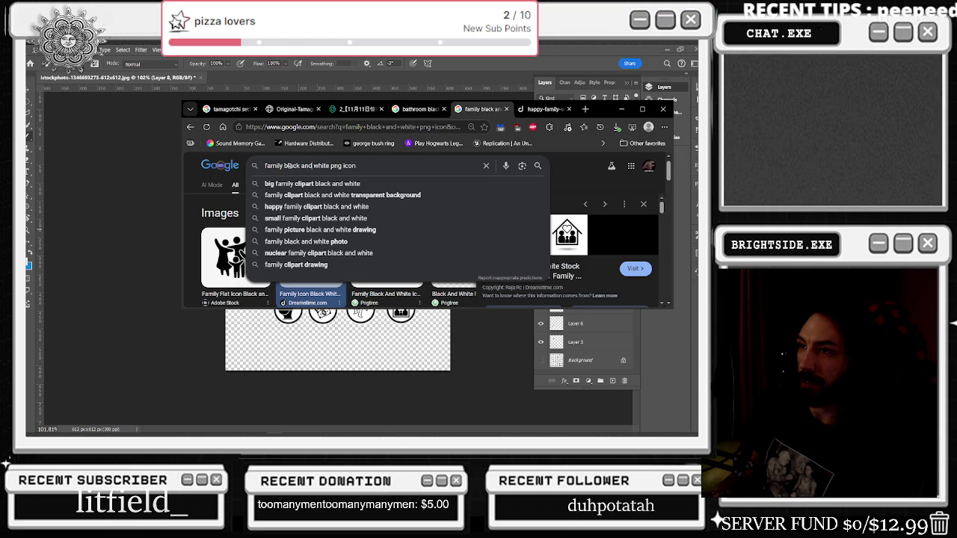
pyautogui.write('sleeping')
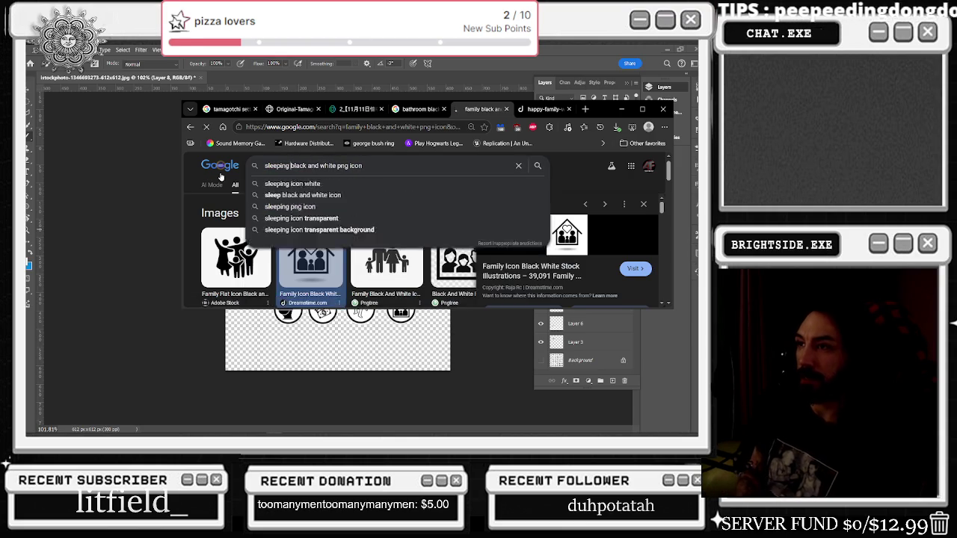
pyautogui.press('Return')
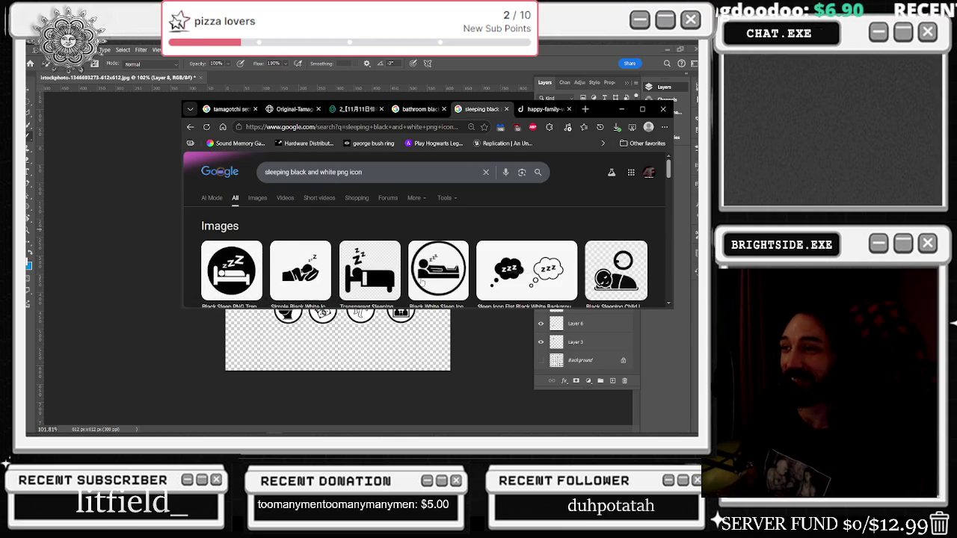
pyautogui.click(380, 278)
pyautogui.rightClick(434, 269)
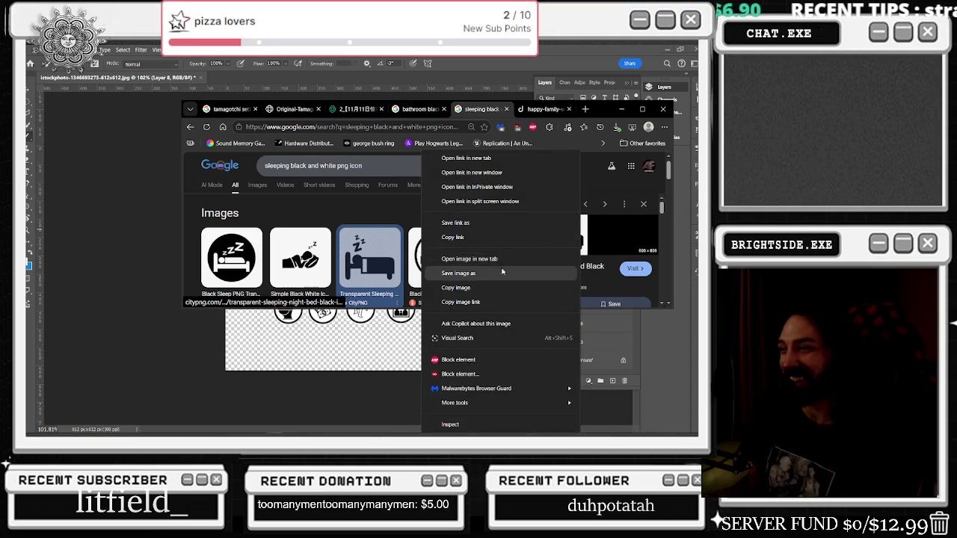
pyautogui.click(463, 221)
# Step: Save the bed image to the desktop and drag it into the Photoshop icon canvas
pyautogui.click(660, 50)
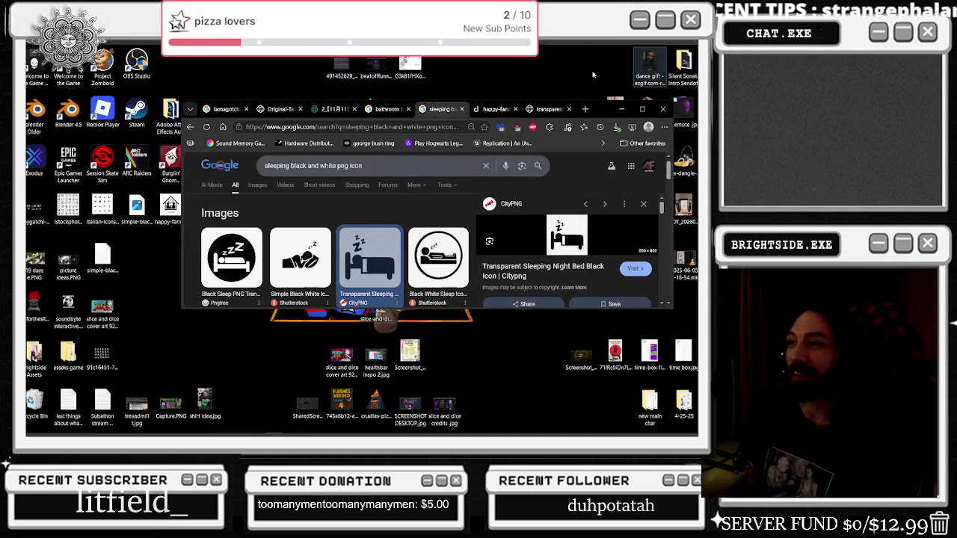
pyautogui.moveTo(369, 258)
pyautogui.mouseDown()
pyautogui.moveTo(89, 252)
pyautogui.moveTo(134, 251)
pyautogui.mouseUp()
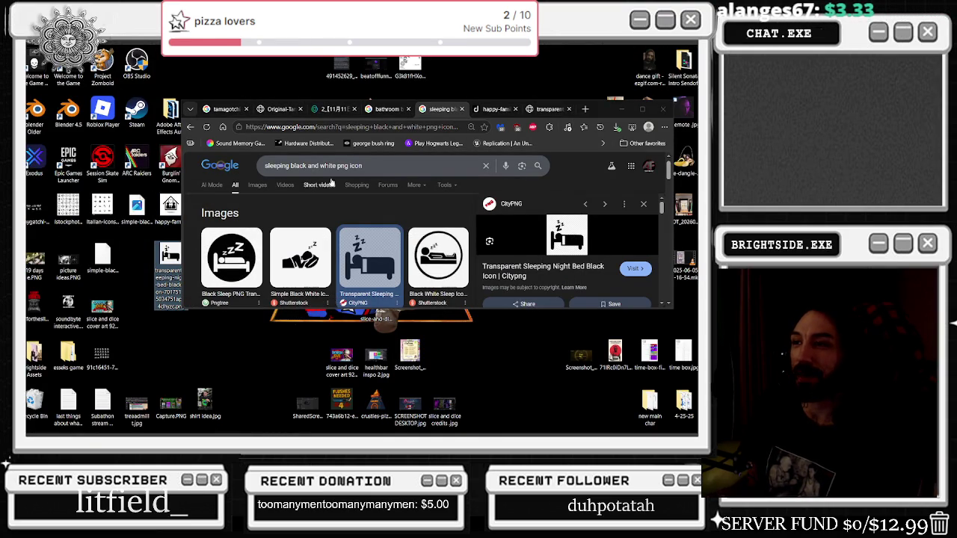
pyautogui.click(621, 109)
pyautogui.hotkey('alt', 'Tab')
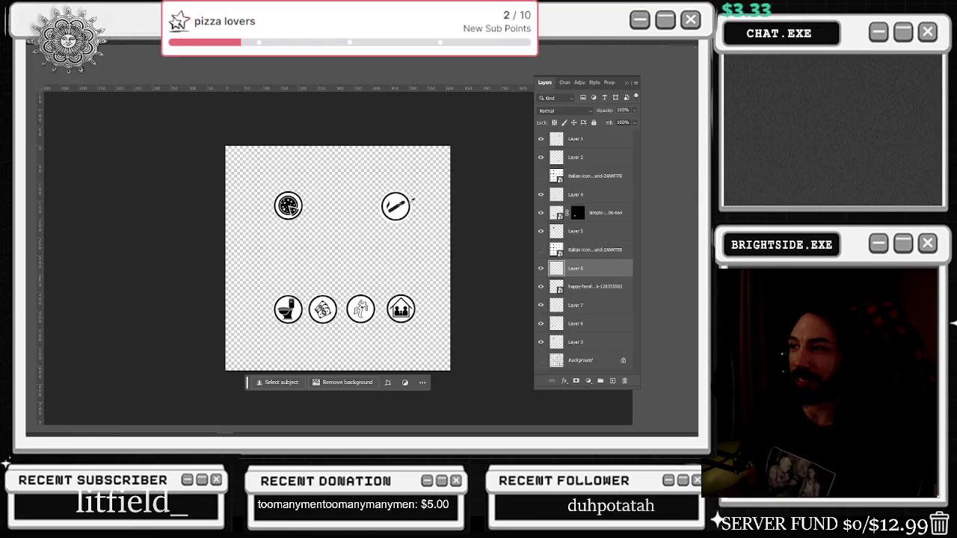
pyautogui.press('super+Down')
pyautogui.moveTo(170, 258); pyautogui.dragTo(539, 207)
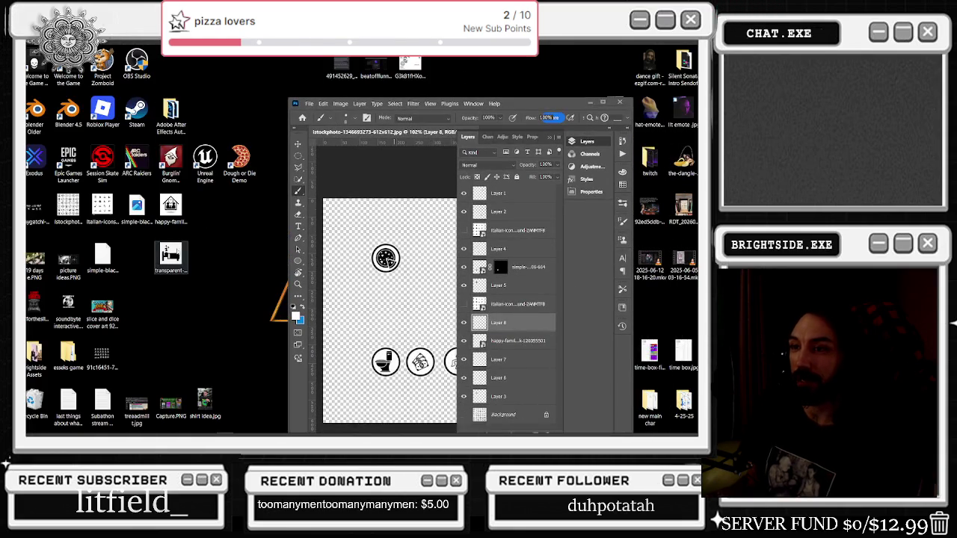
# Step: Commit the placed bed image, then shrink it and move it into the top row beside the pizza icon
pyautogui.click(603, 101)
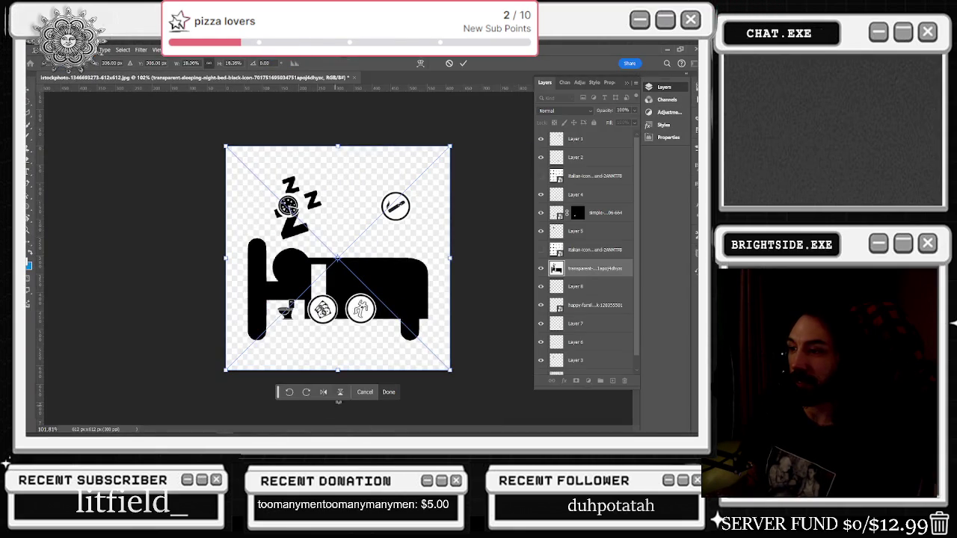
pyautogui.click(347, 387)
pyautogui.press('b')
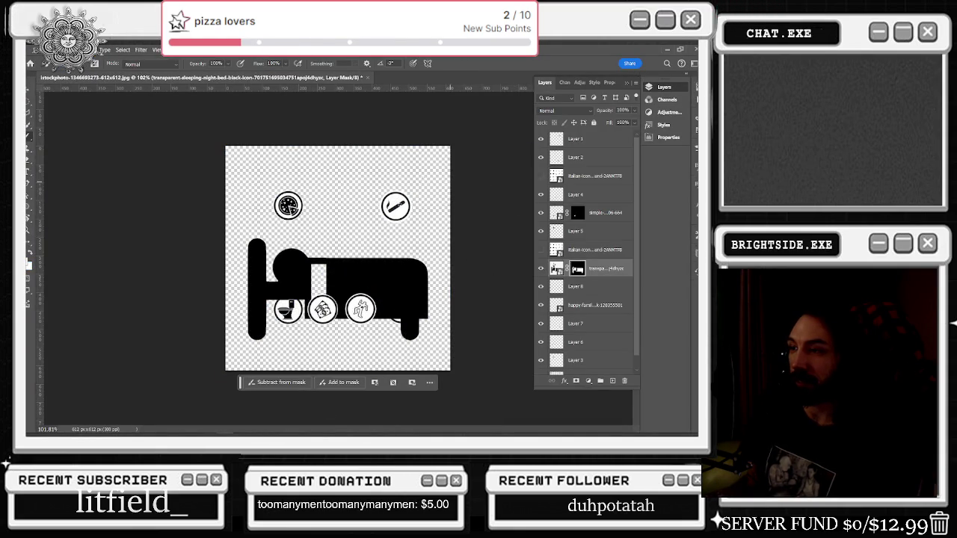
pyautogui.press('v')
pyautogui.moveTo(447, 152)
pyautogui.mouseDown()
pyautogui.moveTo(332, 264)
pyautogui.moveTo(376, 165)
pyautogui.moveTo(335, 240)
pyautogui.moveTo(335, 182)
pyautogui.moveTo(349, 153)
pyautogui.moveTo(342, 175)
pyautogui.mouseUp()
pyautogui.scroll(3, 329, 245)
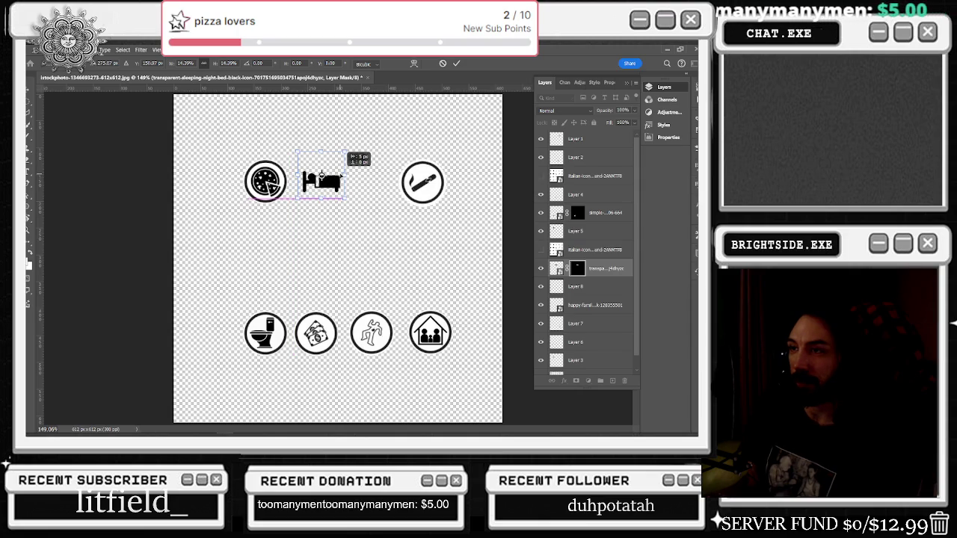
pyautogui.click(575, 231)
pyautogui.click(542, 231)
# Step: Toggle layer visibility to identify which layer holds each icon
pyautogui.click(541, 231)
pyautogui.click(546, 268)
pyautogui.click(543, 287)
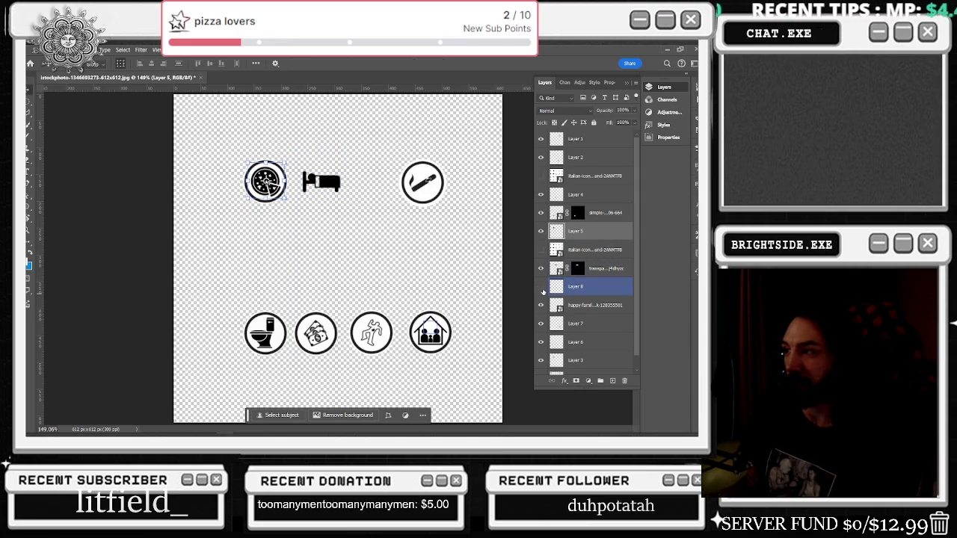
pyautogui.click(553, 305)
pyautogui.click(541, 305)
pyautogui.click(541, 305)
pyautogui.click(546, 323)
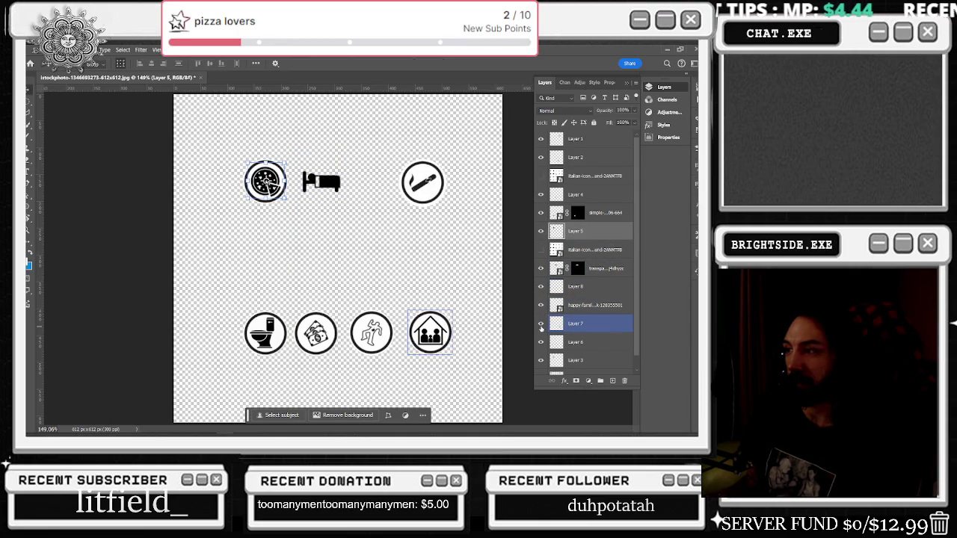
pyautogui.click(542, 323)
pyautogui.click(542, 324)
# Step: Copy the plain circle onto a new layer, move it around the bed icon, and select the bed layer
pyautogui.hotkey('ctrl', 'v')
pyautogui.moveTo(360, 276)
pyautogui.mouseDown()
pyautogui.moveTo(275, 183)
pyautogui.moveTo(320, 182)
pyautogui.mouseUp()
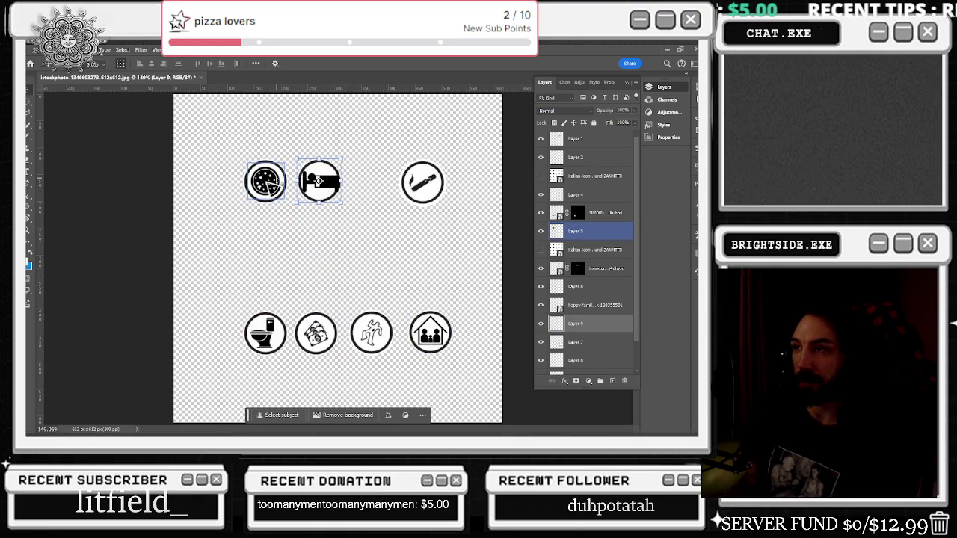
pyautogui.click(590, 157)
pyautogui.click(541, 305)
pyautogui.click(541, 305)
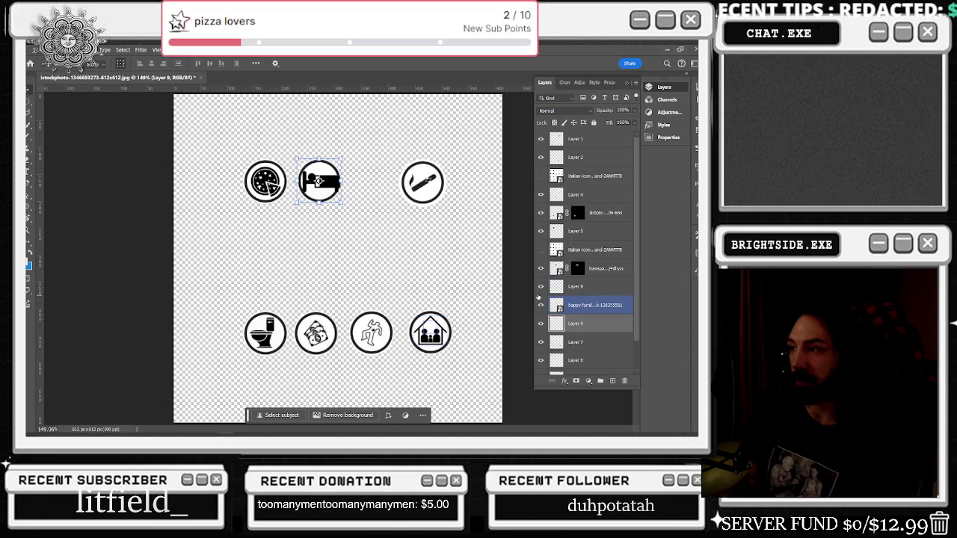
pyautogui.click(540, 268)
pyautogui.click(541, 268)
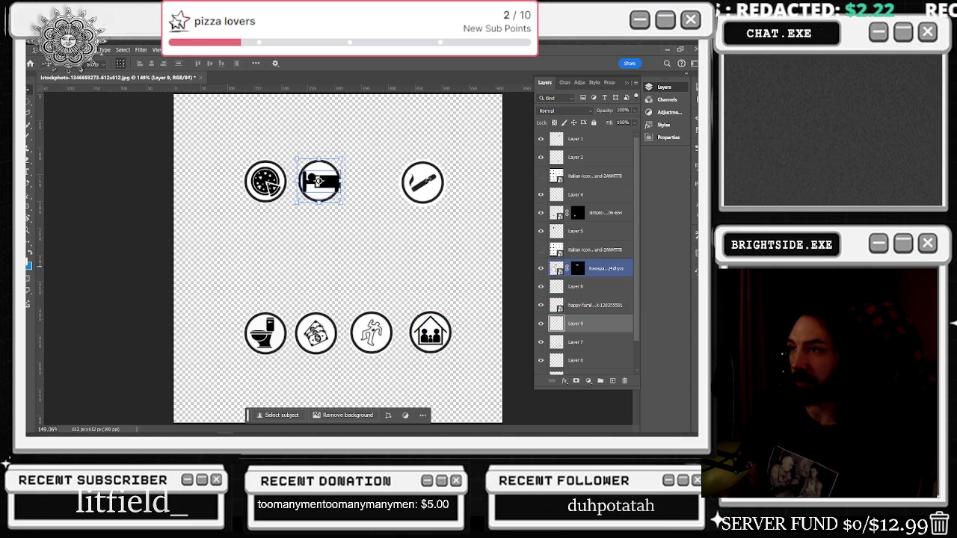
pyautogui.click(590, 268)
# Step: Nudge the bed icon with the arrow keys to centre it inside the circle and commit
pyautogui.hotkey('ctrl', 't')
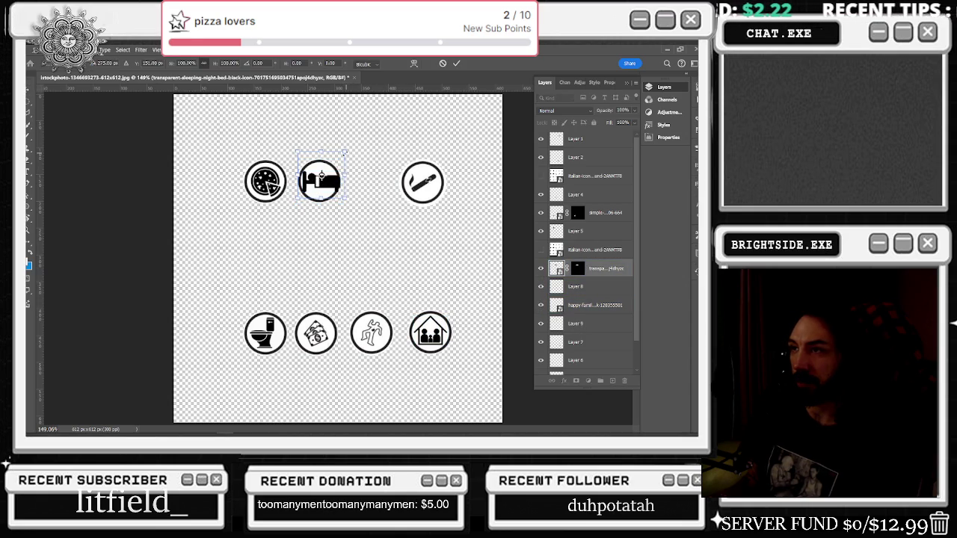
pyautogui.press('Up')
pyautogui.press('Up')
pyautogui.press('Up')
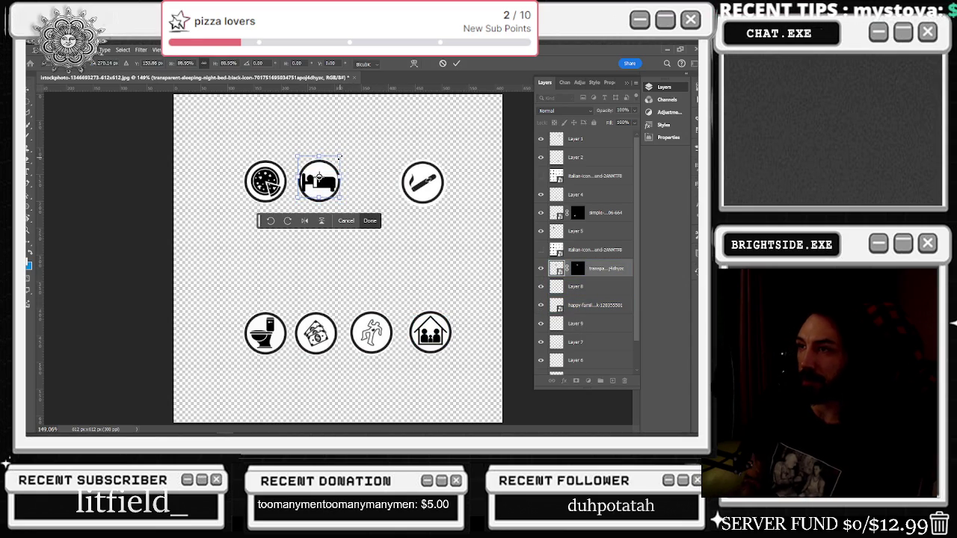
pyautogui.press('Up')
pyautogui.press('Up')
pyautogui.press('Right')
pyautogui.press('Right')
pyautogui.press('Down')
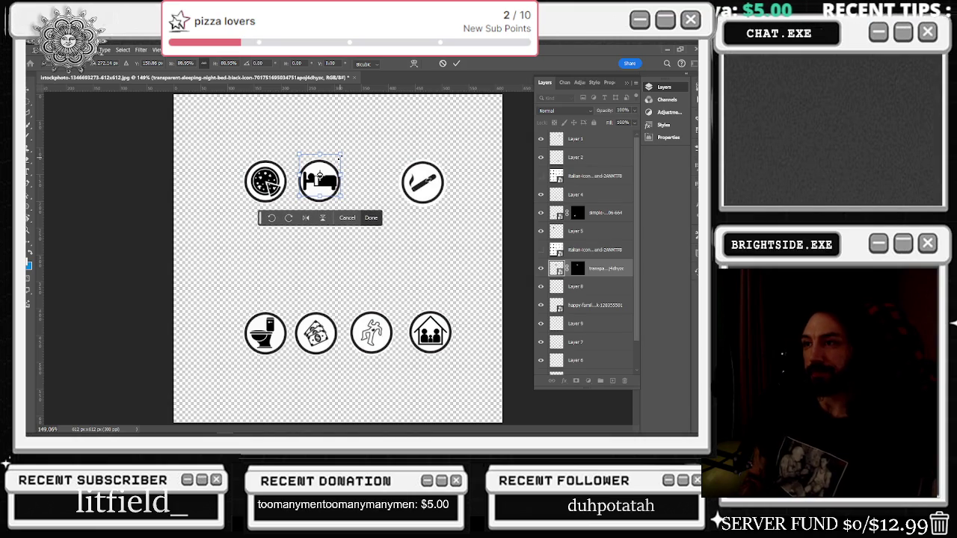
pyautogui.scroll(-2, 375, 135)
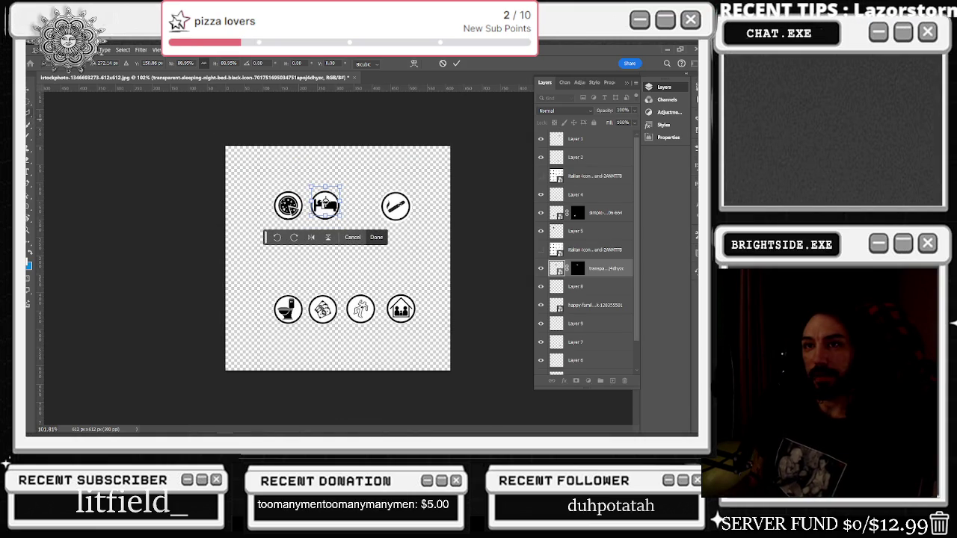
pyautogui.press('Return')
pyautogui.scroll(1, 348, 248)
pyautogui.scroll(1, 348, 248)
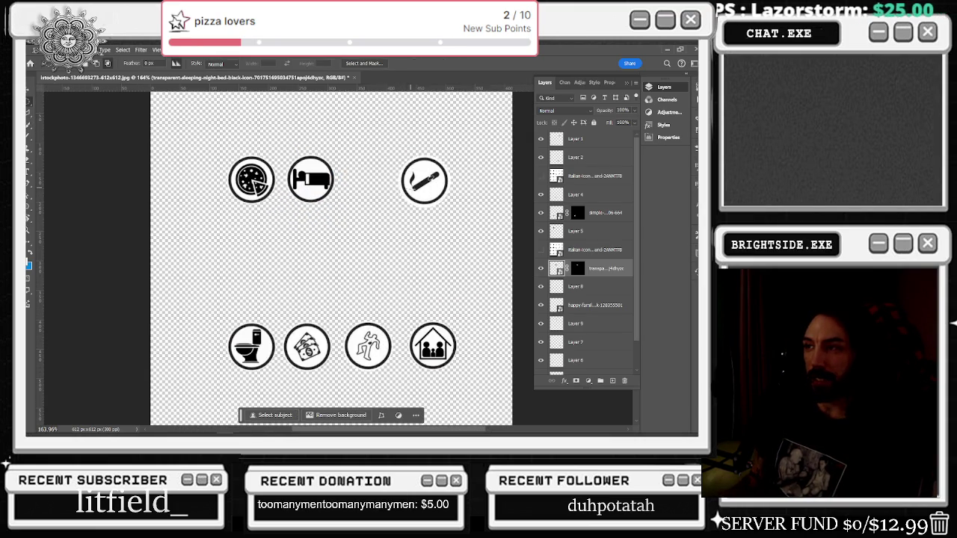
pyautogui.hotkey('alt', 'Tab')
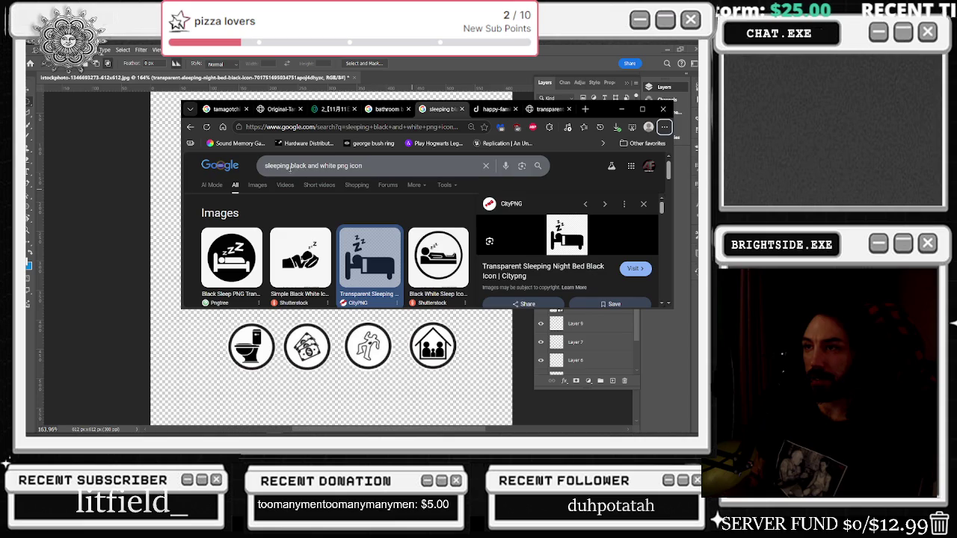
# Step: Change the image search to 'thereapy' and open the reclining therapy icon in a new tab
pyautogui.doubleClick(287, 166)
pyautogui.write('thereapy')
pyautogui.press('Return')
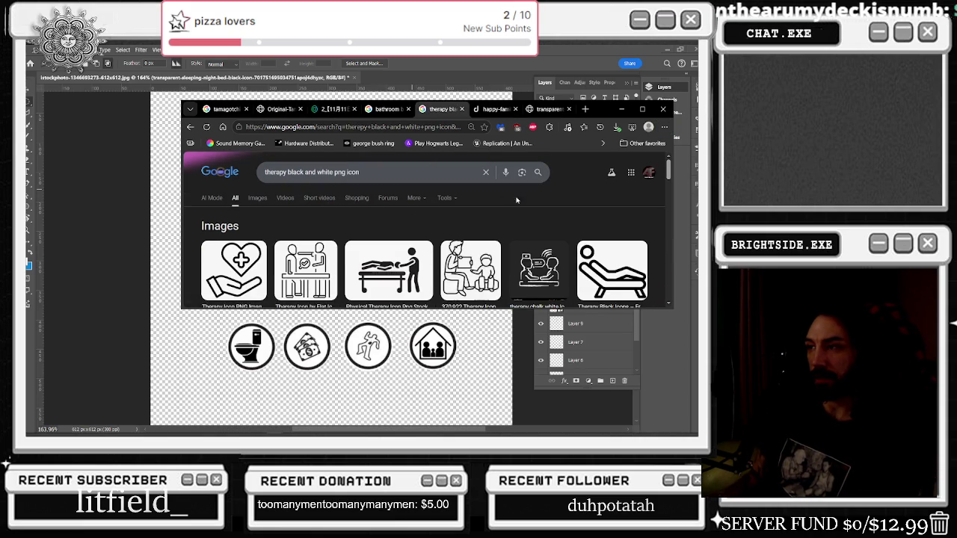
pyautogui.scroll(-1, 517, 210)
pyautogui.scroll(-1, 523, 217)
pyautogui.scroll(1, 561, 221)
pyautogui.click(607, 226)
pyautogui.rightClick(607, 226)
pyautogui.click(439, 257)
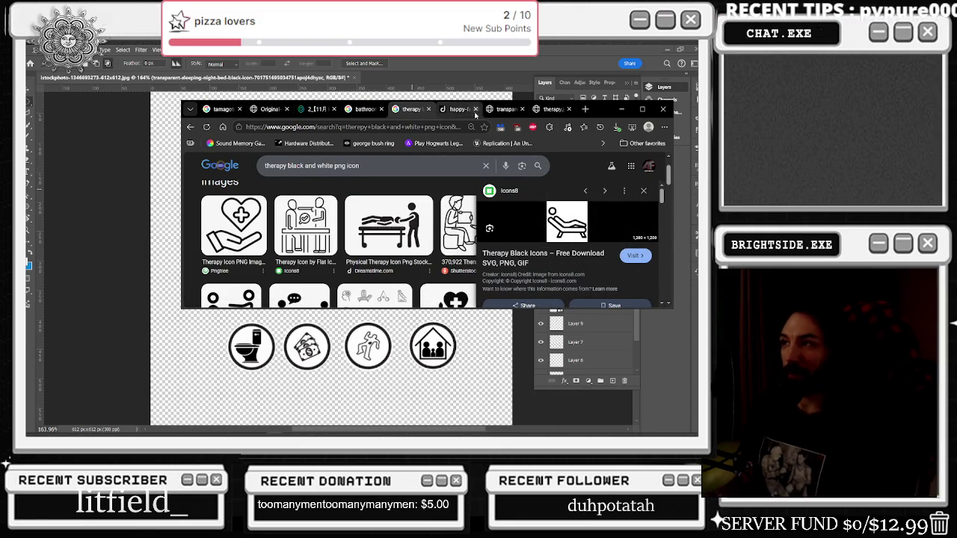
# Step: Save the therapy image to the desktop and return to the Photoshop icon document
pyautogui.click(549, 109)
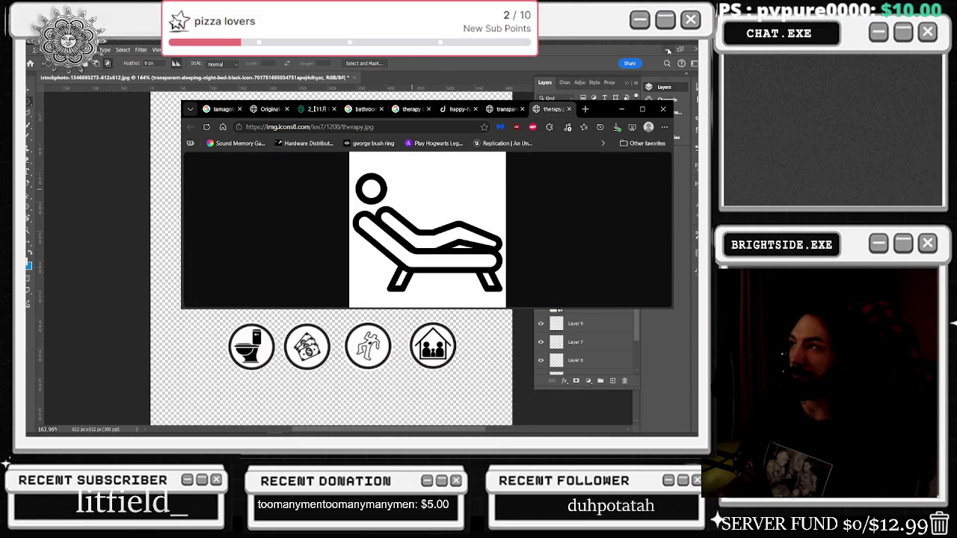
pyautogui.click(668, 50)
pyautogui.moveTo(400, 215); pyautogui.dragTo(150, 246)
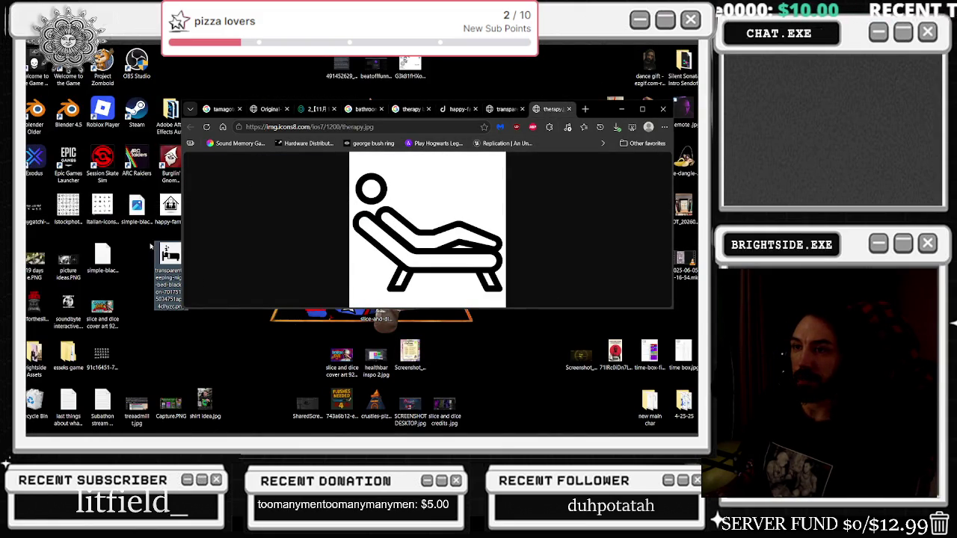
pyautogui.click(621, 110)
pyautogui.hotkey('alt', 'Tab')
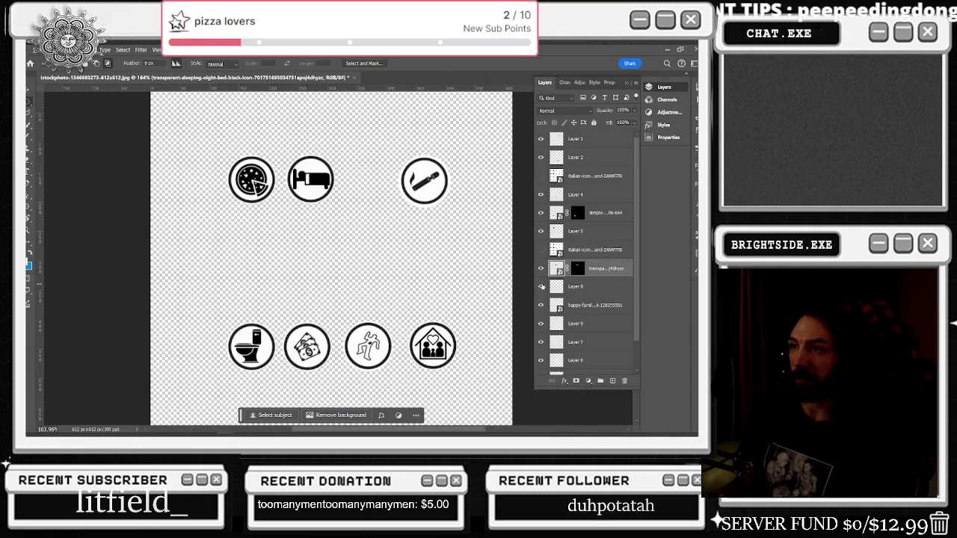
# Step: Duplicate the blank white circle layer and drag the copy into the empty top-row slot
pyautogui.click(540, 305)
pyautogui.click(541, 323)
pyautogui.click(540, 324)
pyautogui.hotkey('ctrl', 'j')
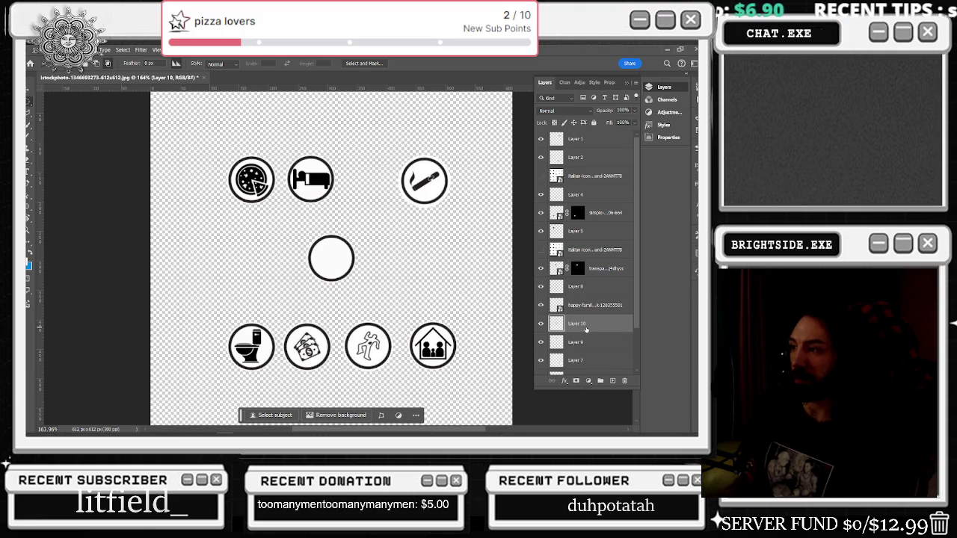
pyautogui.press('v')
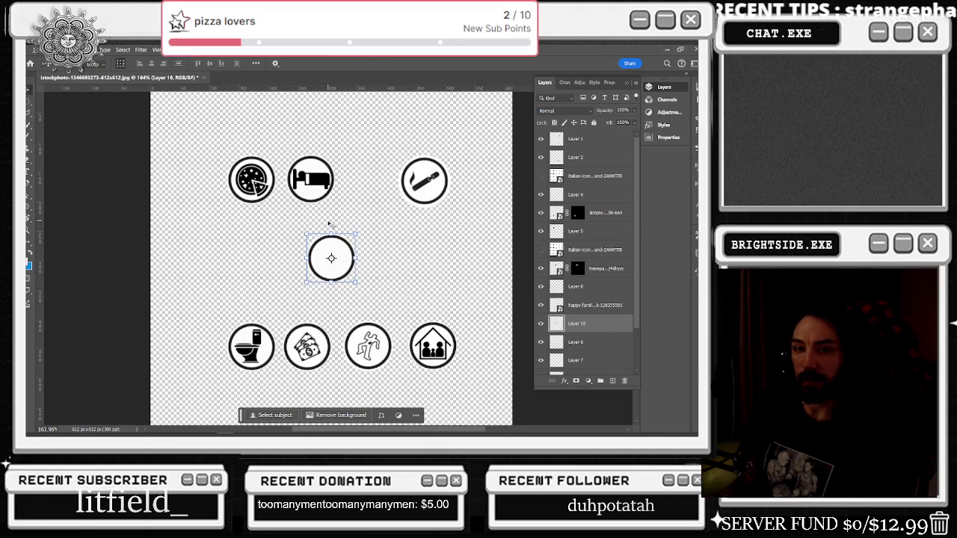
pyautogui.moveTo(341, 254); pyautogui.dragTo(376, 176)
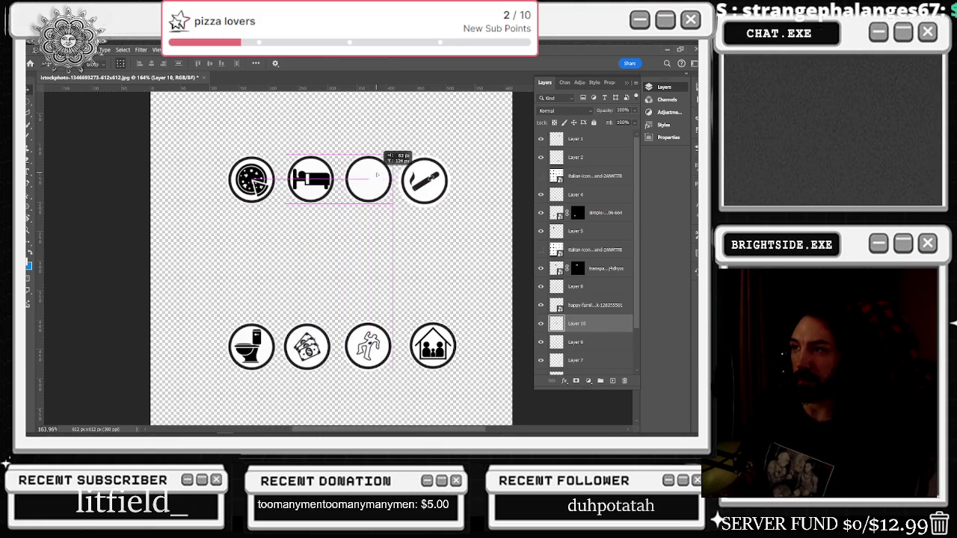
# Step: Fine-tune the blank circle's position in the third slot with arrow-key nudges
pyautogui.moveTo(376, 176); pyautogui.dragTo(314, 179)
pyautogui.click(319, 177)
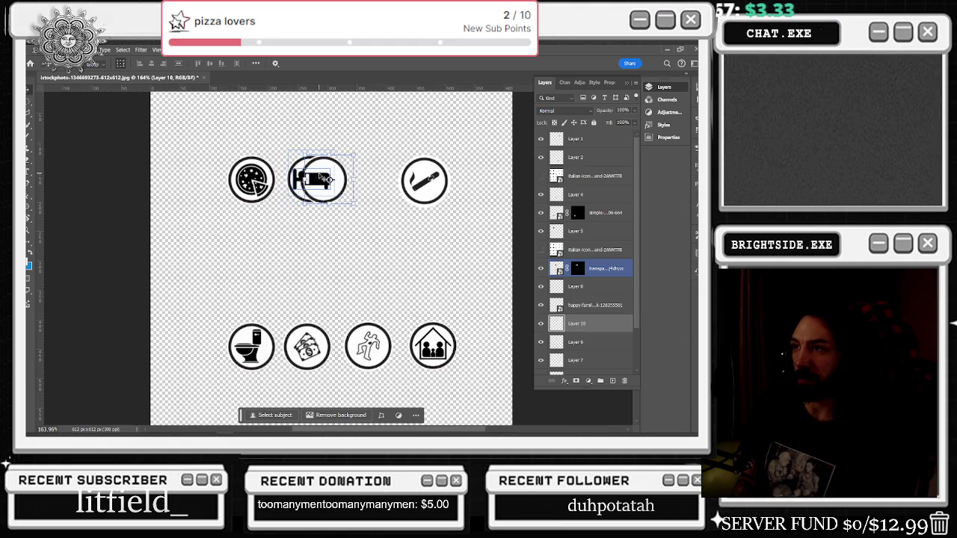
pyautogui.hotkey('shift', 'Right')
pyautogui.hotkey('shift', 'Right')
pyautogui.hotkey('shift', 'Right')
pyautogui.press('Left')
pyautogui.press('Left')
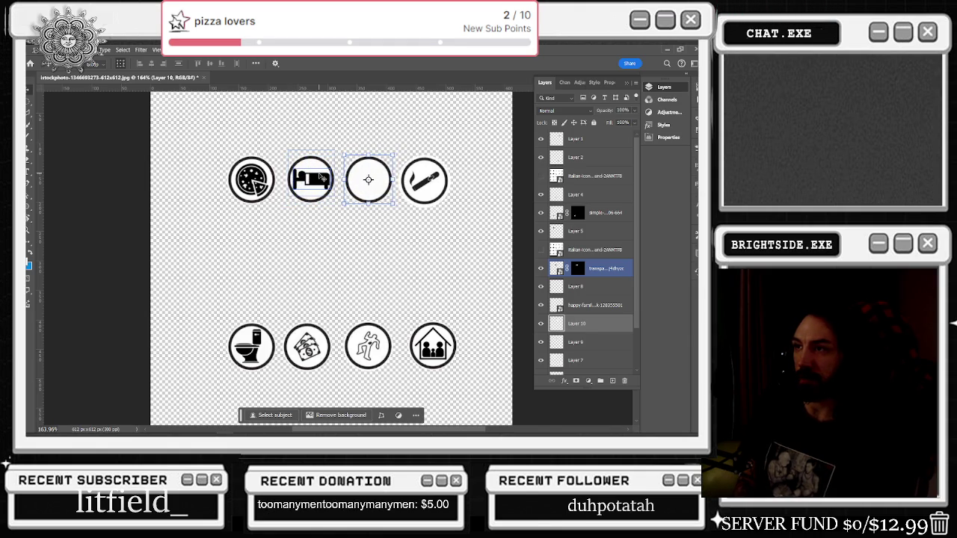
pyautogui.press('Up')
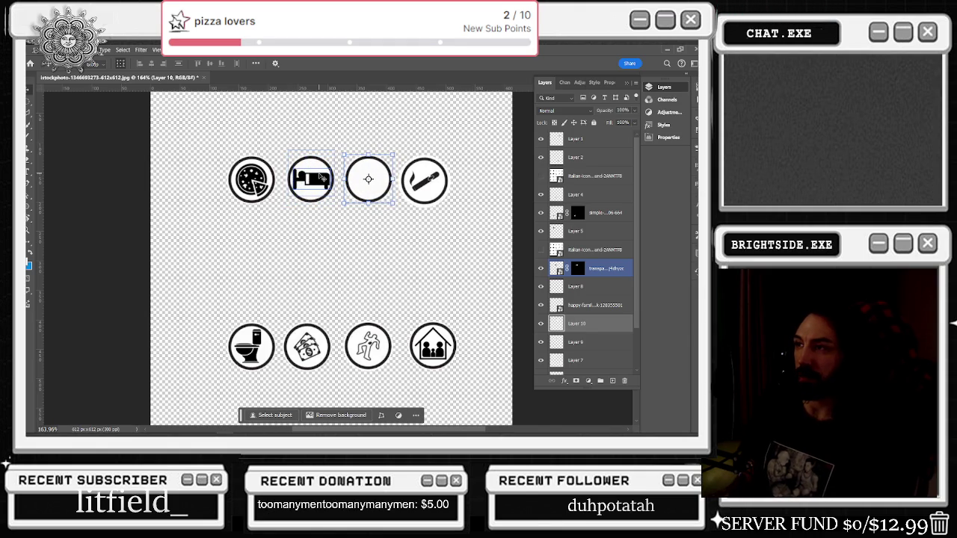
pyautogui.click(541, 305)
pyautogui.click(541, 305)
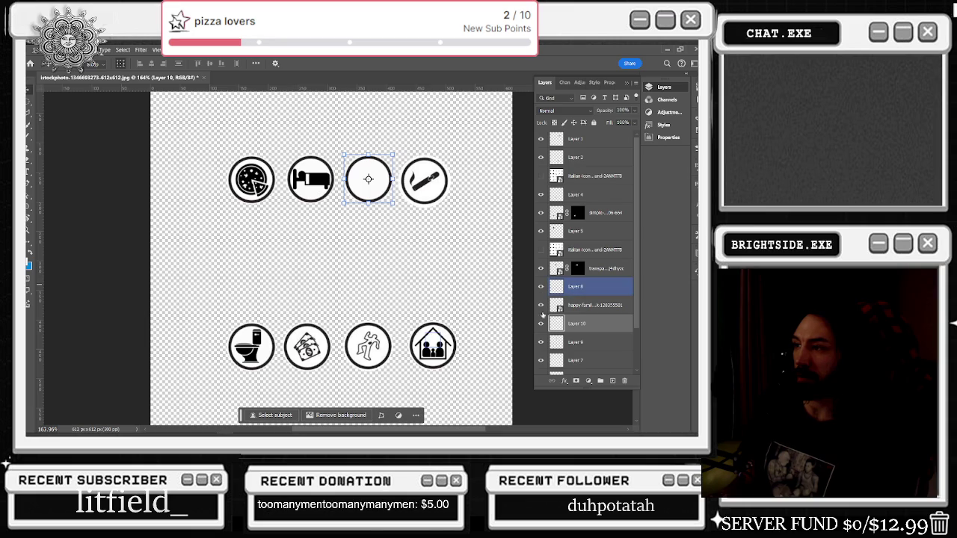
# Step: Find and select the new blank circle's layer by toggling layer visibility
pyautogui.click(542, 361)
pyautogui.scroll(-2, 542, 362)
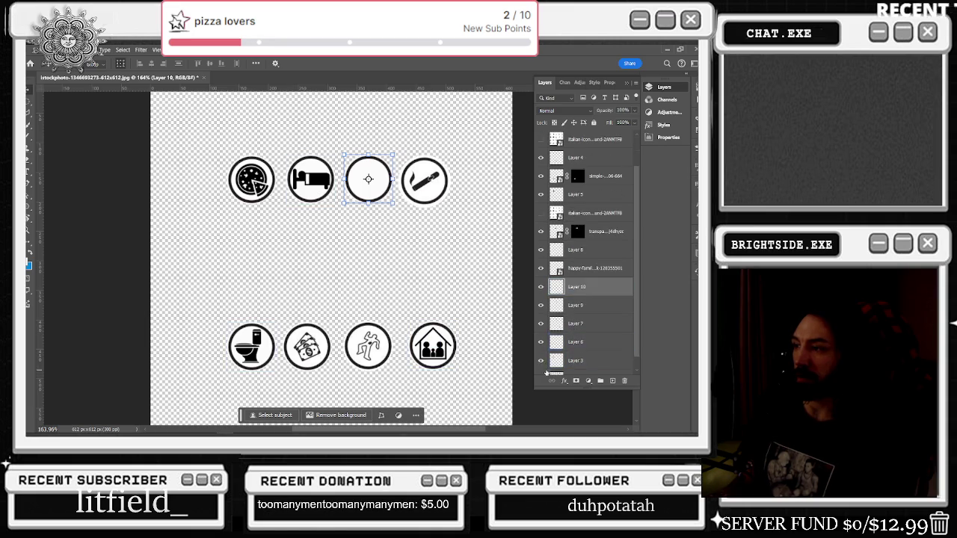
pyautogui.click(542, 360)
pyautogui.click(541, 360)
pyautogui.scroll(-1, 541, 351)
pyautogui.click(541, 347)
pyautogui.click(541, 347)
pyautogui.click(557, 291)
pyautogui.keyDown('ctrl'); pyautogui.click(557, 292); pyautogui.keyUp('ctrl')
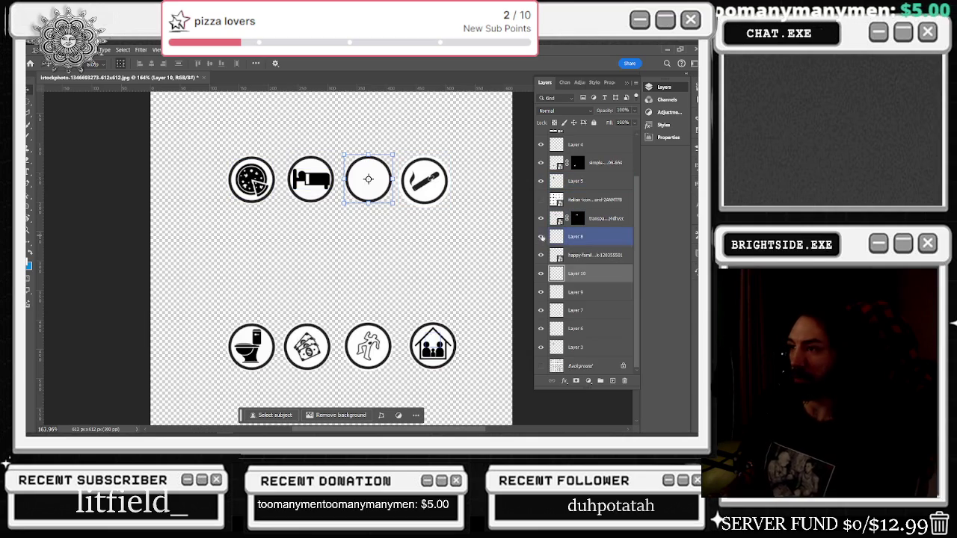
pyautogui.click(540, 273)
pyautogui.click(540, 273)
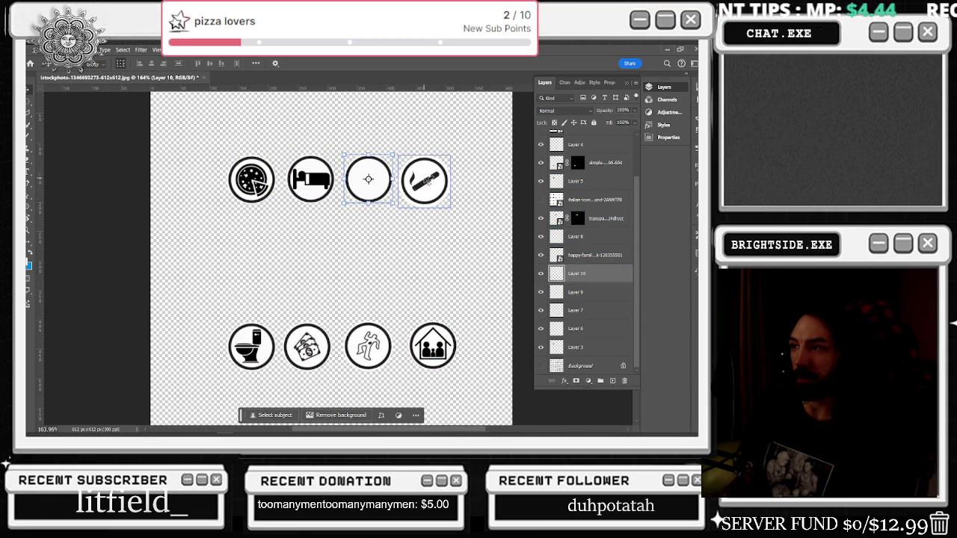
# Step: Move the blank circle onto the cigarette icon's spot and select the cigarette icon's Layer 1
pyautogui.moveTo(382, 178); pyautogui.dragTo(433, 176)
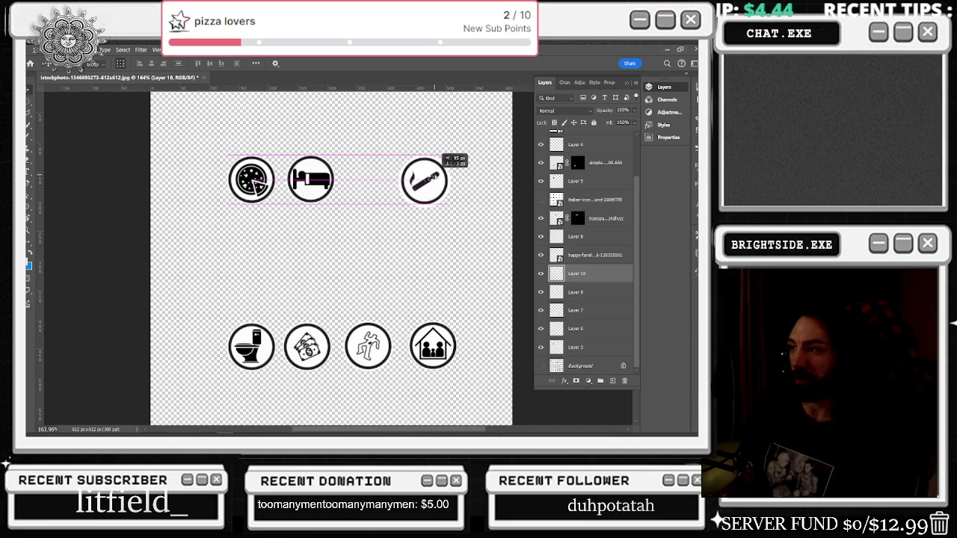
pyautogui.click(541, 183)
pyautogui.click(542, 183)
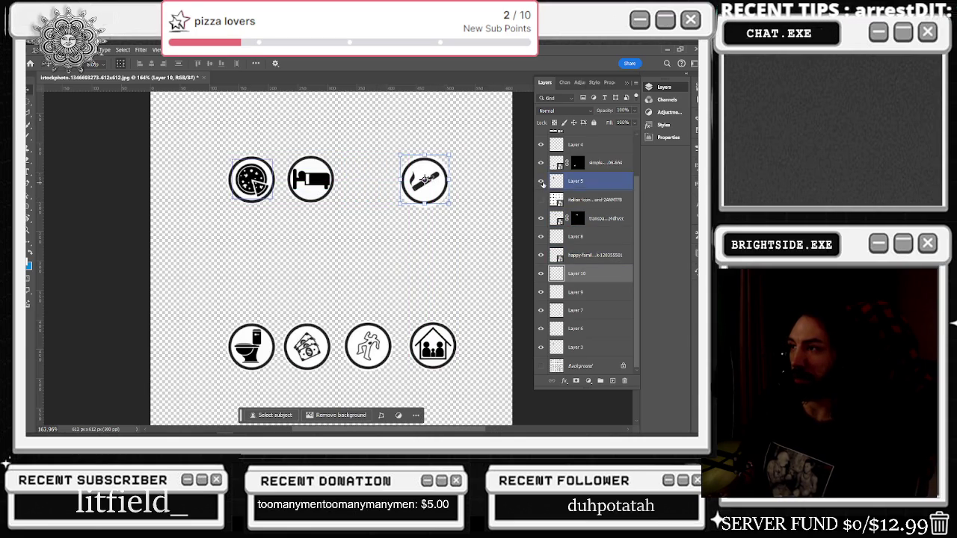
pyautogui.click(541, 184)
pyautogui.click(541, 183)
pyautogui.scroll(1, 541, 183)
pyautogui.click(543, 157)
pyautogui.click(541, 157)
pyautogui.click(541, 157)
pyautogui.hotkey('alt', ']')
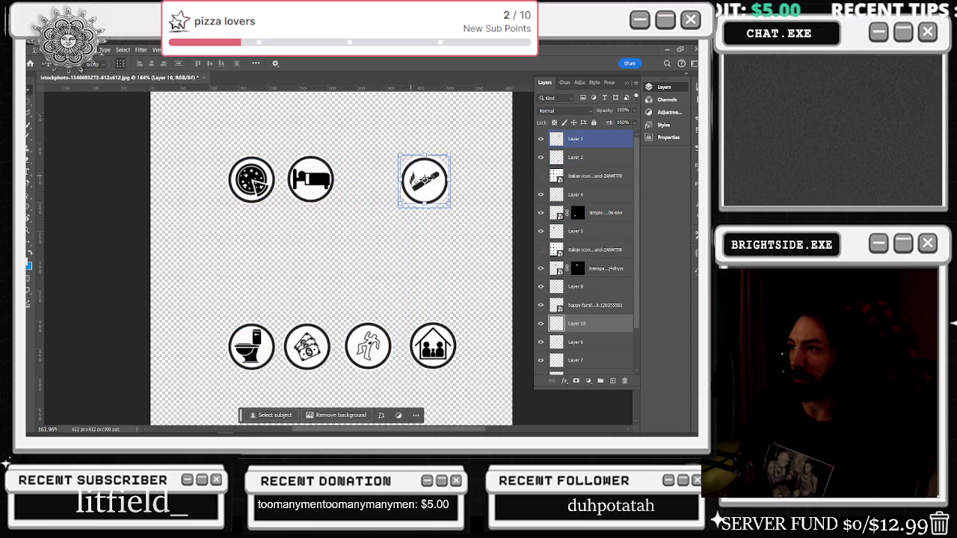
pyautogui.click(542, 138)
pyautogui.click(541, 138)
# Step: Shift the cigarette icon left into the third top-row slot
pyautogui.moveTo(424, 192); pyautogui.dragTo(391, 192)
pyautogui.hotkey('ctrl', 'z')
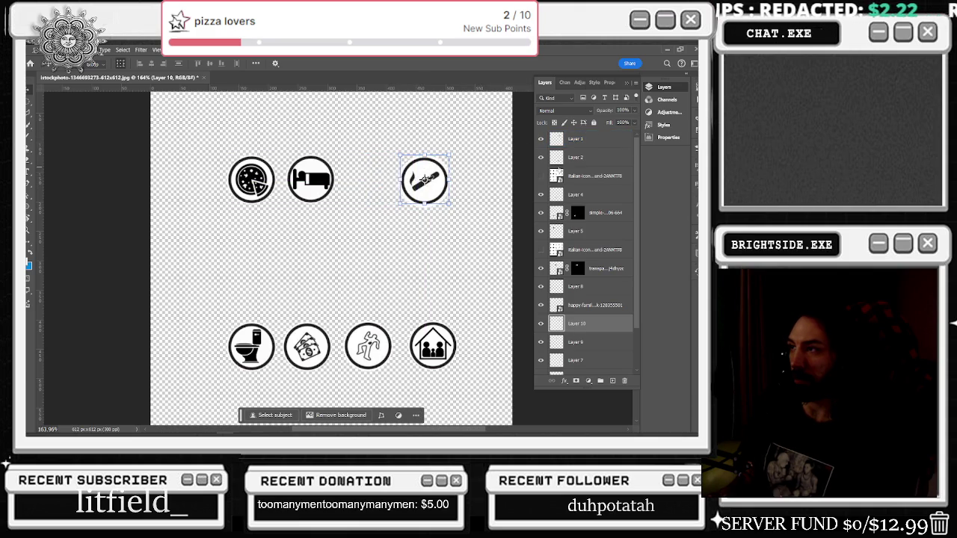
pyautogui.hotkey('shift', 'Left')
pyautogui.hotkey('shift', 'Left')
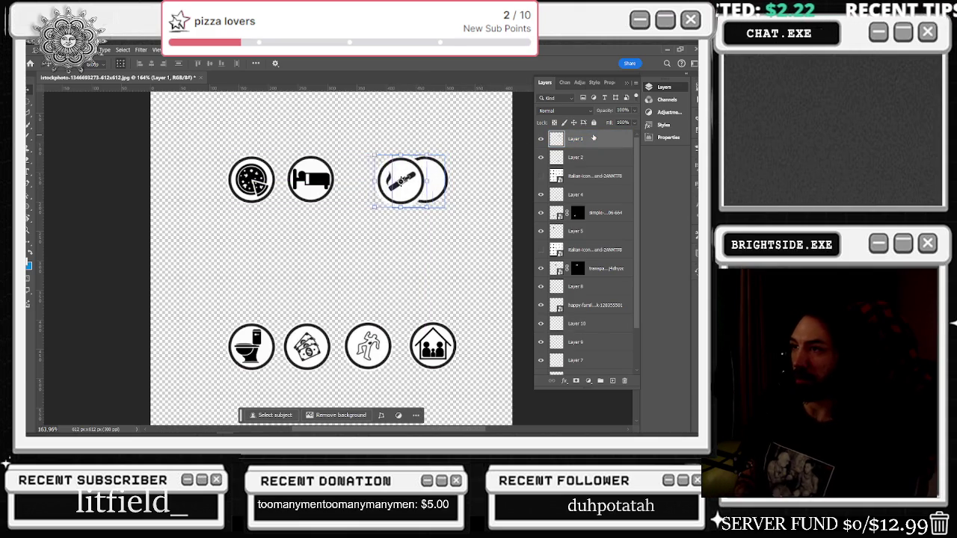
pyautogui.hotkey('shift', 'Left')
pyautogui.hotkey('shift', 'Left')
pyautogui.hotkey('shift', 'Left')
pyautogui.hotkey('shift', 'Left')
pyautogui.hotkey('shift', 'Left')
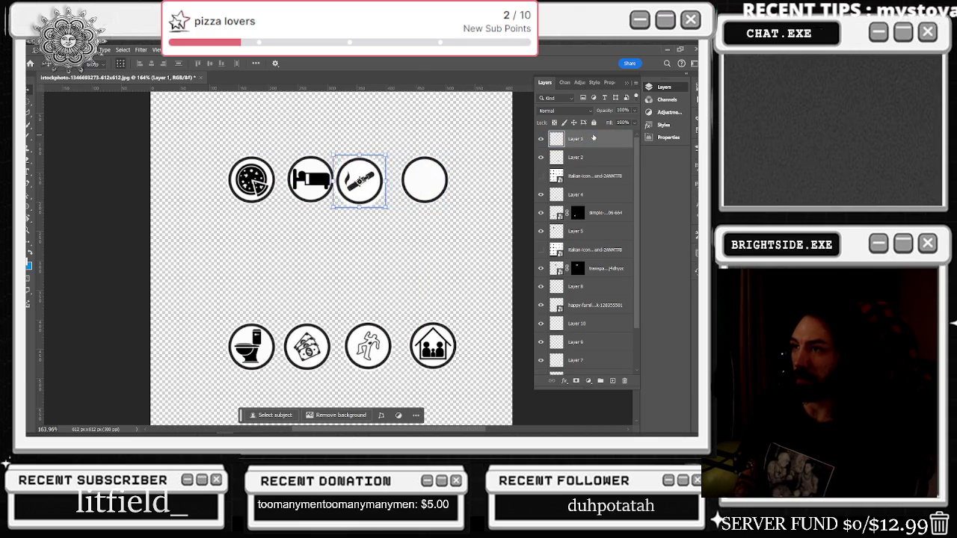
pyautogui.hotkey('shift', 'Left')
pyautogui.hotkey('shift', 'Left')
pyautogui.hotkey('shift', 'Left')
pyautogui.hotkey('shift', 'Left')
pyautogui.hotkey('shift', 'Right')
pyautogui.hotkey('shift', 'Right')
pyautogui.hotkey('shift', 'Right')
pyautogui.hotkey('shift', 'Right')
pyautogui.hotkey('shift', 'Right')
pyautogui.press('Left')
pyautogui.press('Left')
pyautogui.press('Left')
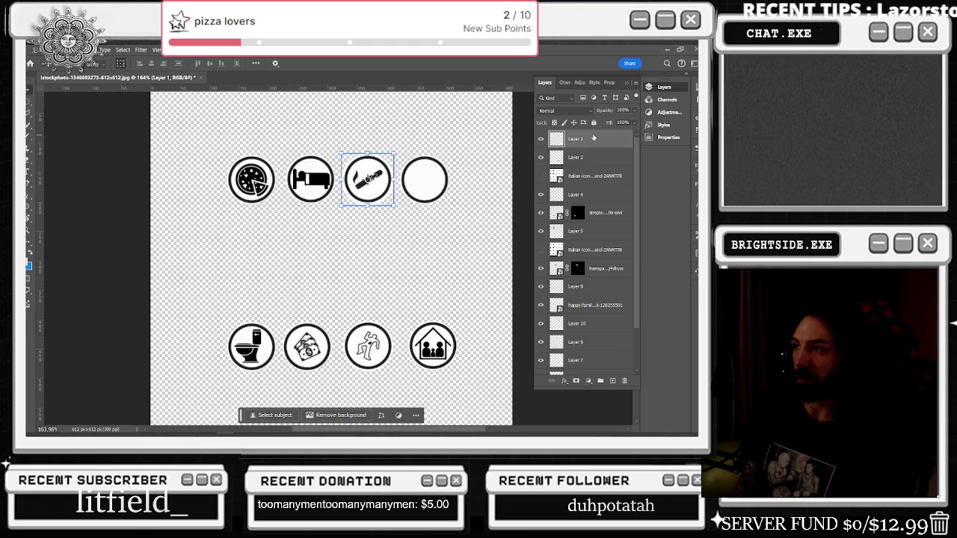
# Step: Check the icon layers and delete the hidden, unused Italian icon layer
pyautogui.click(307, 346)
pyautogui.click(540, 195)
pyautogui.click(540, 195)
pyautogui.click(540, 212)
pyautogui.click(540, 212)
pyautogui.click(542, 232)
pyautogui.click(541, 232)
pyautogui.click(541, 231)
pyautogui.click(542, 249)
pyautogui.click(542, 249)
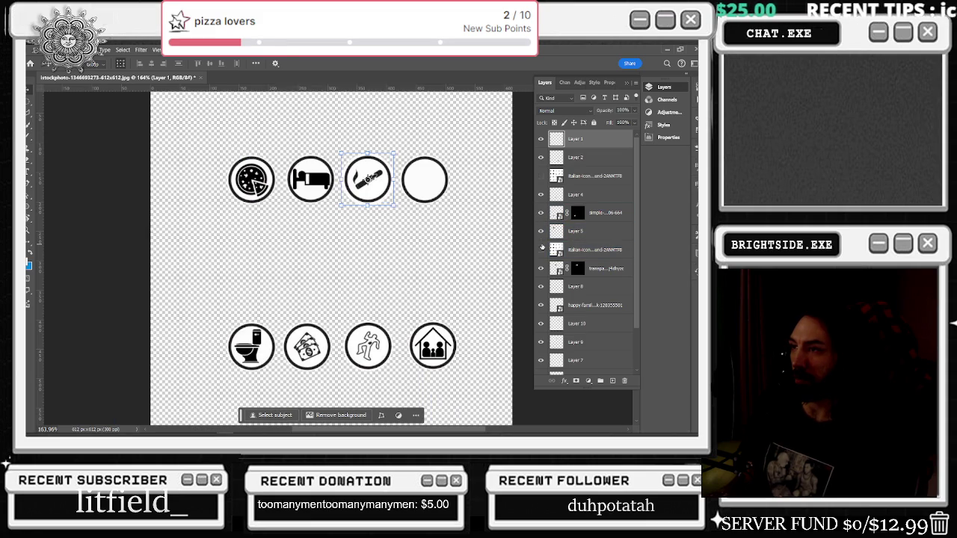
pyautogui.click(595, 251)
pyautogui.press('Delete')
# Step: Place the saved therapy image from the desktop into the icon canvas
pyautogui.click(541, 250)
pyautogui.click(541, 249)
pyautogui.click(541, 268)
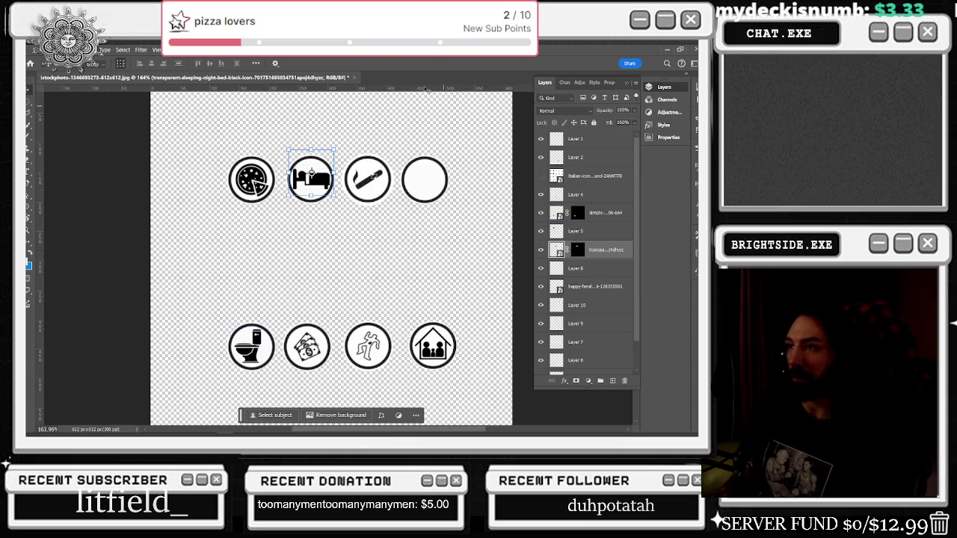
pyautogui.press('super+d')
pyautogui.moveTo(493, 170); pyautogui.dragTo(349, 112)
# Step: Commit the placed therapy chair image on the icon canvas
pyautogui.hotkey('ctrl', 't')
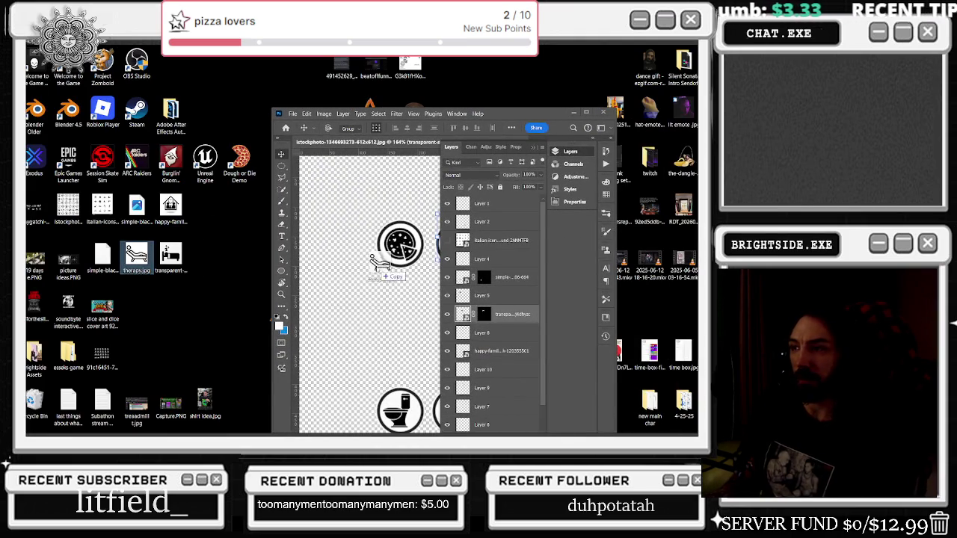
pyautogui.click(586, 113)
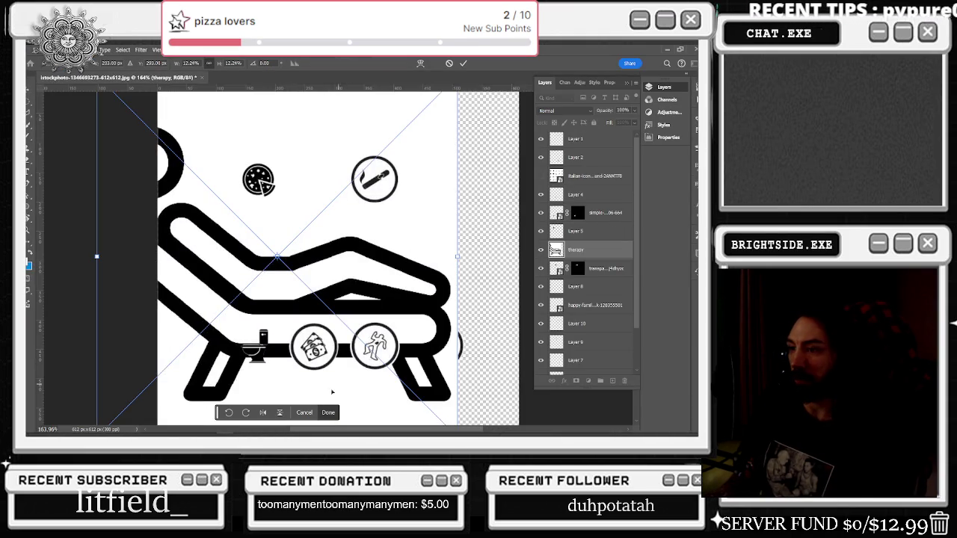
pyautogui.click(328, 412)
pyautogui.click(351, 415)
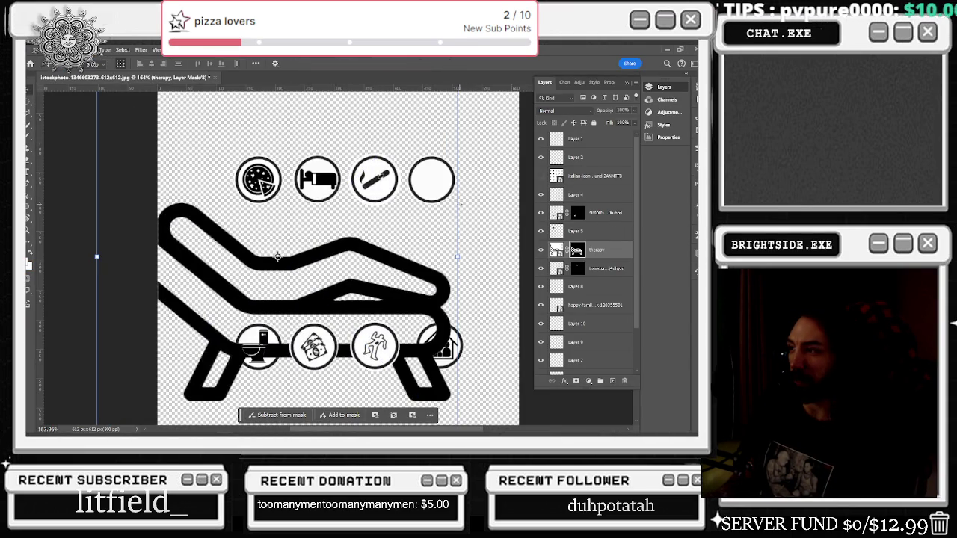
# Step: Scale the therapy chair image down to about 76% toward the empty top-row circle
pyautogui.hotkey('ctrl', 't')
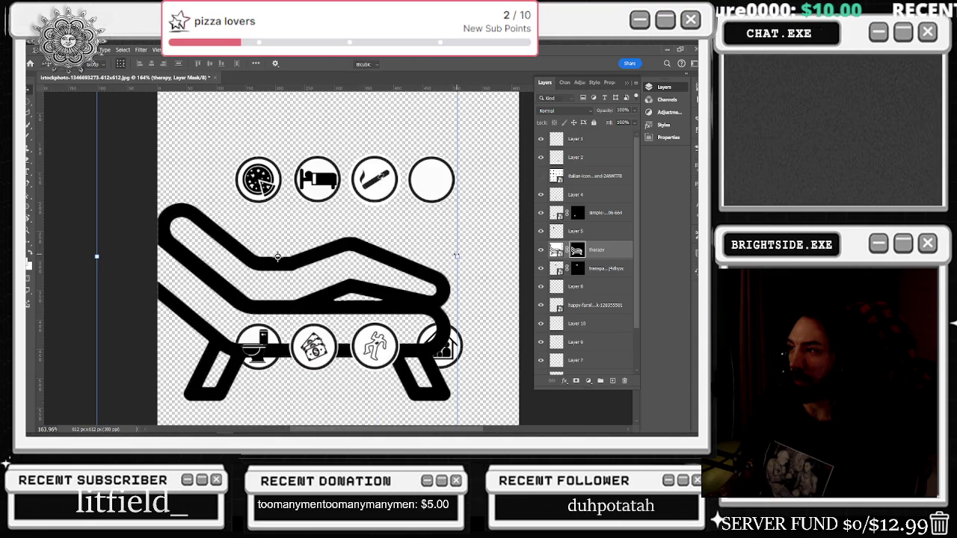
pyautogui.moveTo(459, 252); pyautogui.dragTo(365, 257)
pyautogui.scroll(-3, 600, 257)
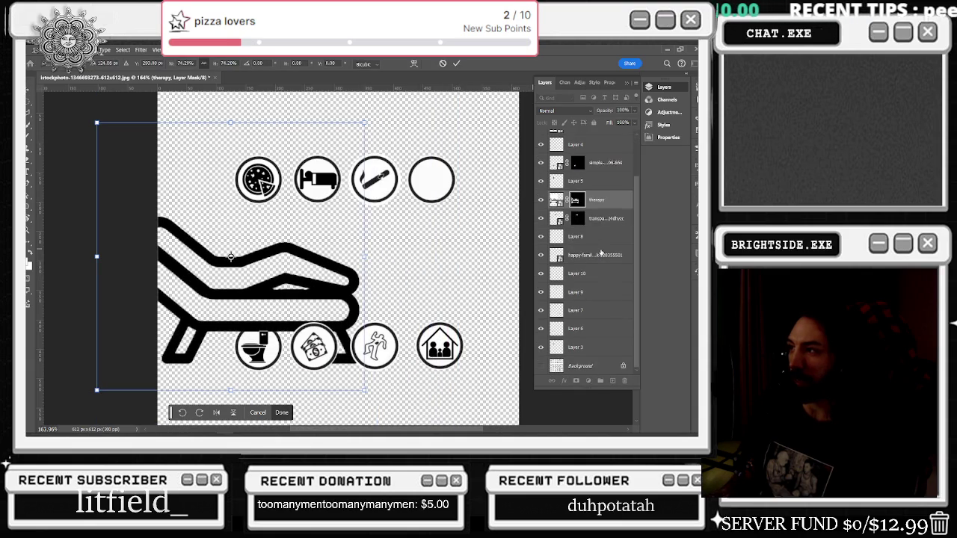
pyautogui.scroll(3, 601, 254)
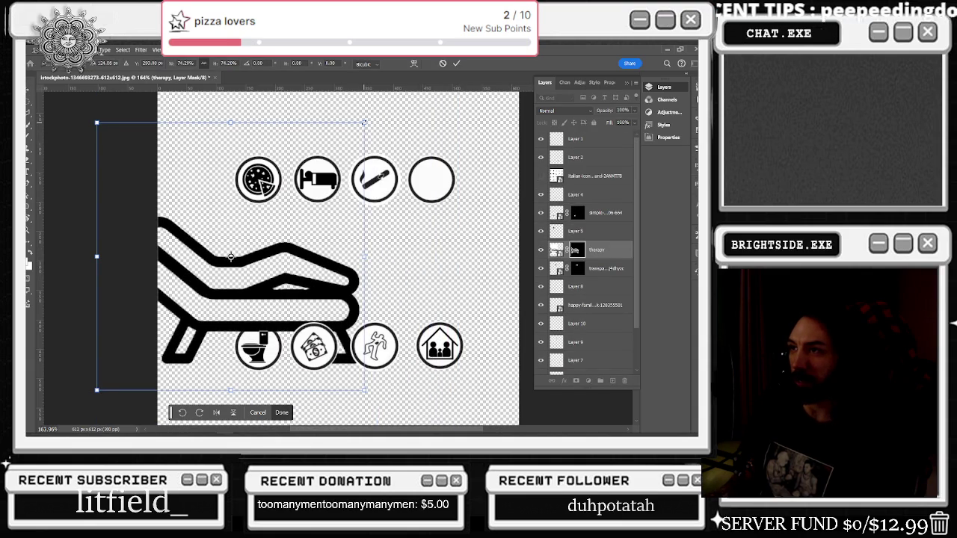
pyautogui.moveTo(364, 122); pyautogui.dragTo(299, 224)
pyautogui.moveTo(224, 299); pyautogui.dragTo(431, 190)
pyautogui.moveTo(504, 118)
pyautogui.mouseDown()
pyautogui.moveTo(410, 212)
pyautogui.moveTo(437, 196)
pyautogui.mouseUp()
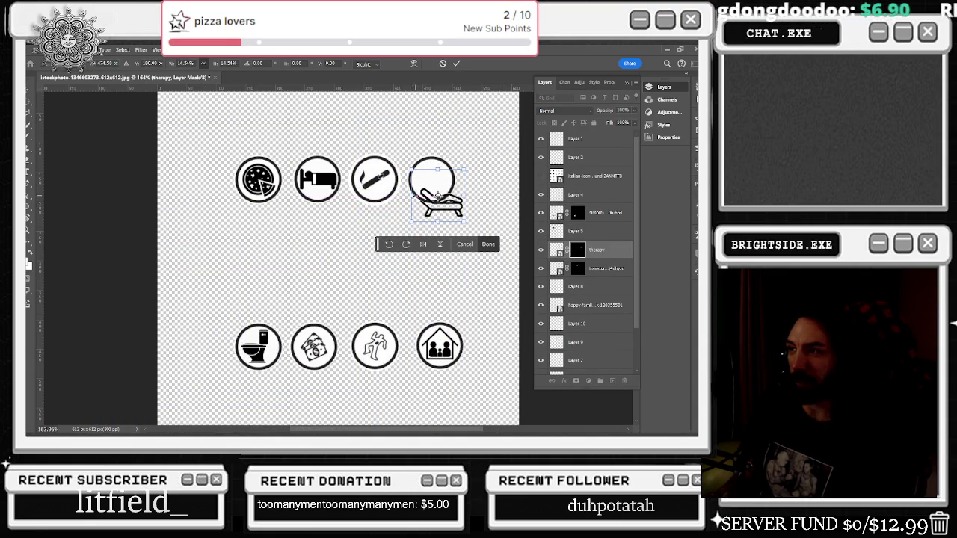
pyautogui.scroll(1, 438, 196)
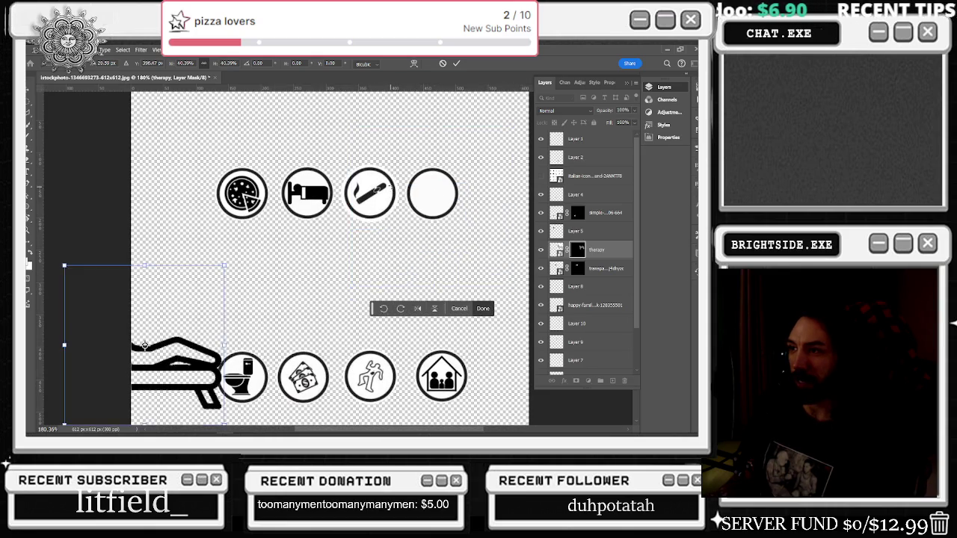
pyautogui.moveTo(443, 200); pyautogui.dragTo(264, 279)
pyautogui.scroll(-5, 271, 202)
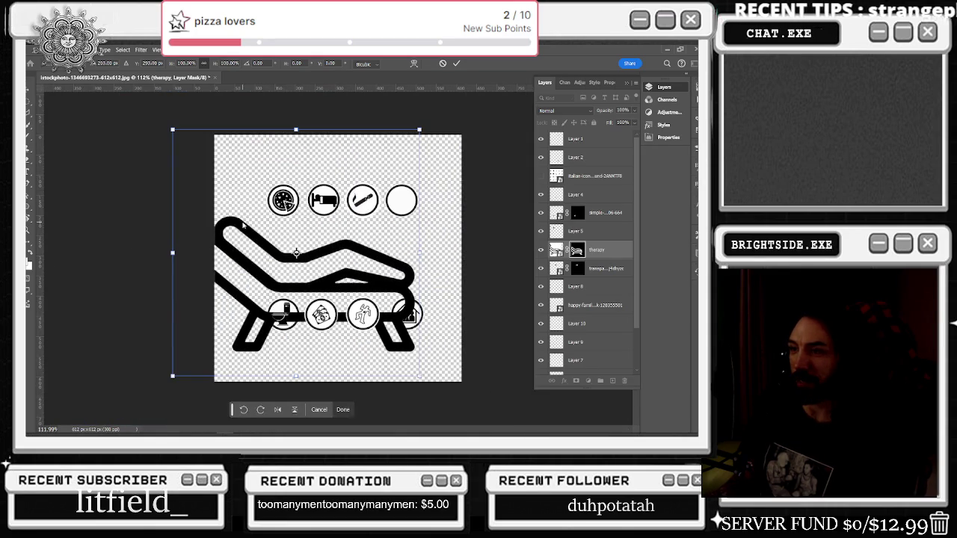
pyautogui.moveTo(325, 238); pyautogui.dragTo(451, 236)
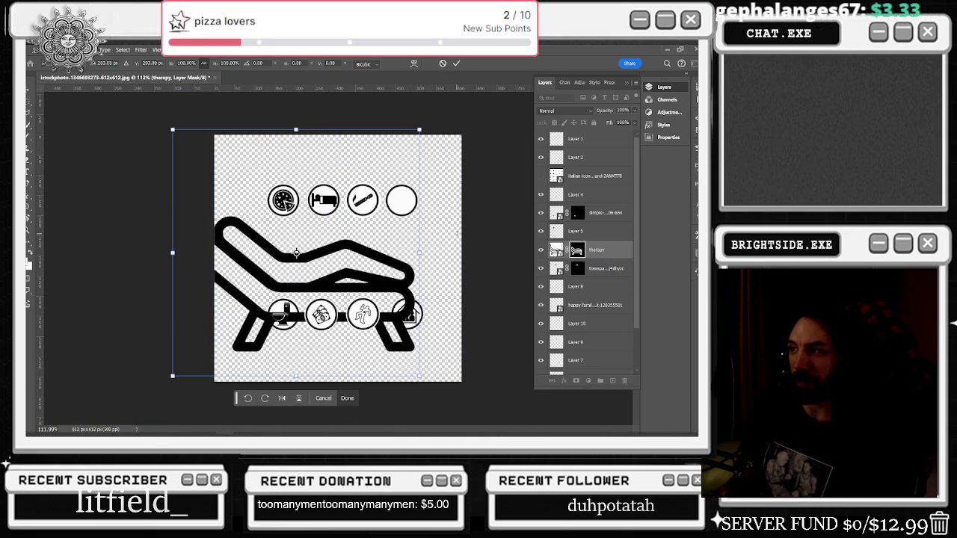
pyautogui.moveTo(409, 259); pyautogui.dragTo(450, 259)
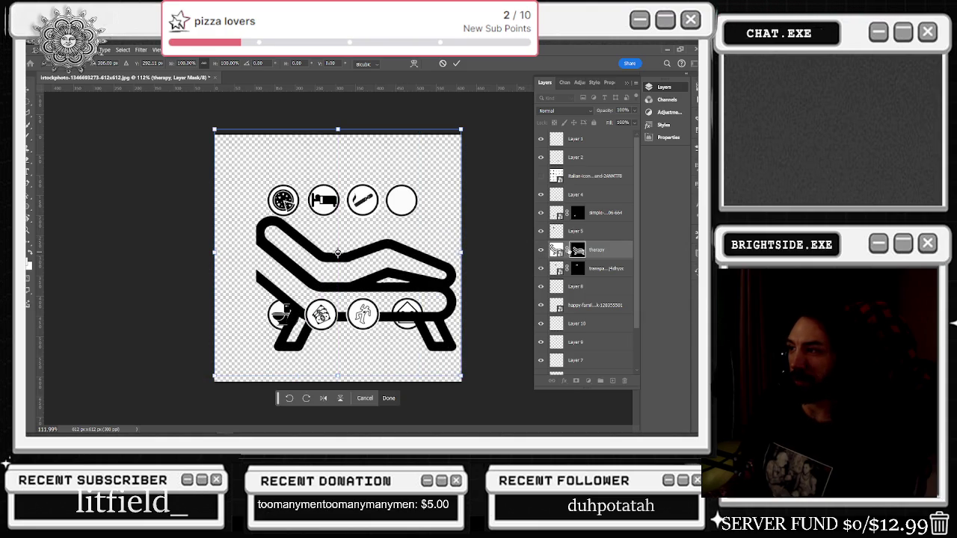
pyautogui.press('Return')
# Step: Shrink the chair further and nudge it to sit inside the fourth top-row circle
pyautogui.keyDown('shift'); pyautogui.click(577, 249); pyautogui.keyUp('shift')
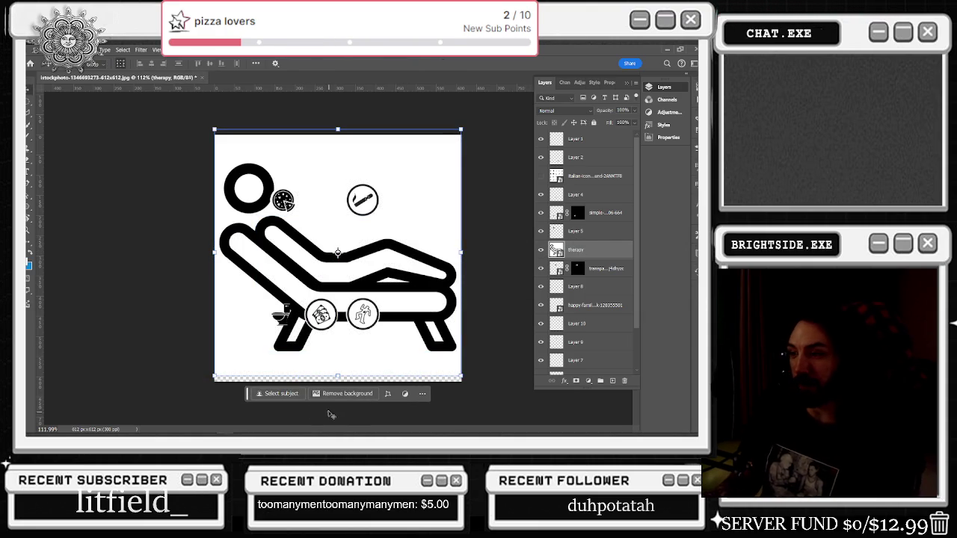
pyautogui.hotkey('ctrl', 'z')
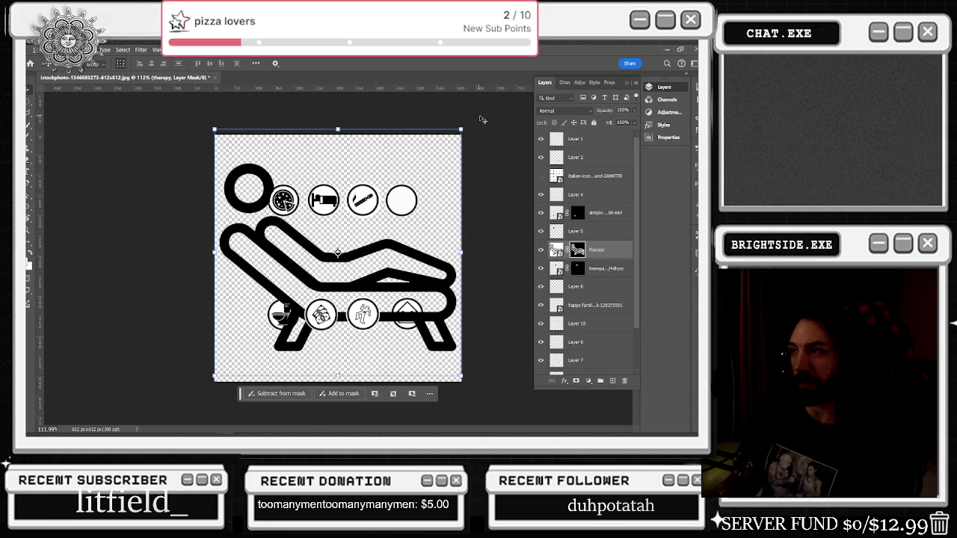
pyautogui.moveTo(461, 130); pyautogui.dragTo(278, 299)
pyautogui.moveTo(247, 344); pyautogui.dragTo(414, 196)
pyautogui.scroll(1, 413, 196)
pyautogui.scroll(3, 441, 160)
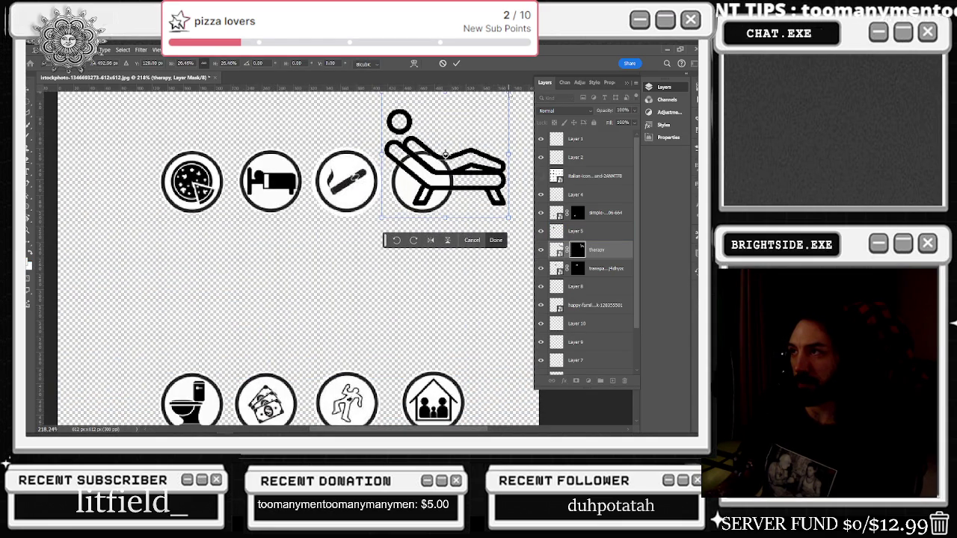
pyautogui.moveTo(509, 91)
pyautogui.mouseDown()
pyautogui.moveTo(426, 176)
pyautogui.moveTo(419, 158)
pyautogui.moveTo(442, 163)
pyautogui.mouseUp()
pyautogui.press('Left')
pyautogui.press('Up')
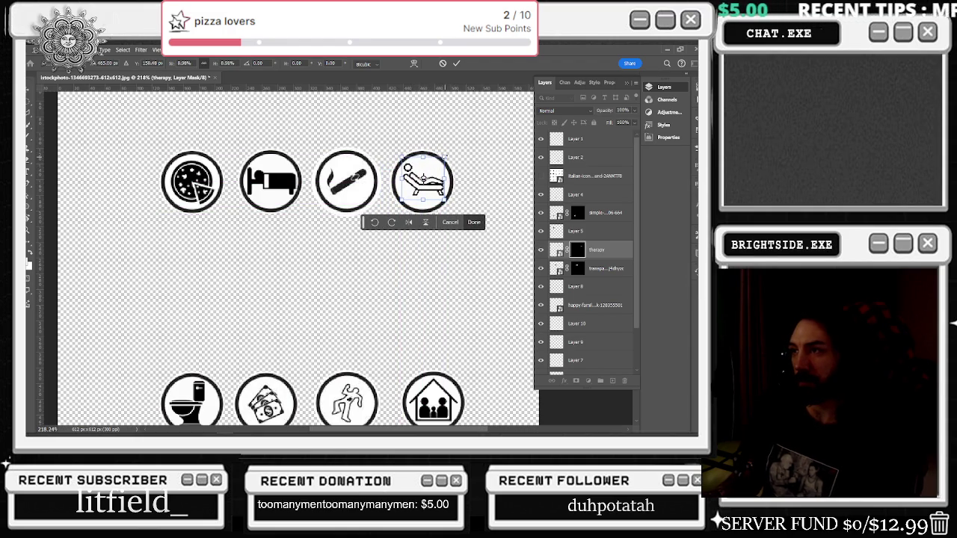
pyautogui.press('Down')
pyautogui.press('Up')
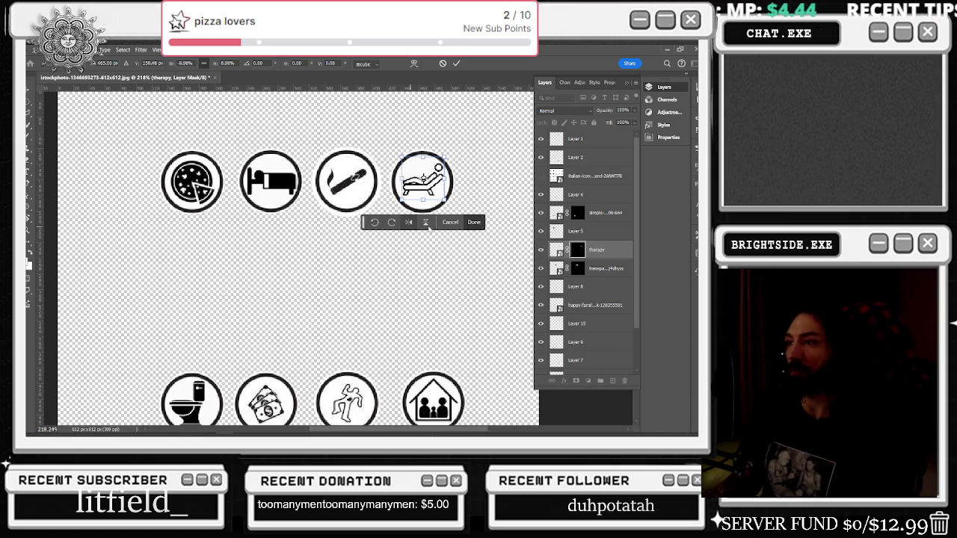
pyautogui.scroll(-1, 473, 164)
pyautogui.scroll(-1, 473, 165)
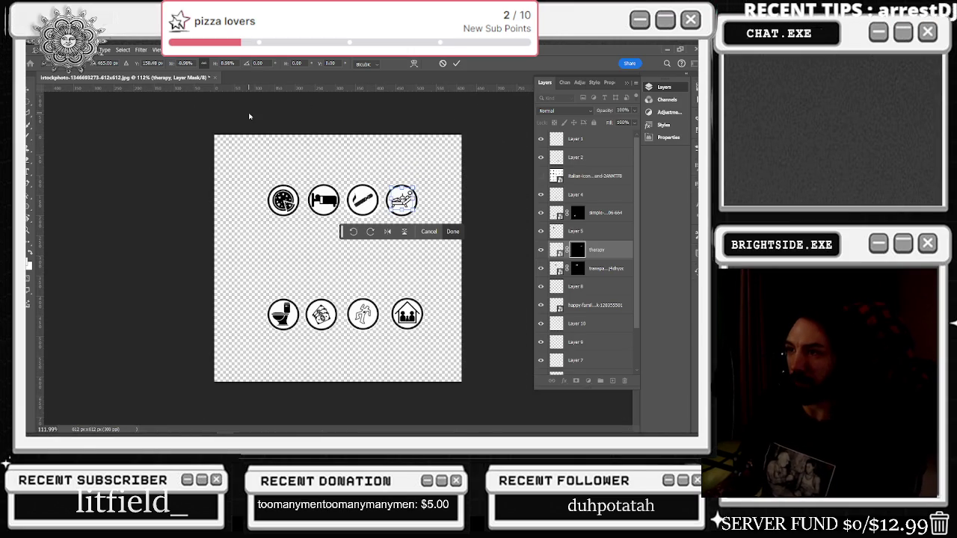
pyautogui.press('Return')
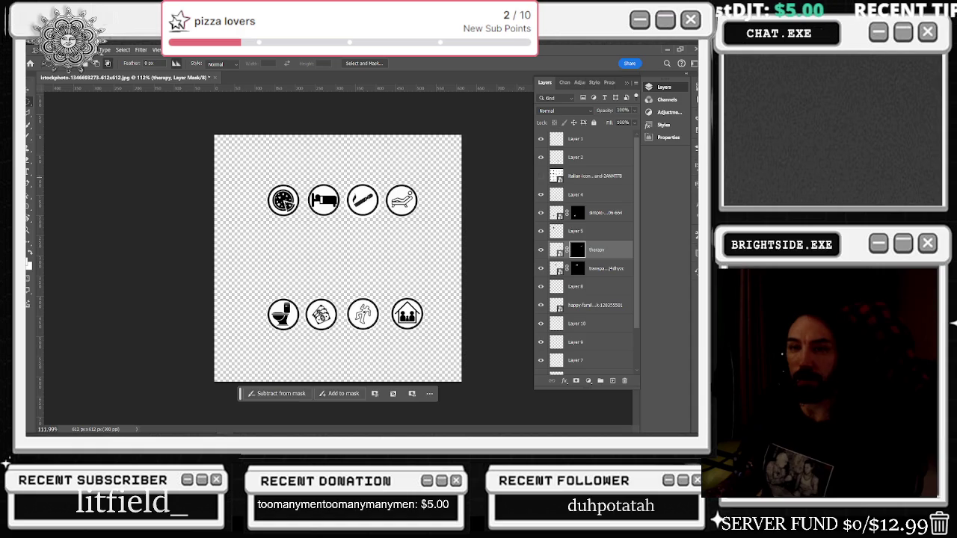
# Step: Deselect and look through the Select and Image menus
pyautogui.hotkey('ctrl', 'd')
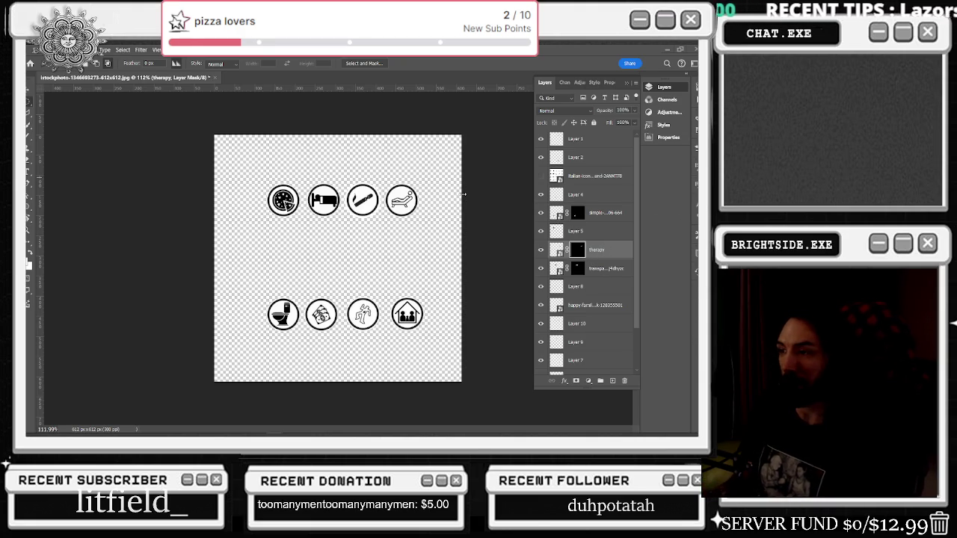
pyautogui.scroll(3, 401, 217)
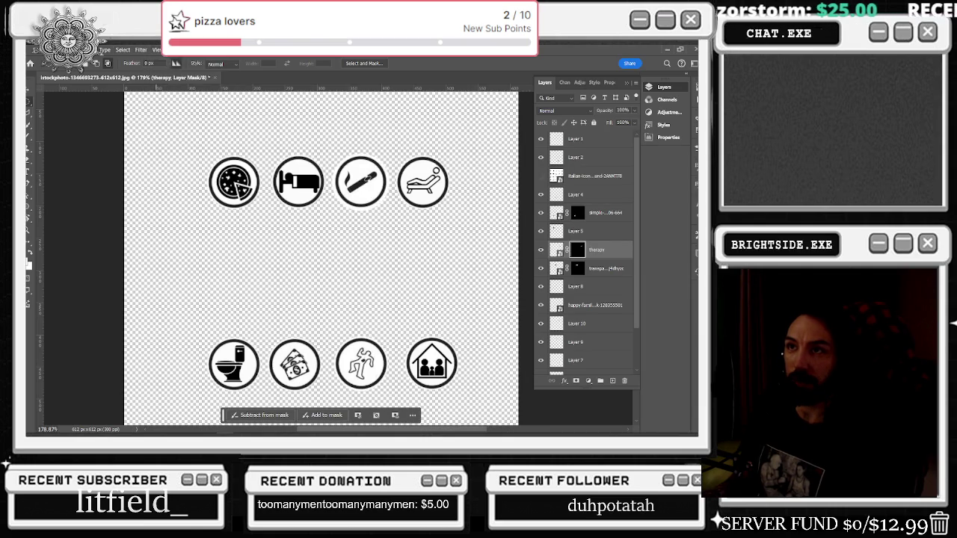
pyautogui.click(122, 50)
pyautogui.moveTo(92, 49)
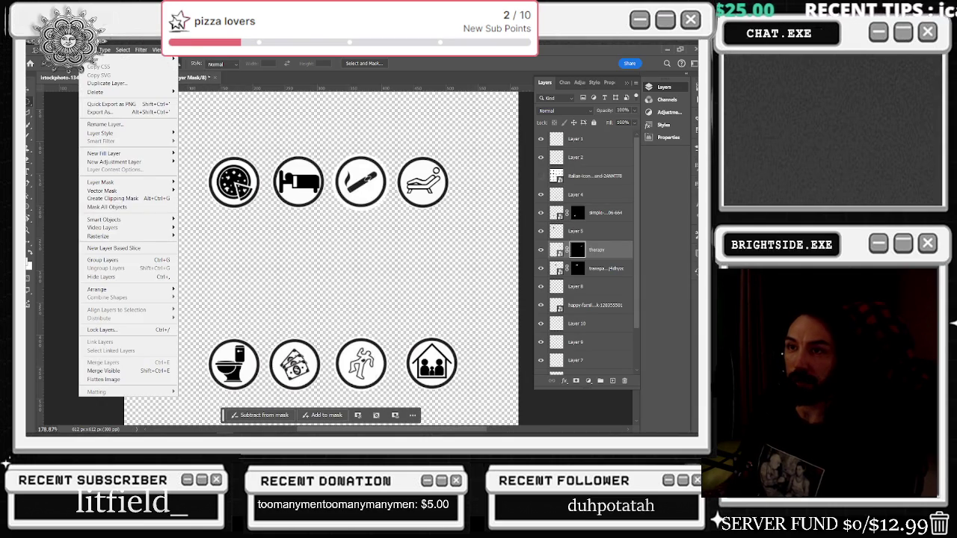
pyautogui.click(88, 49)
pyautogui.click(69, 49)
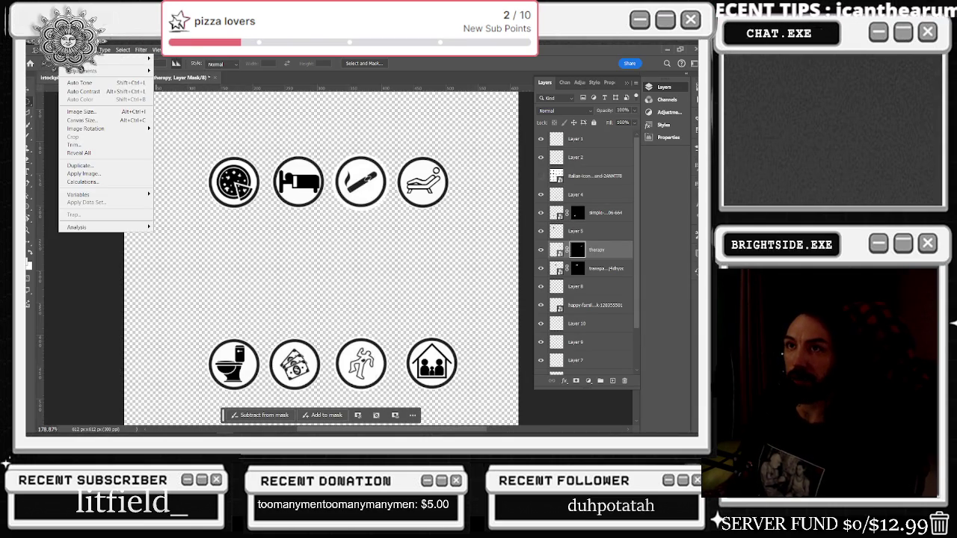
pyautogui.click(69, 50)
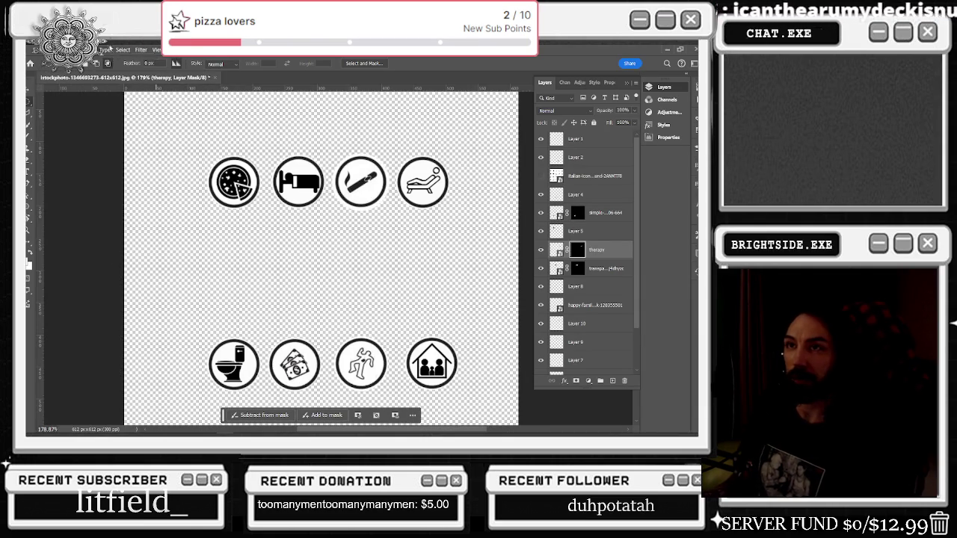
pyautogui.click(122, 49)
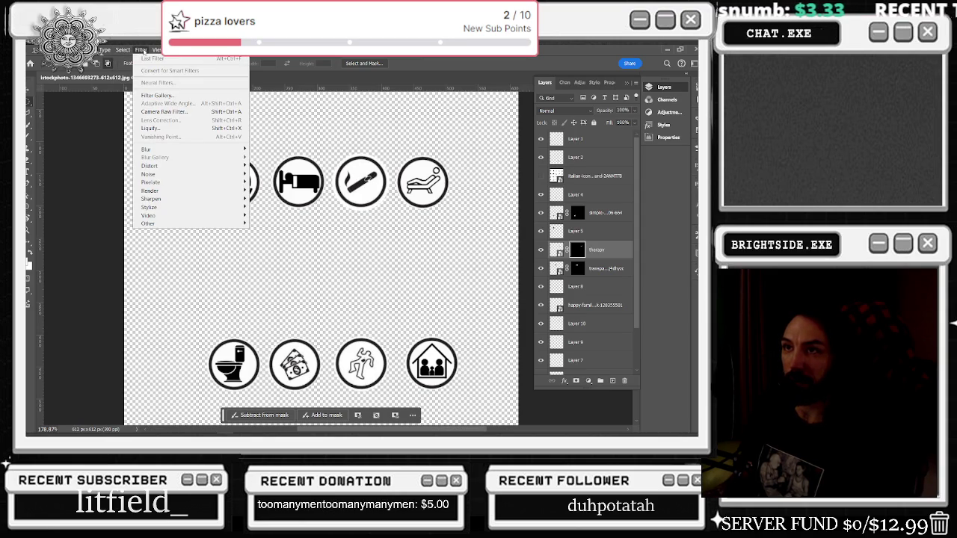
# Step: Show the grid with View > Show > Grid and add a new empty layer
pyautogui.click(144, 50)
pyautogui.click(155, 49)
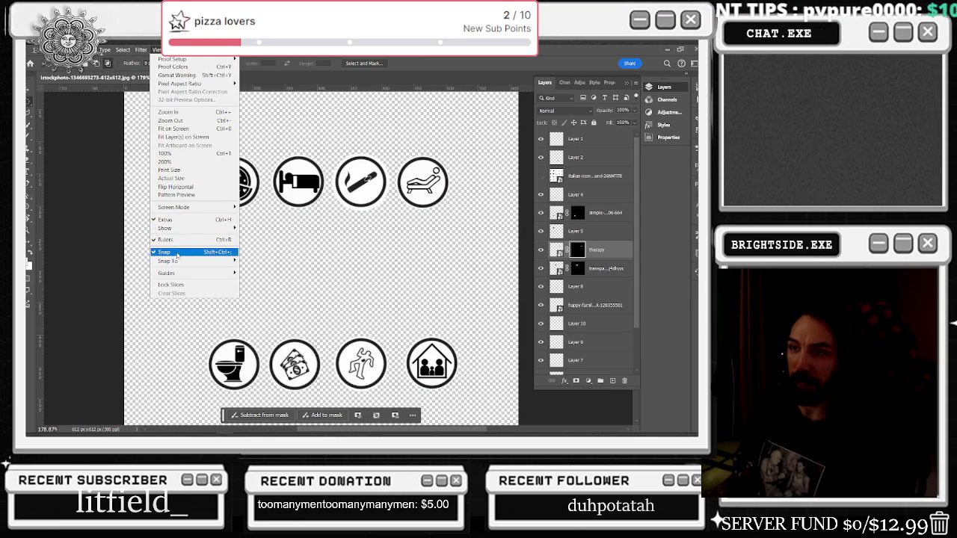
pyautogui.moveTo(165, 228)
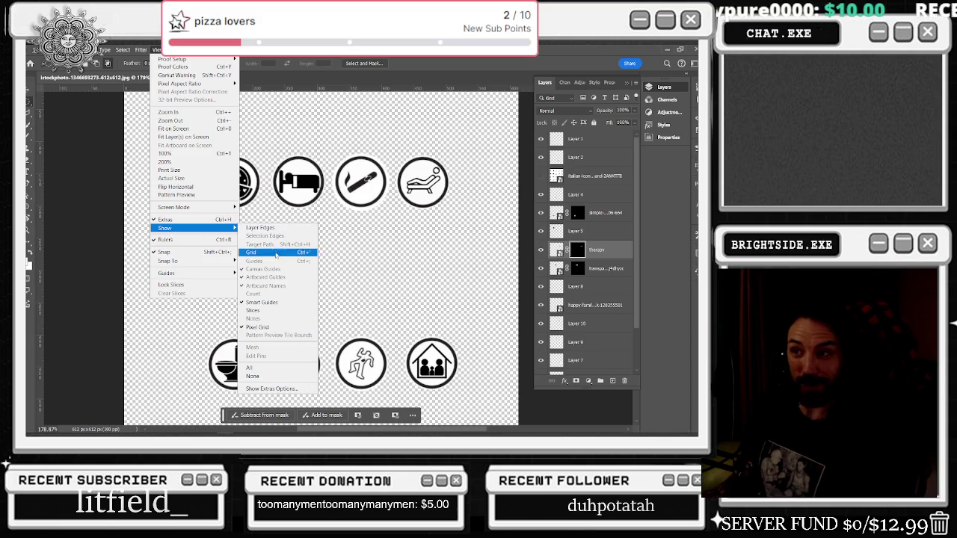
pyautogui.click(276, 256)
pyautogui.scroll(-1, 336, 215)
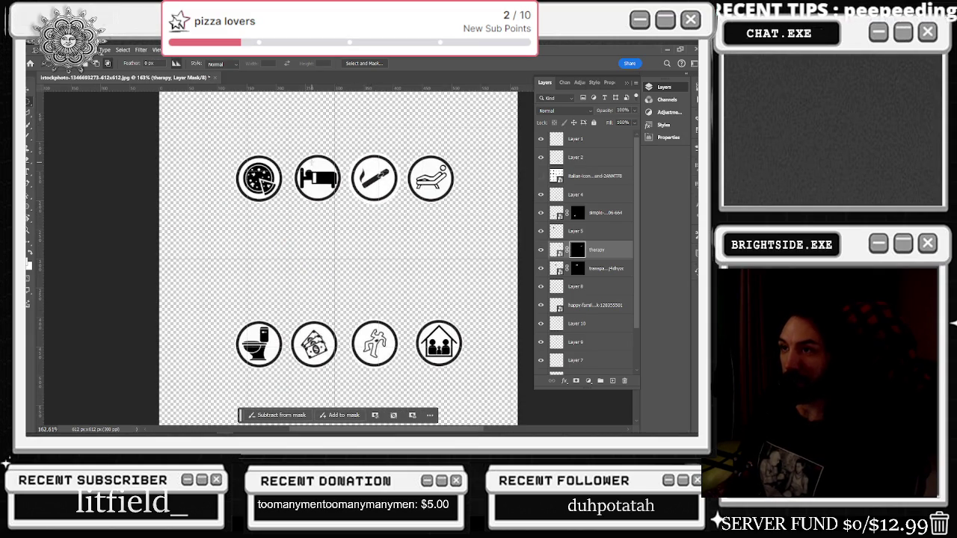
pyautogui.scroll(-2, 338, 254)
pyautogui.scroll(-1, 338, 255)
pyautogui.scroll(2, 338, 254)
pyautogui.scroll(-2, 575, 359)
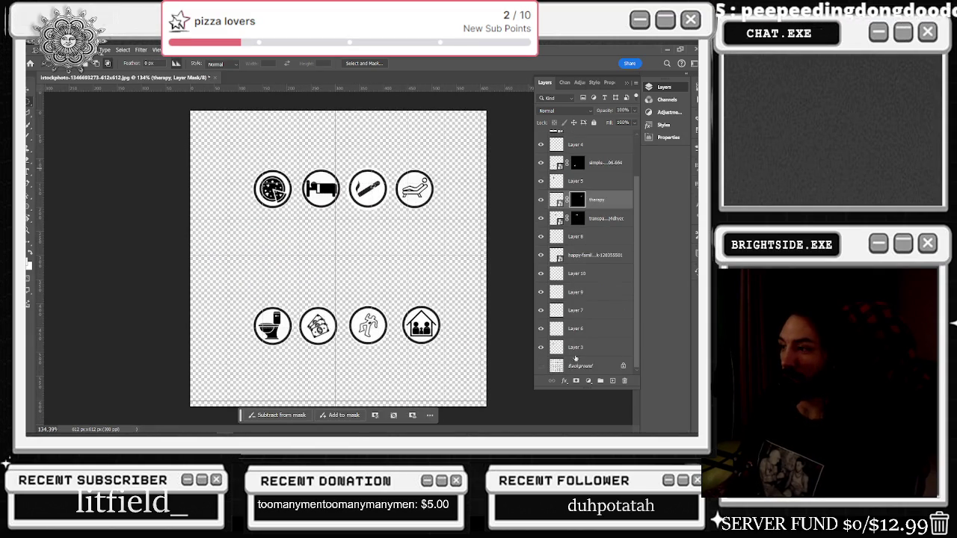
pyautogui.click(612, 381)
# Step: Move Layer 11 to the bottom of the stack and fill the whole canvas with black
pyautogui.moveTo(587, 199)
pyautogui.mouseDown()
pyautogui.moveTo(597, 375)
pyautogui.moveTo(590, 362)
pyautogui.mouseUp()
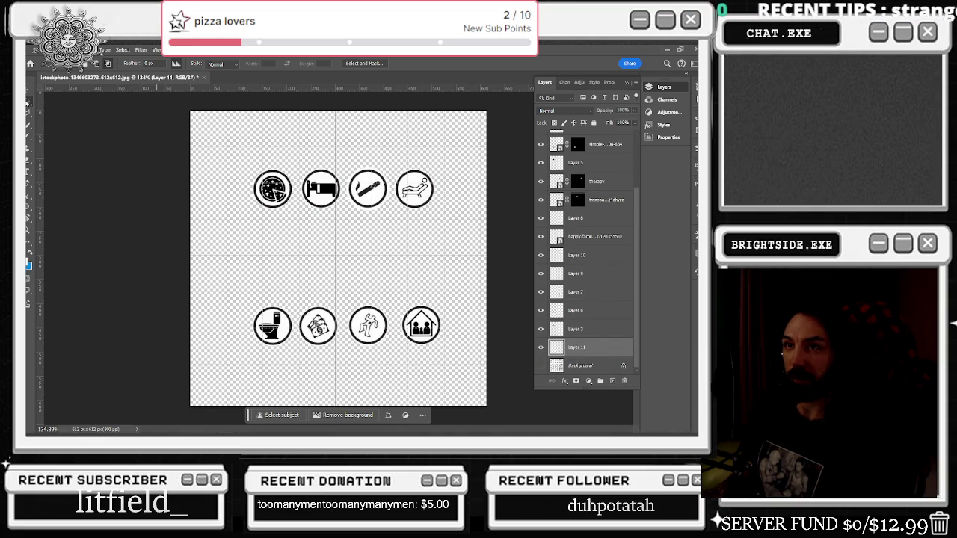
pyautogui.moveTo(167, 102); pyautogui.dragTo(497, 415)
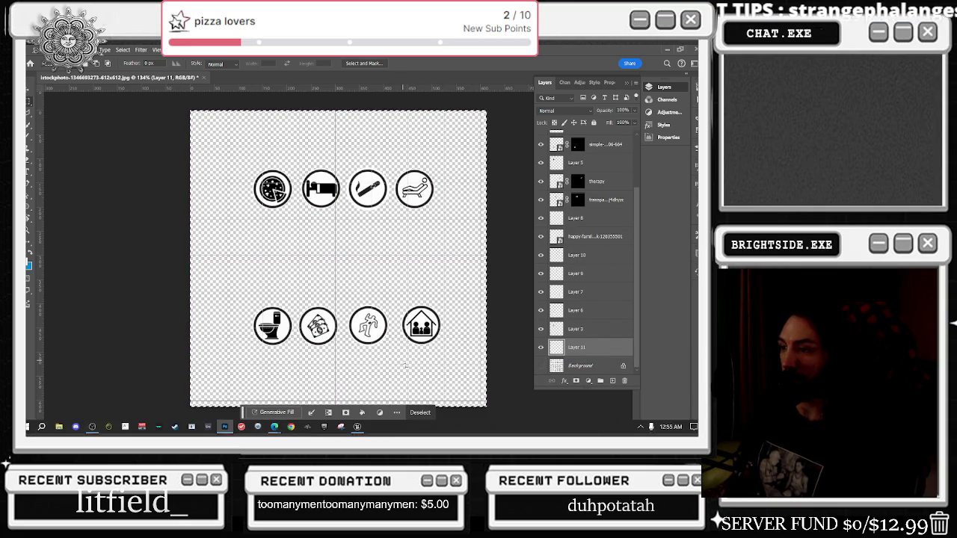
pyautogui.rightClick(391, 167)
pyautogui.click(404, 273)
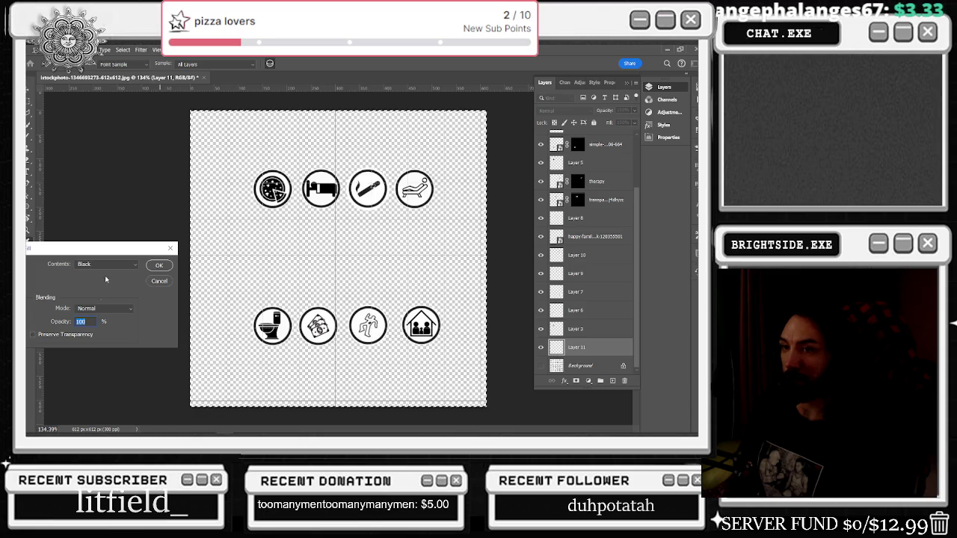
pyautogui.click(159, 265)
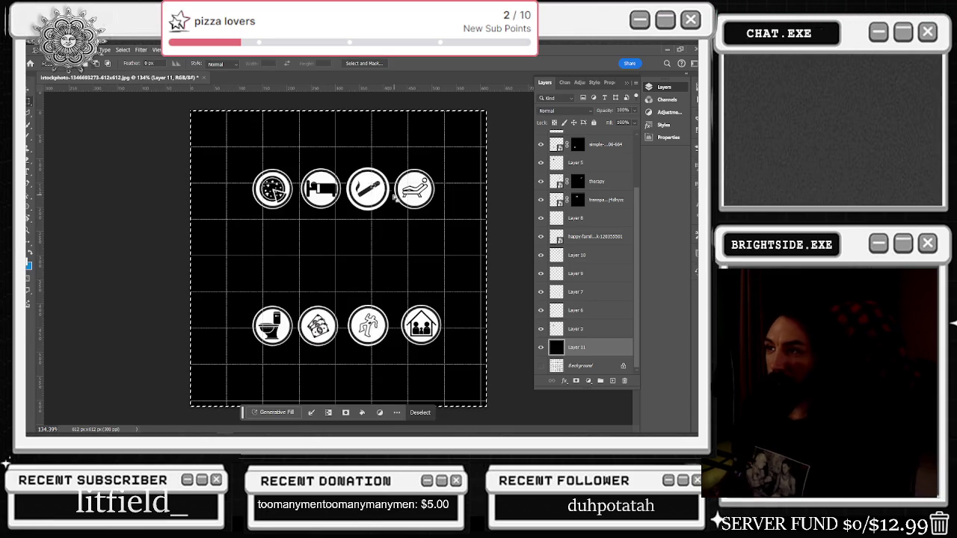
pyautogui.scroll(1, 378, 187)
pyautogui.scroll(1, 378, 183)
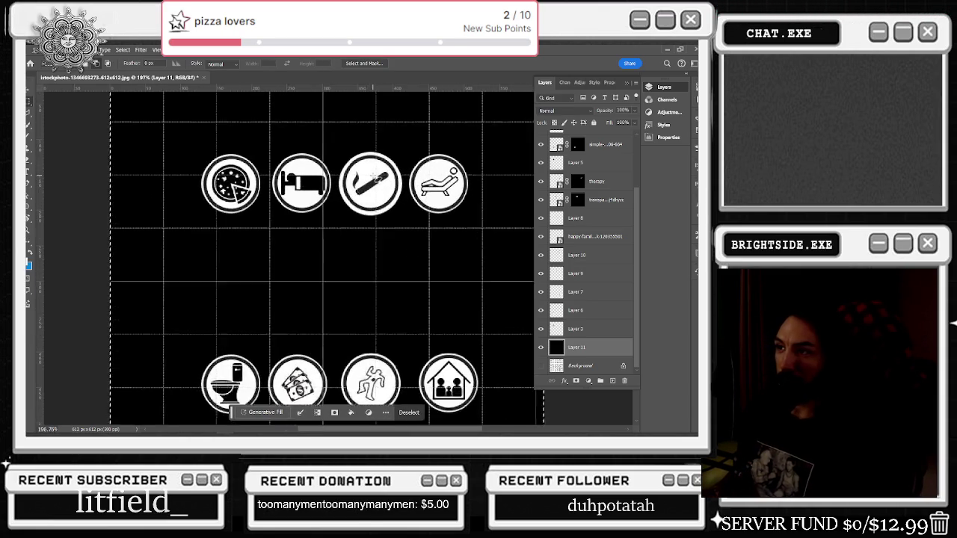
pyautogui.scroll(1, 379, 174)
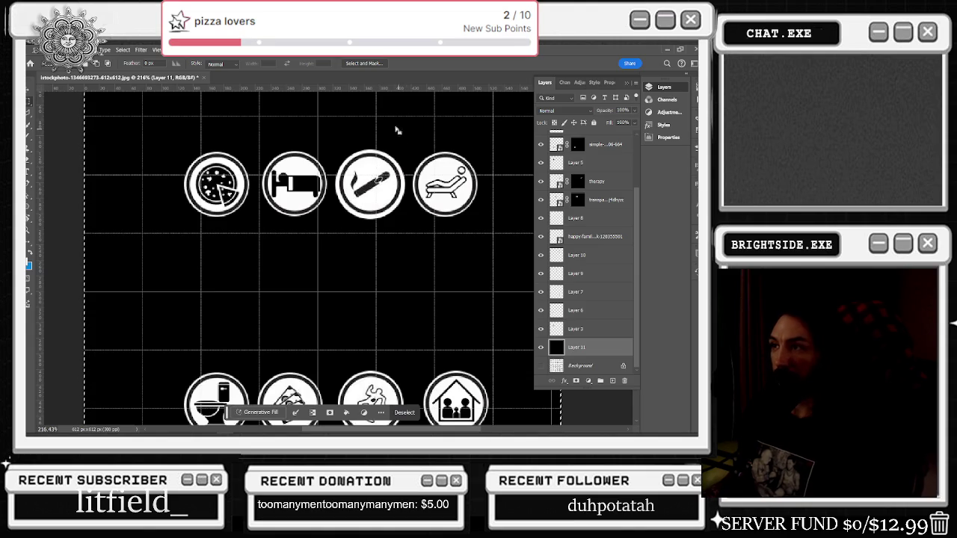
pyautogui.scroll(-1, 386, 125)
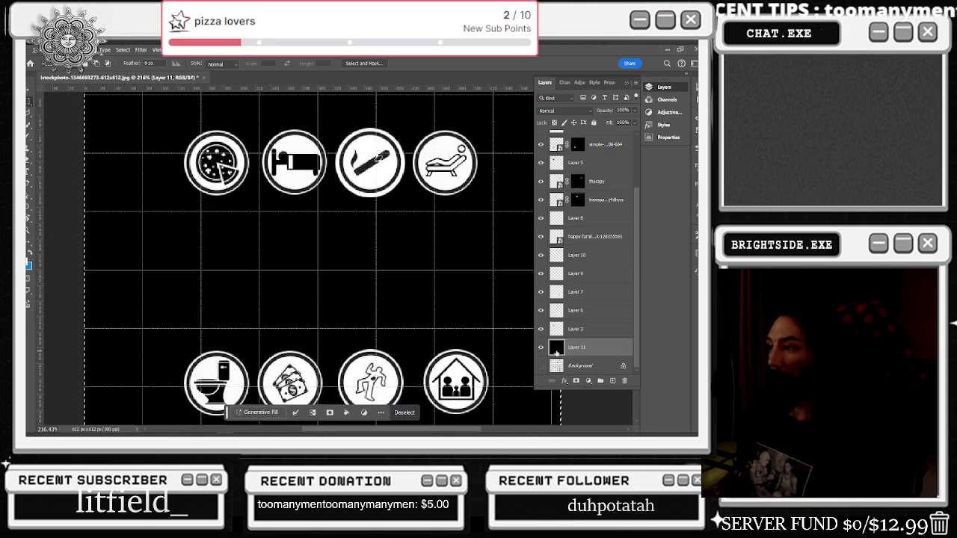
# Step: Drag the cigar icon onto the bed icon and place Layer 1 below Layer 10
pyautogui.hotkey('ctrl', 'd')
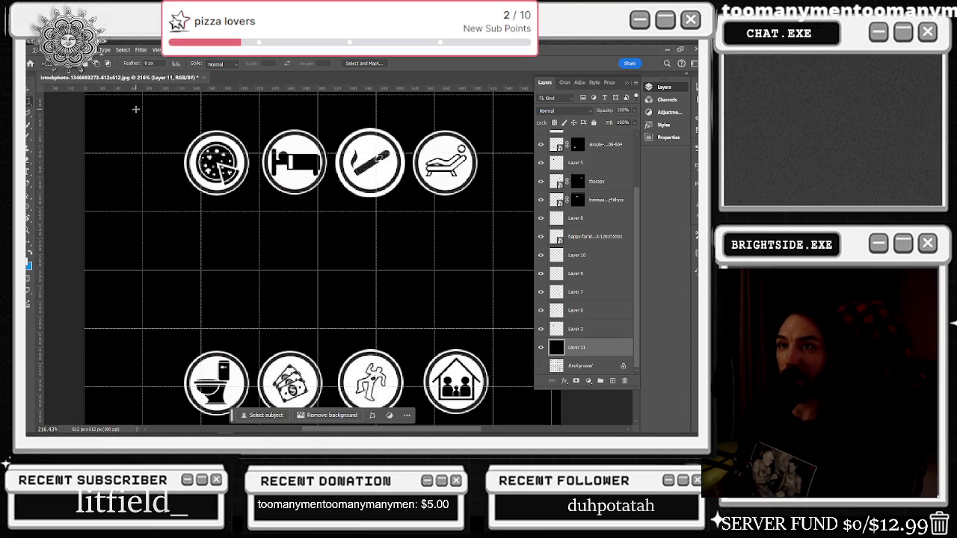
pyautogui.press('v')
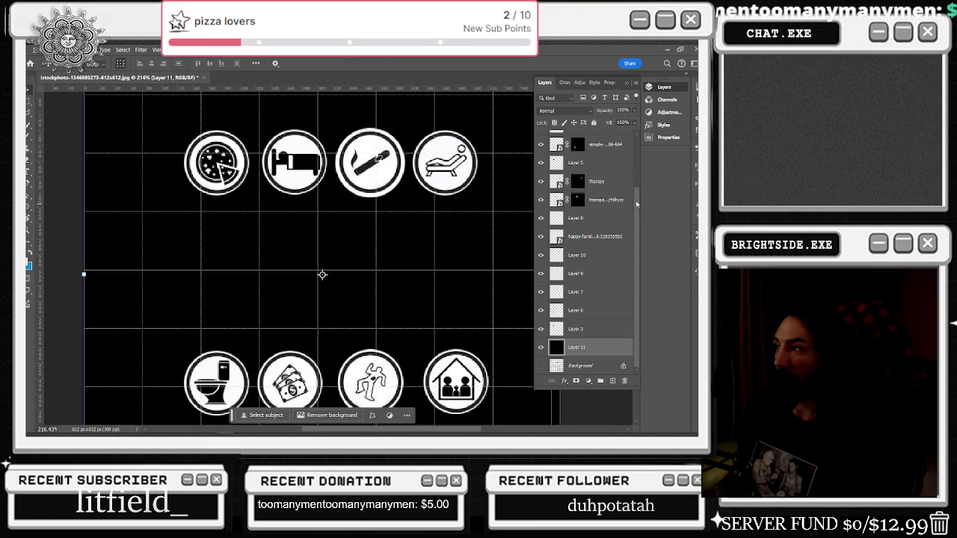
pyautogui.hotkey('alt', '.')
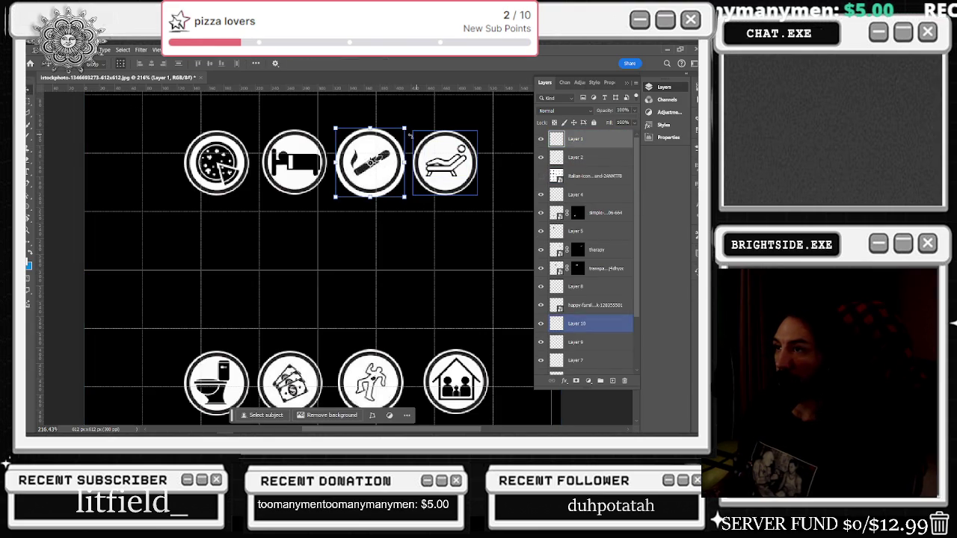
pyautogui.moveTo(402, 163); pyautogui.dragTo(324, 163)
pyautogui.moveTo(557, 139); pyautogui.dragTo(576, 333)
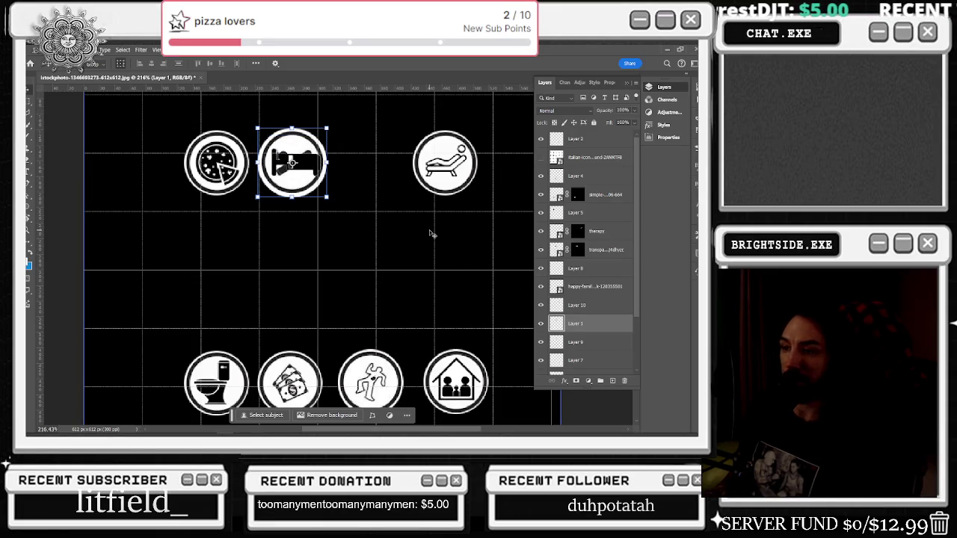
# Step: Compare at 10% and 35% opacity, then restore 100% and shift the cigar back
pyautogui.press('1')
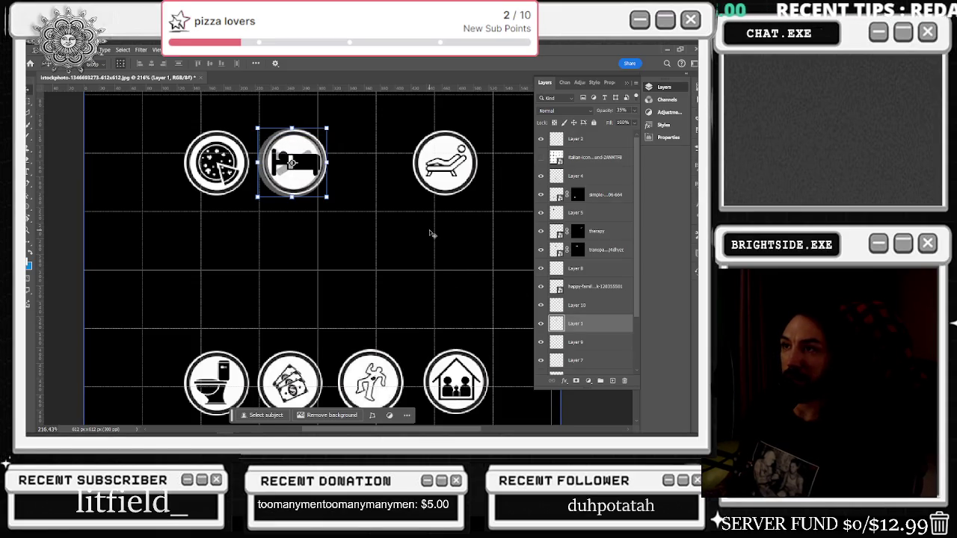
pyautogui.press('3')
pyautogui.press('5')
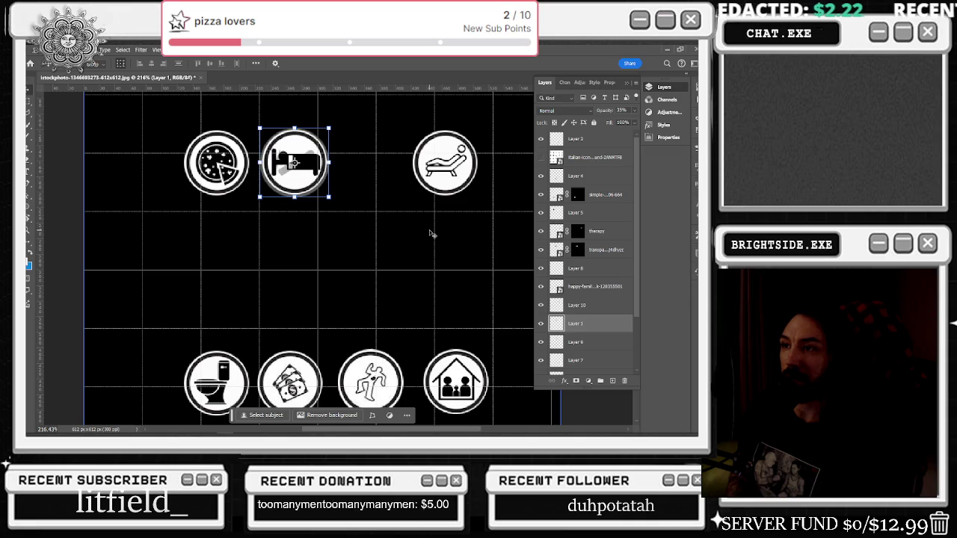
pyautogui.scroll(3, 277, 102)
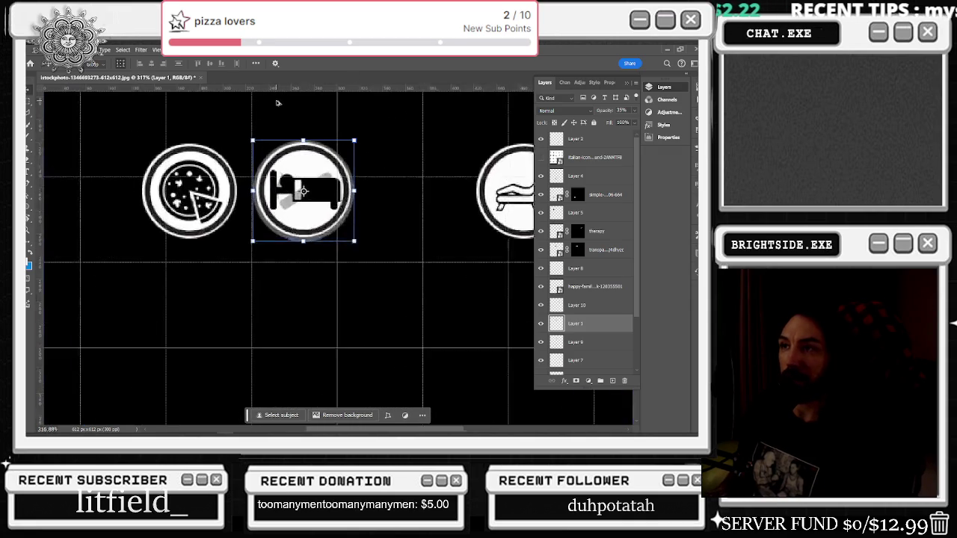
pyautogui.press('0')
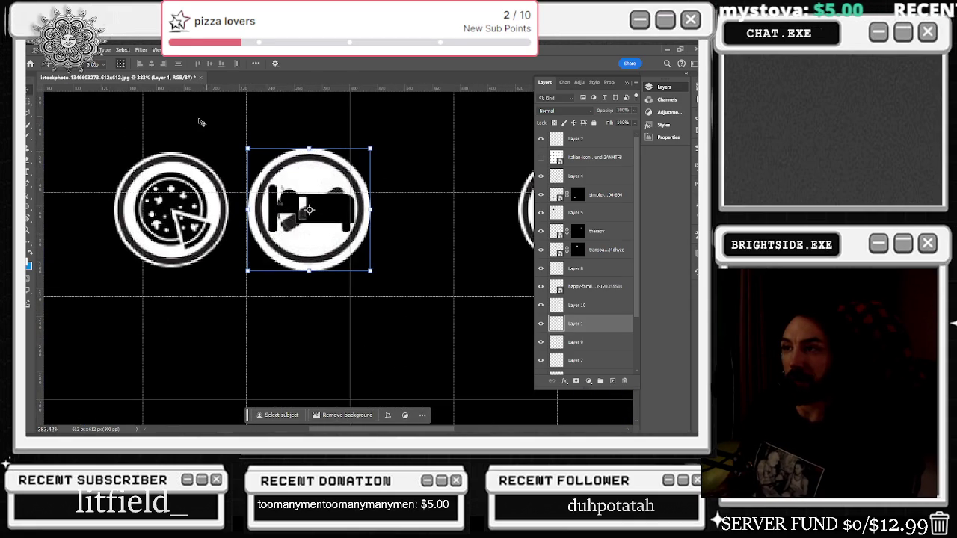
pyautogui.hotkey('shift', 'Right')
pyautogui.hotkey('shift', 'Right')
pyautogui.hotkey('shift', 'Right')
pyautogui.hotkey('shift', 'Right')
pyautogui.hotkey('shift', 'Right')
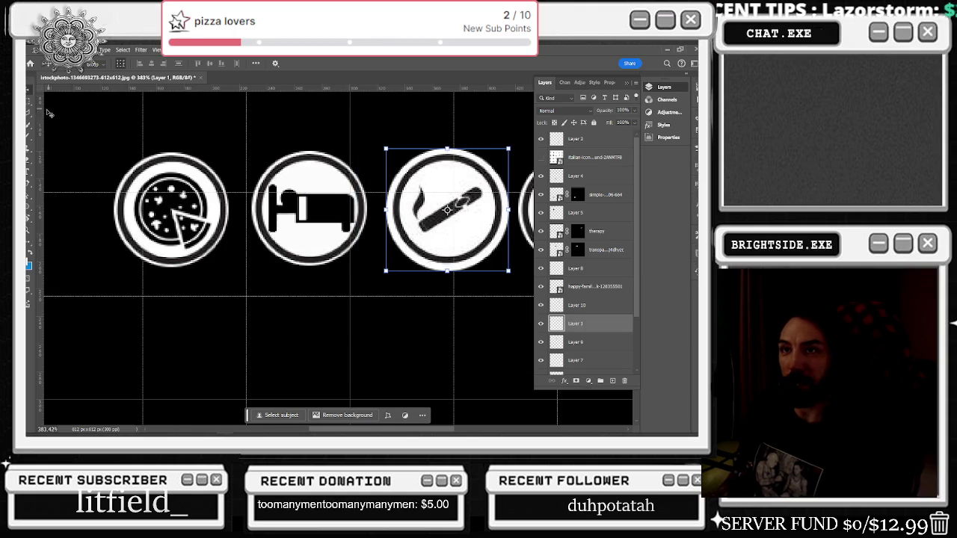
# Step: Draw an 82 px circular Elliptical Marquee selection around the bed icon
pyautogui.press('m')
pyautogui.moveTo(404, 152); pyautogui.dragTo(419, 132)
pyautogui.click(470, 229)
pyautogui.moveTo(487, 256); pyautogui.dragTo(395, 152)
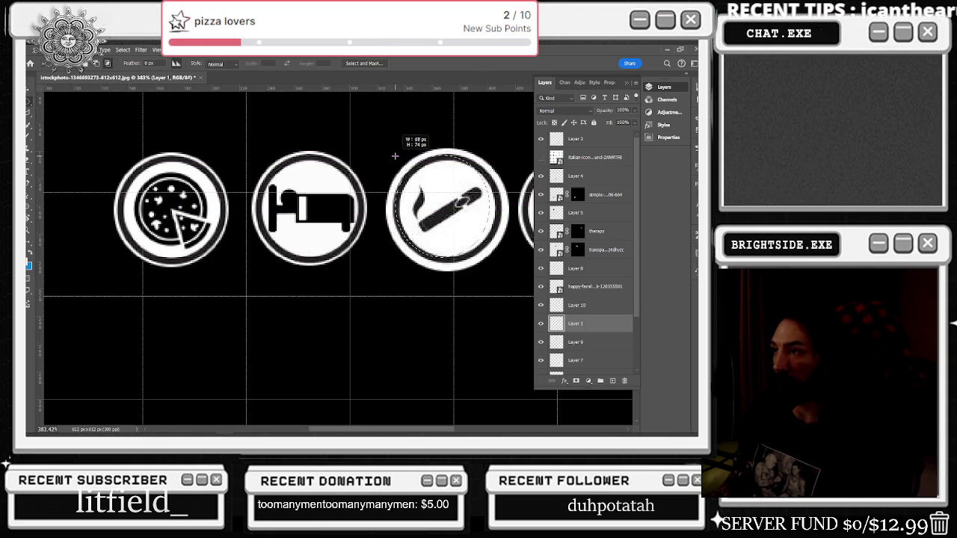
pyautogui.moveTo(395, 152); pyautogui.dragTo(399, 143)
pyautogui.click(258, 160)
pyautogui.moveTo(258, 153); pyautogui.dragTo(267, 162)
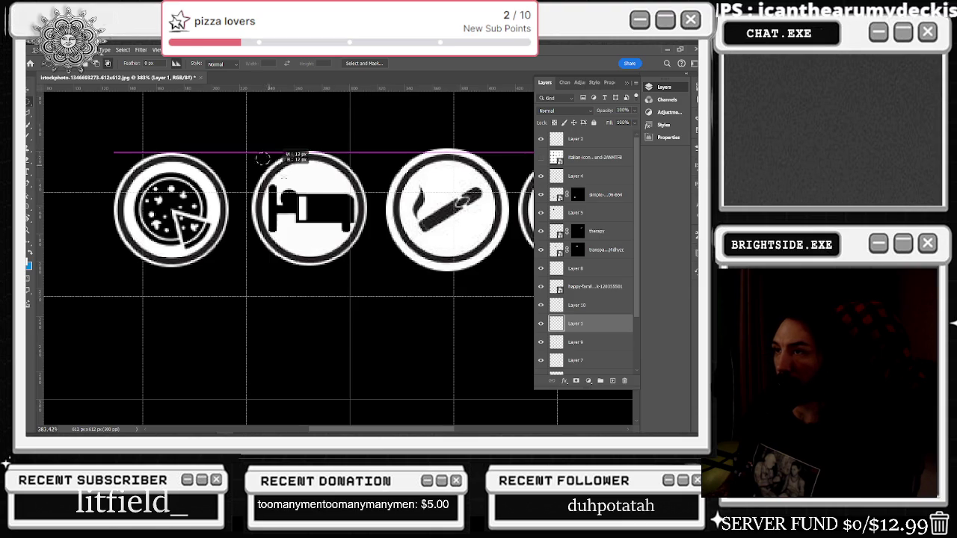
pyautogui.moveTo(356, 247); pyautogui.dragTo(374, 251)
pyautogui.click(259, 158)
pyautogui.moveTo(253, 153); pyautogui.dragTo(364, 266)
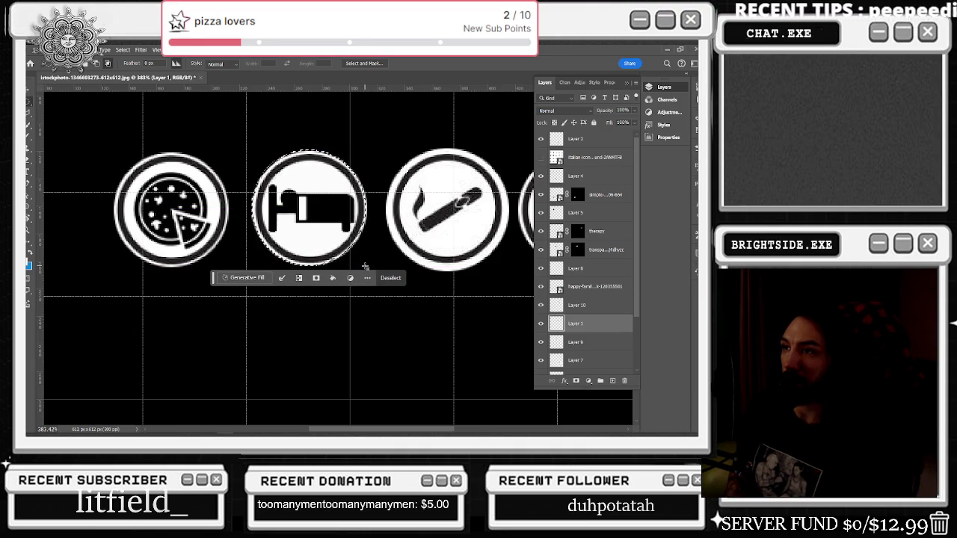
# Step: Move the 82 px circle onto the cigar icon to compare, then deselect
pyautogui.press('Right')
pyautogui.press('Right')
pyautogui.press('Right')
pyautogui.hotkey('shift', 'Right')
pyautogui.hotkey('shift', 'Right')
pyautogui.hotkey('shift', 'Right')
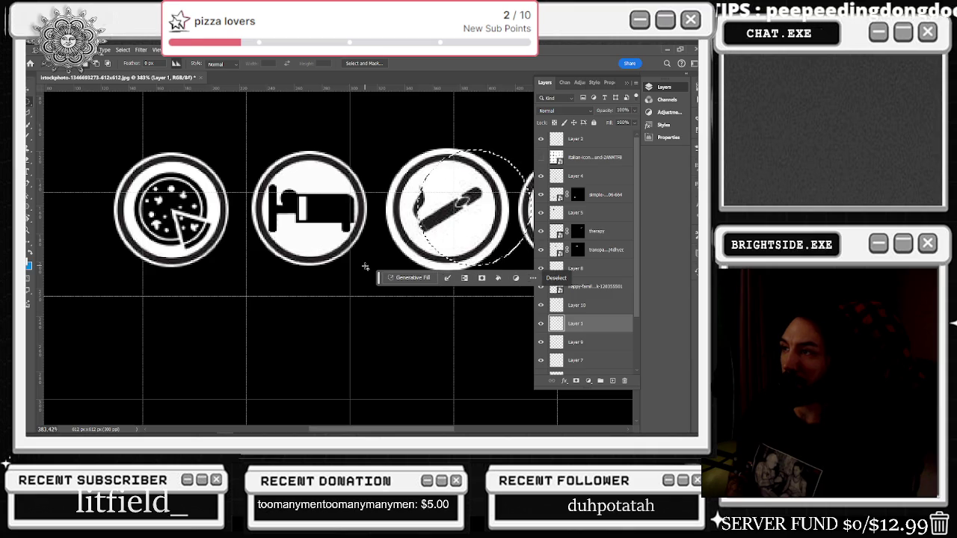
pyautogui.press('Left')
pyautogui.press('Left')
pyautogui.press('Left')
pyautogui.press('Right')
pyautogui.press('Left')
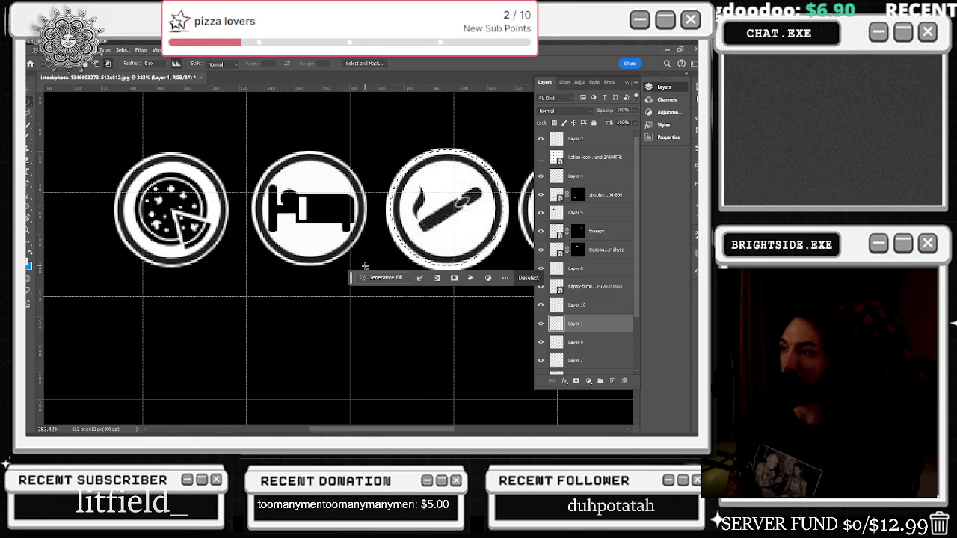
pyautogui.press('Down')
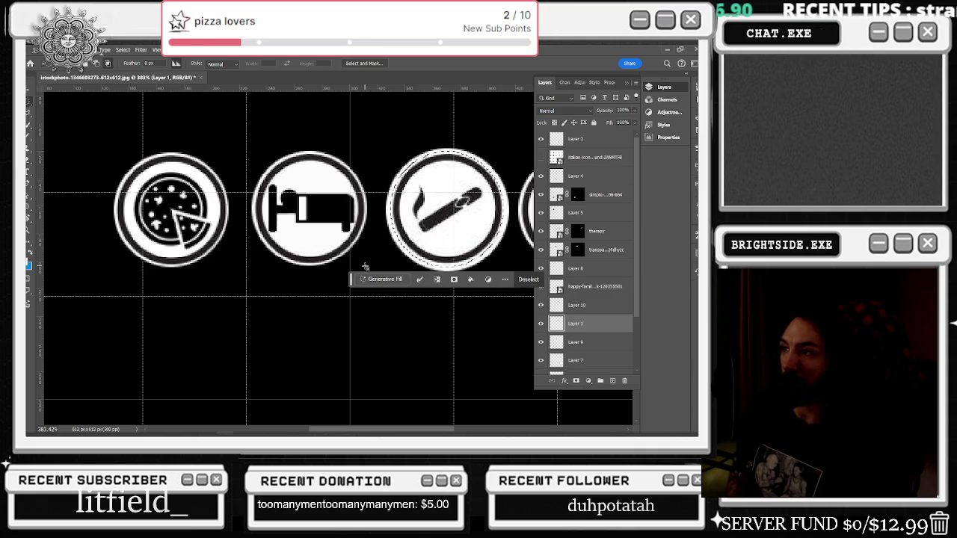
pyautogui.press('Right')
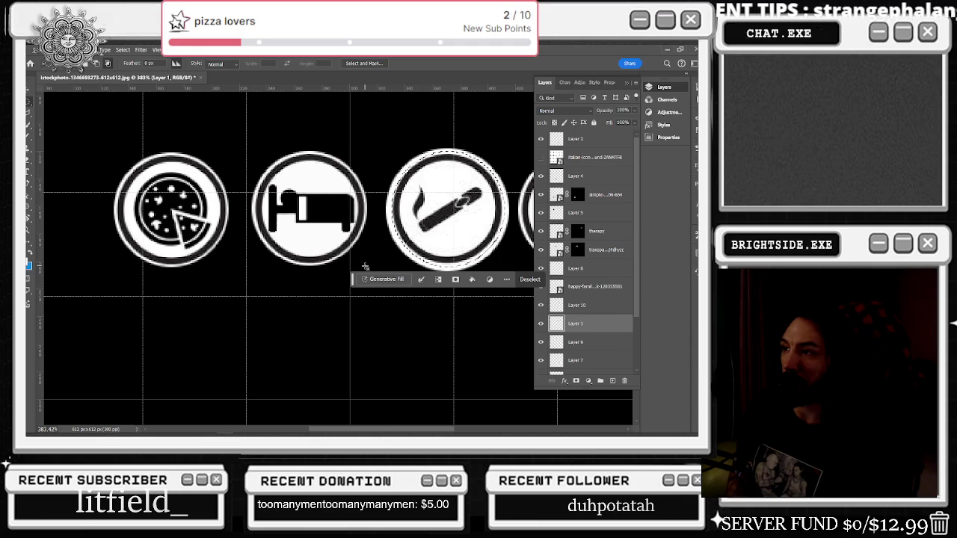
pyautogui.press('Left')
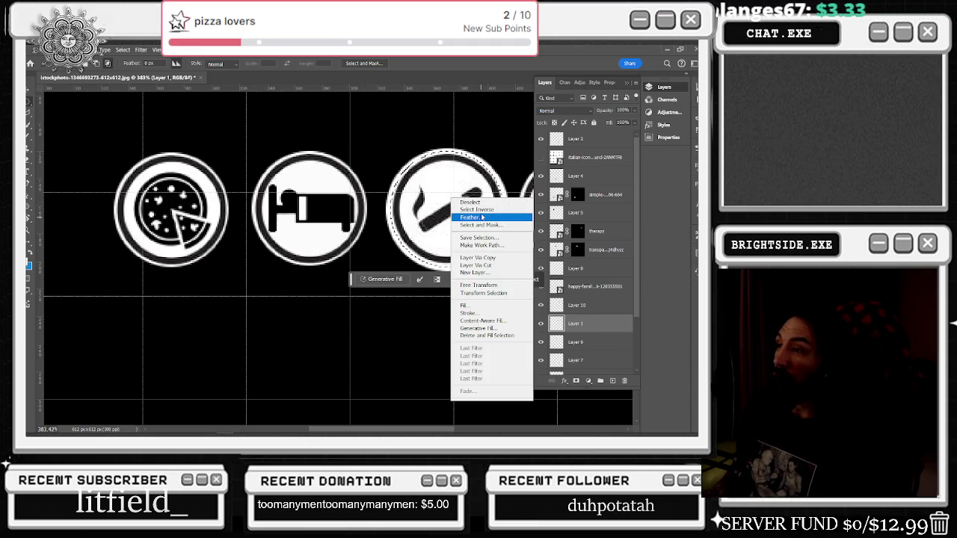
pyautogui.click(477, 210)
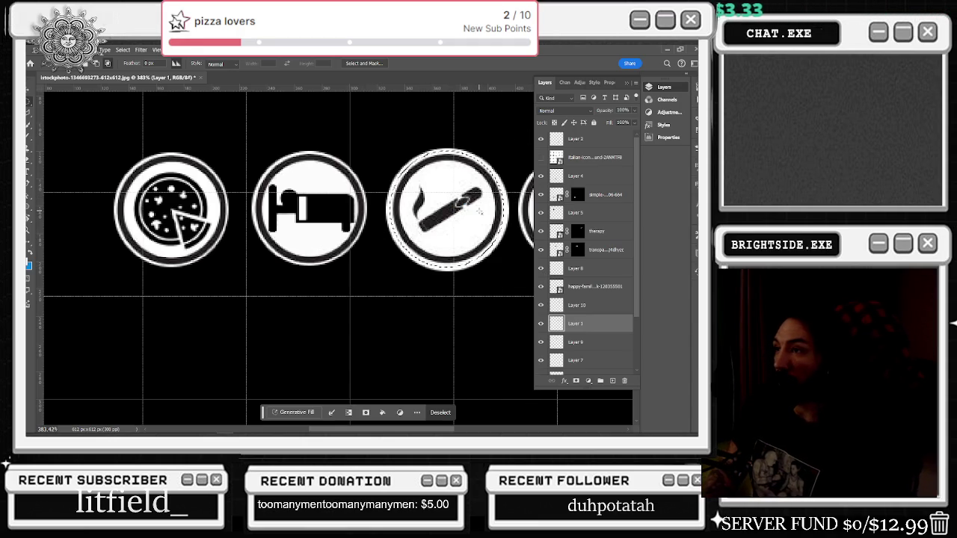
pyautogui.scroll(-2, 463, 205)
pyautogui.scroll(-3, 462, 203)
pyautogui.click(441, 163)
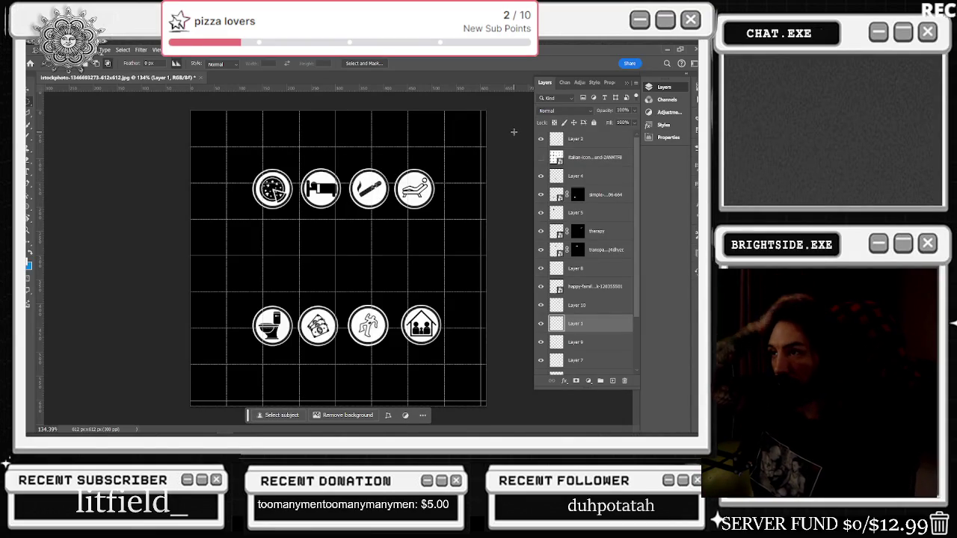
# Step: Draw a circular selection around the bed icon, nudge it right and down, then deselect
pyautogui.hotkey('ctrl', 'a')
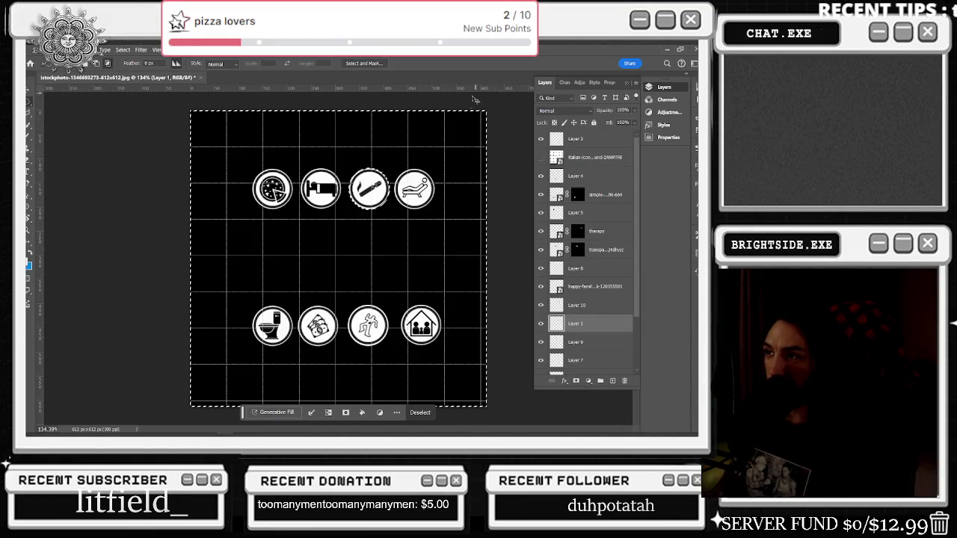
pyautogui.scroll(5, 367, 173)
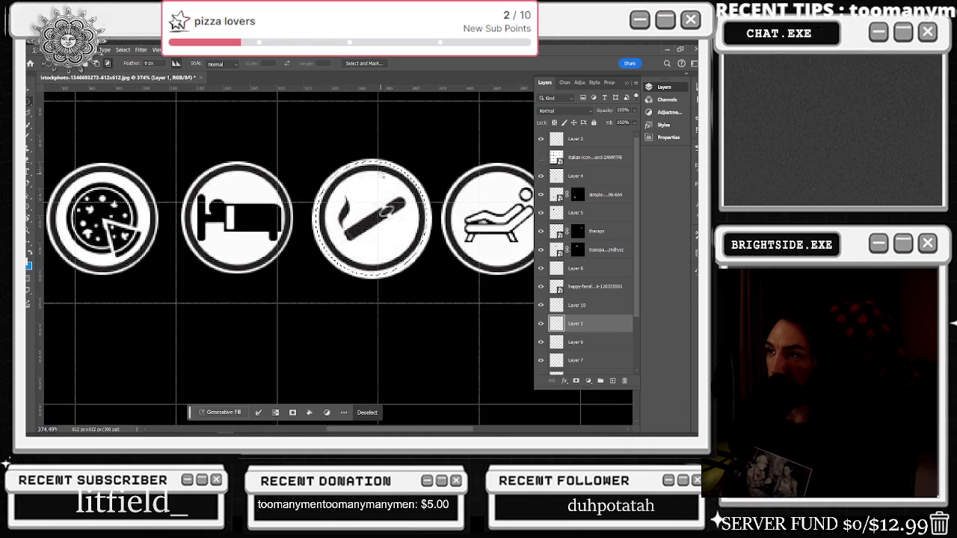
pyautogui.hotkey('ctrl', 'd')
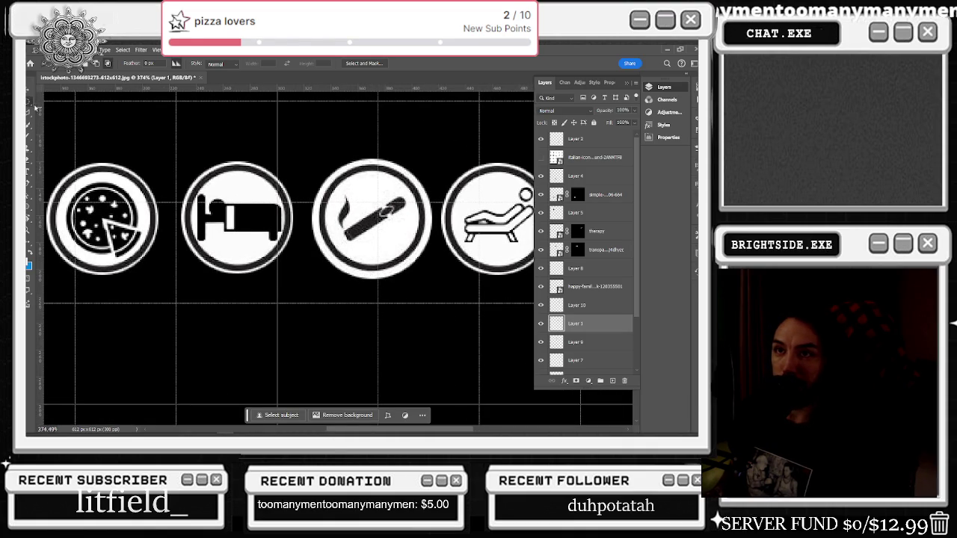
pyautogui.moveTo(415, 275); pyautogui.dragTo(313, 169)
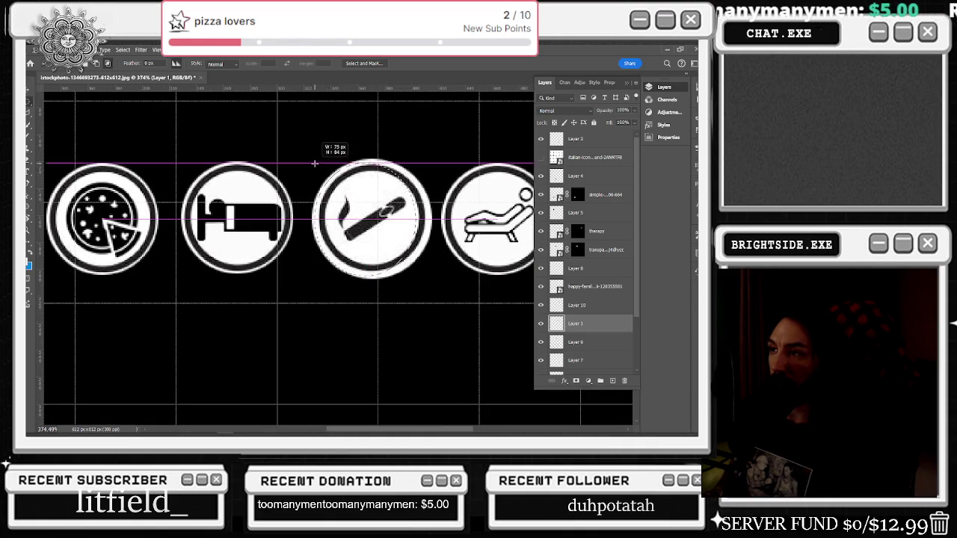
pyautogui.click(186, 171)
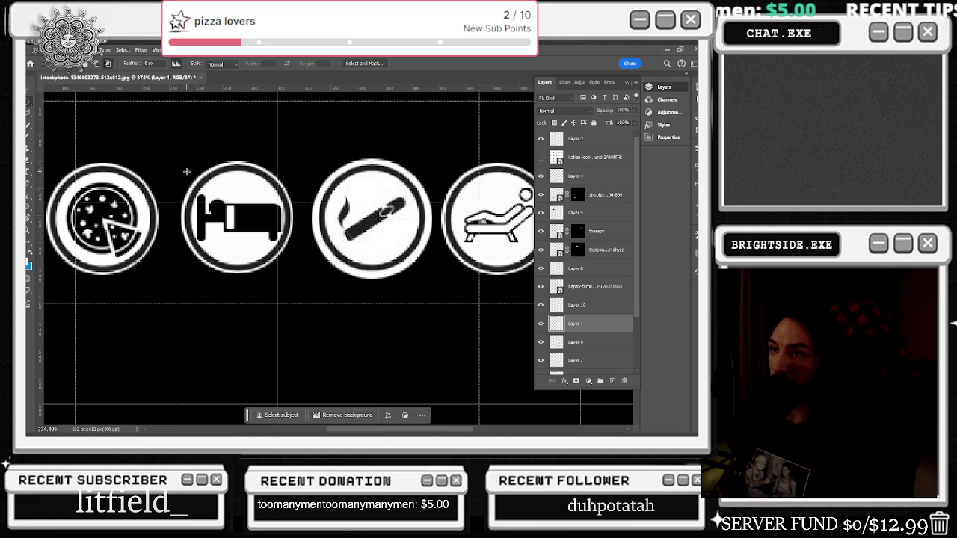
pyautogui.moveTo(178, 159); pyautogui.dragTo(287, 269)
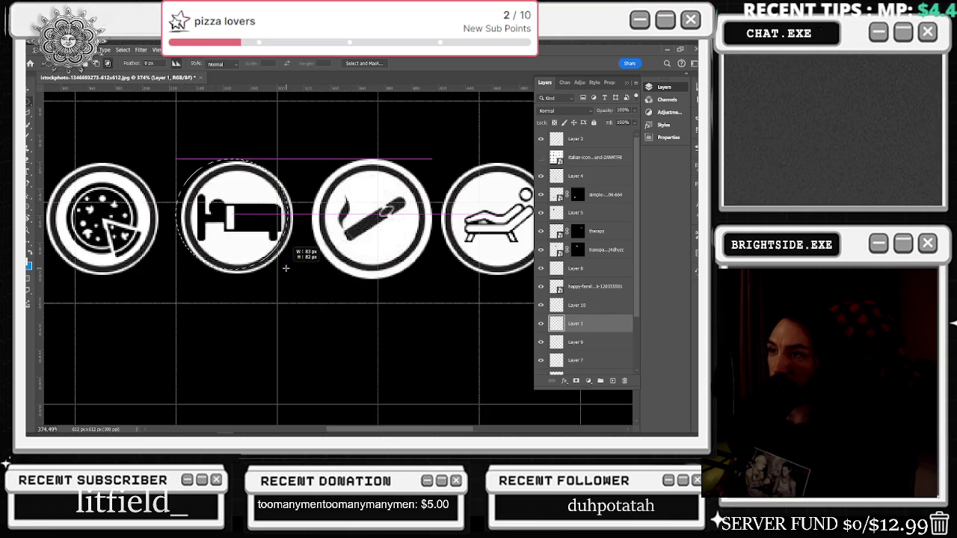
pyautogui.press('Right')
pyautogui.press('Right')
pyautogui.press('Down')
pyautogui.press('Right')
pyautogui.press('Down')
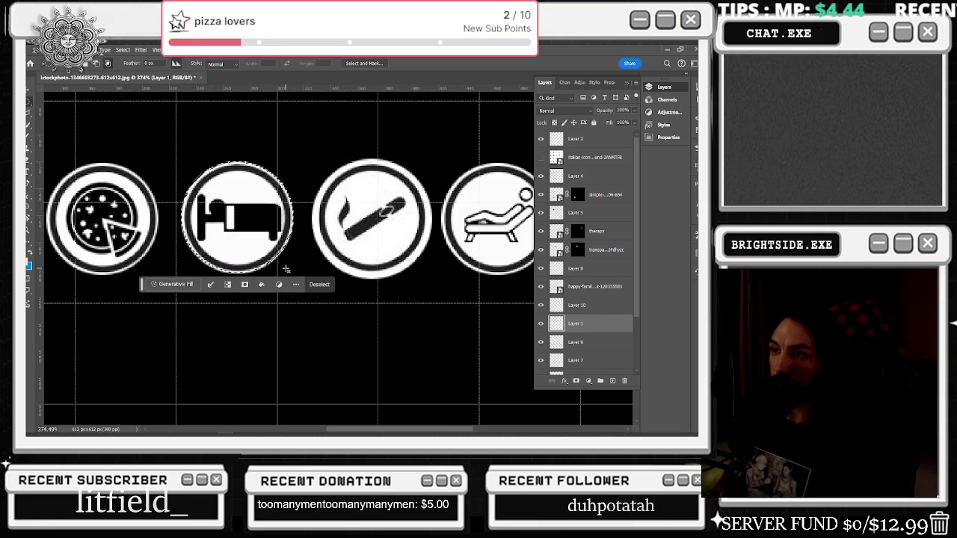
pyautogui.press('Down')
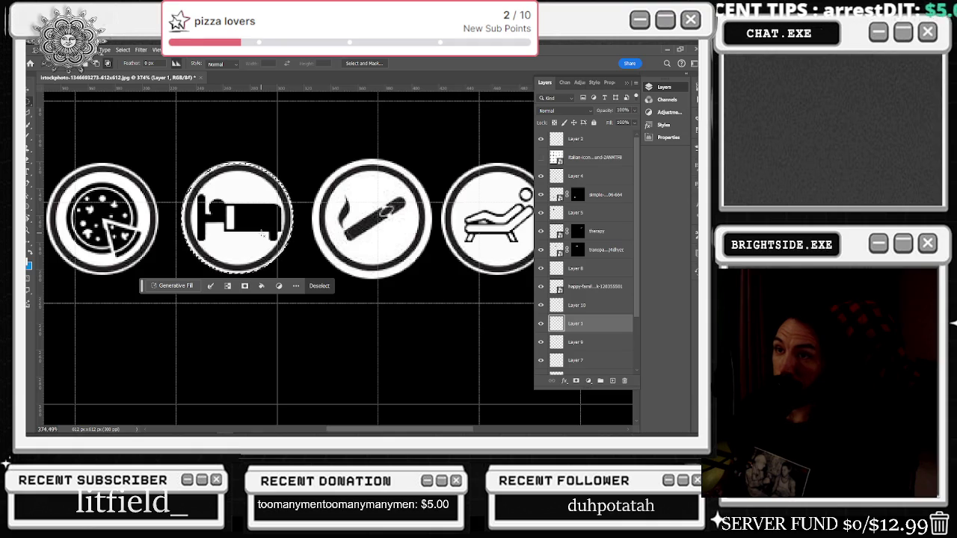
pyautogui.hotkey('ctrl', 'd')
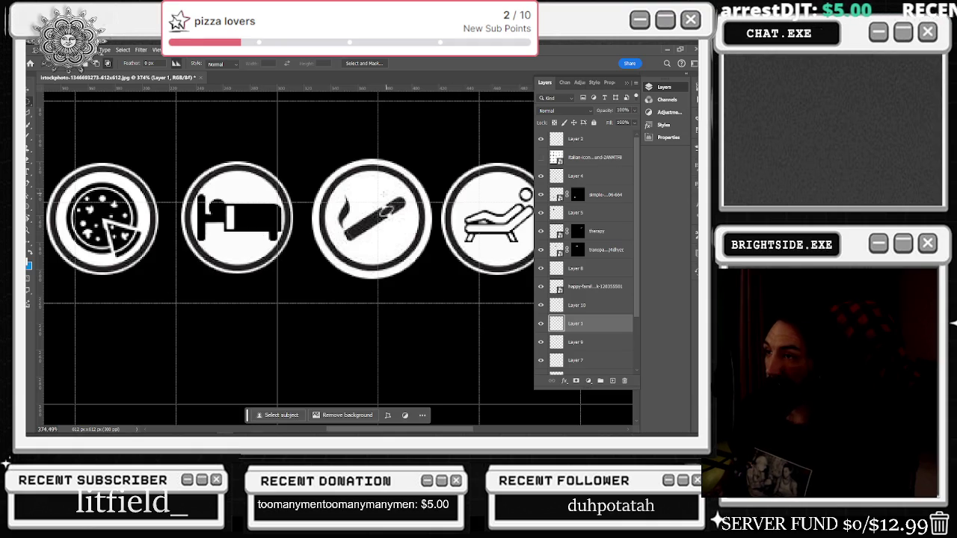
# Step: Draw a round selection tightly enclosing the cigar icon in the third circle
pyautogui.moveTo(336, 188); pyautogui.dragTo(413, 250)
pyautogui.moveTo(329, 168); pyautogui.dragTo(416, 234)
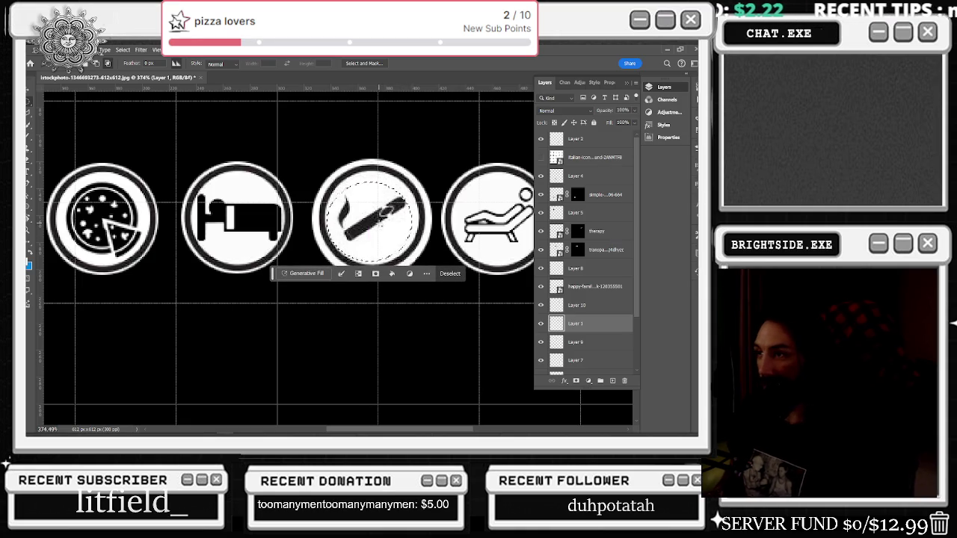
pyautogui.rightClick(379, 217)
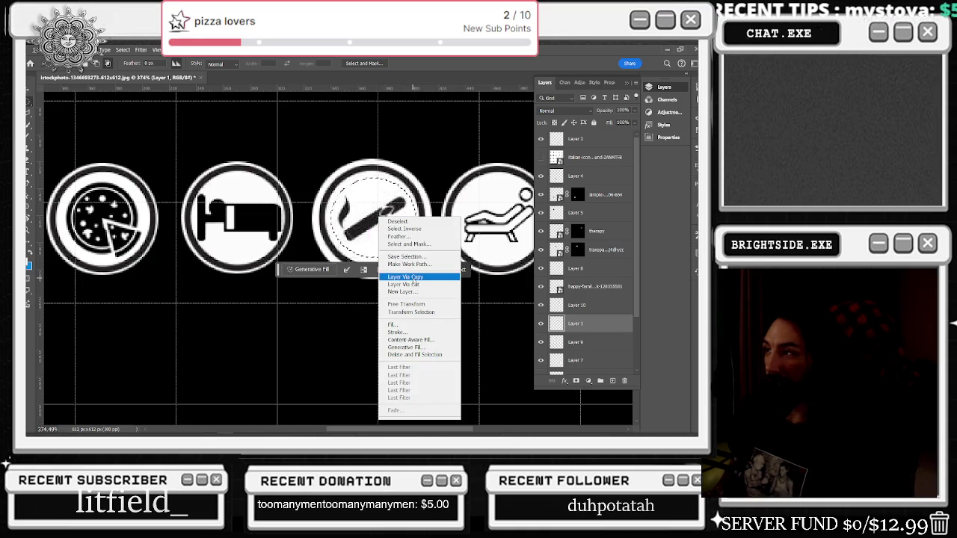
# Step: Copy the selected cigar icon to its own layer and select the lounger's circle layer
pyautogui.click(411, 277)
pyautogui.click(541, 306)
pyautogui.click(541, 306)
pyautogui.click(542, 342)
pyautogui.click(542, 343)
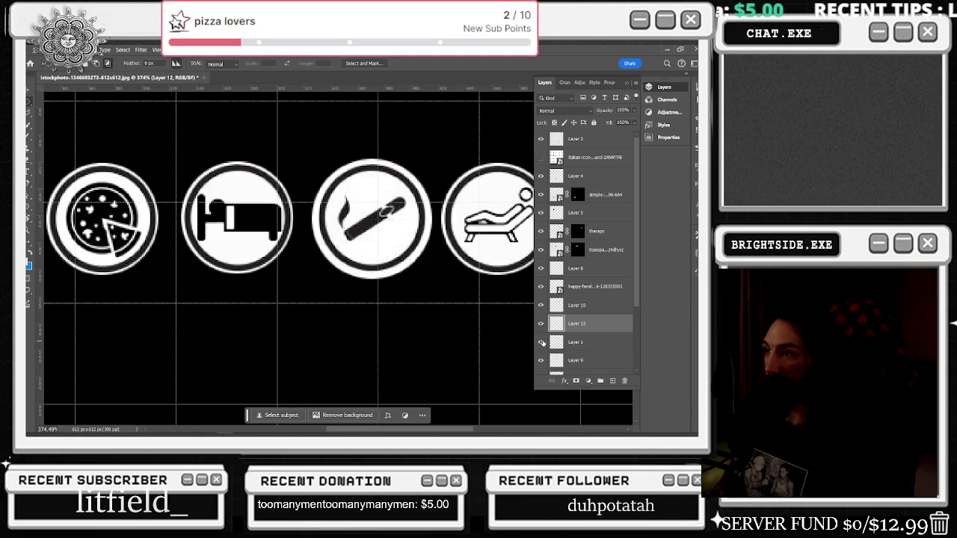
pyautogui.click(542, 342)
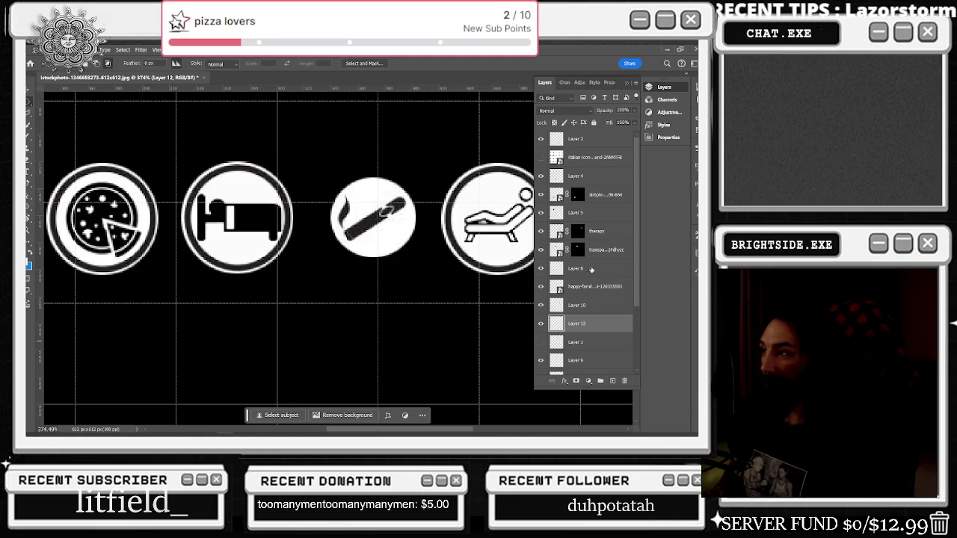
pyautogui.click(542, 306)
pyautogui.click(541, 306)
pyautogui.click(577, 305)
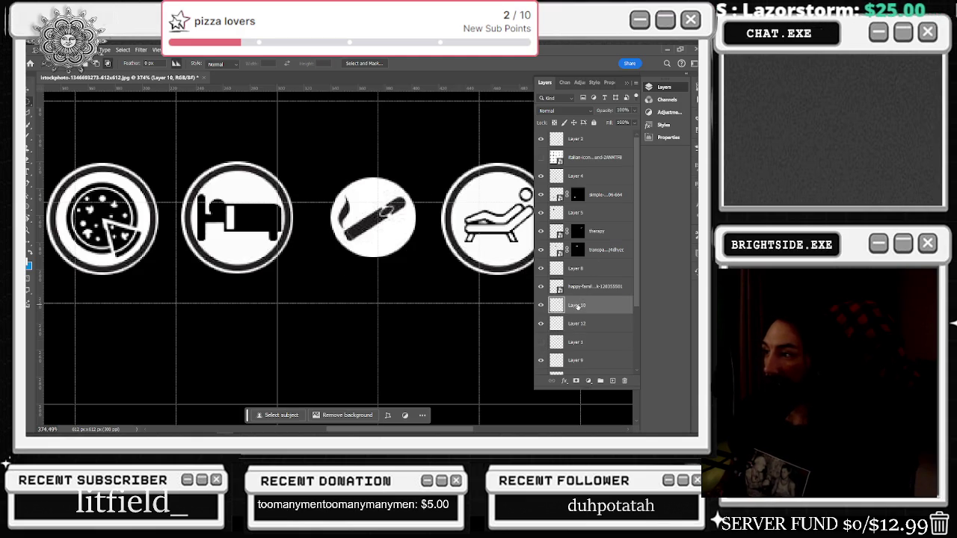
# Step: Move a copy of the ringed circle into the third slot, beneath the cigar layer
pyautogui.press('v')
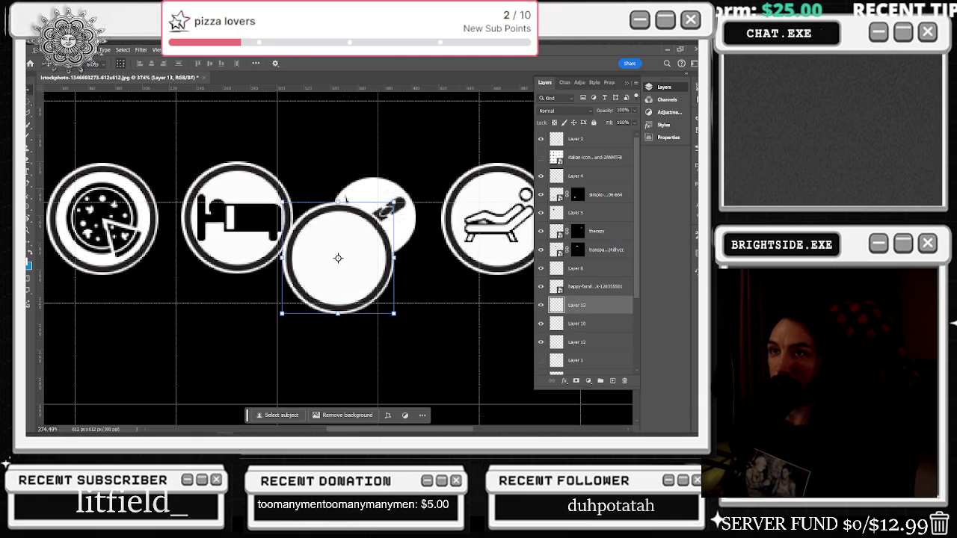
pyautogui.moveTo(338, 257)
pyautogui.mouseDown()
pyautogui.moveTo(342, 219)
pyautogui.moveTo(378, 216)
pyautogui.moveTo(364, 217)
pyautogui.mouseUp()
pyautogui.press('Right')
pyautogui.press('Right')
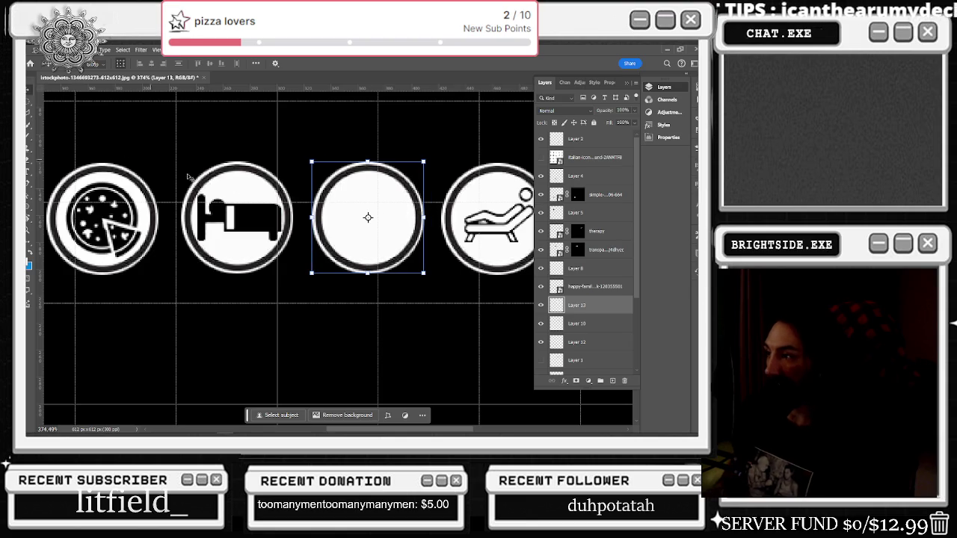
pyautogui.moveTo(576, 305); pyautogui.dragTo(579, 352)
pyautogui.scroll(-1, 408, 244)
pyautogui.press('Right')
pyautogui.press('Right')
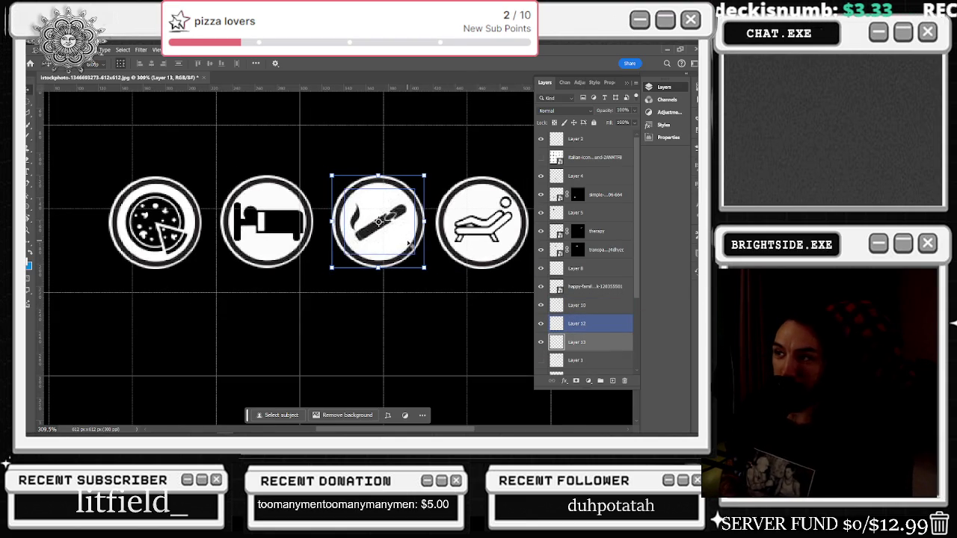
pyautogui.scroll(-1, 408, 243)
pyautogui.scroll(-1, 408, 244)
pyautogui.scroll(-1, 407, 240)
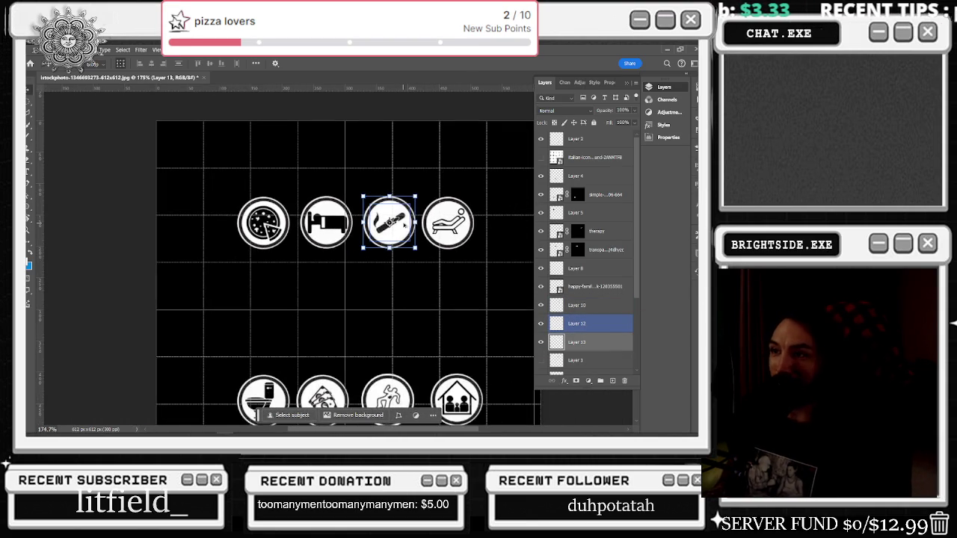
# Step: Hide Layer 3, the ring behind the pizza icon, then select Layer 6
pyautogui.scroll(-1, 405, 236)
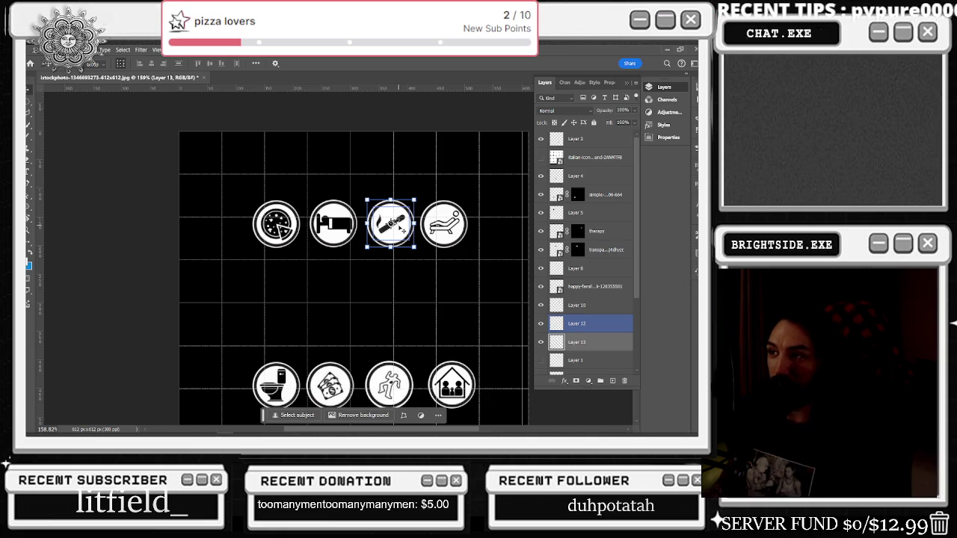
pyautogui.scroll(-1, 407, 216)
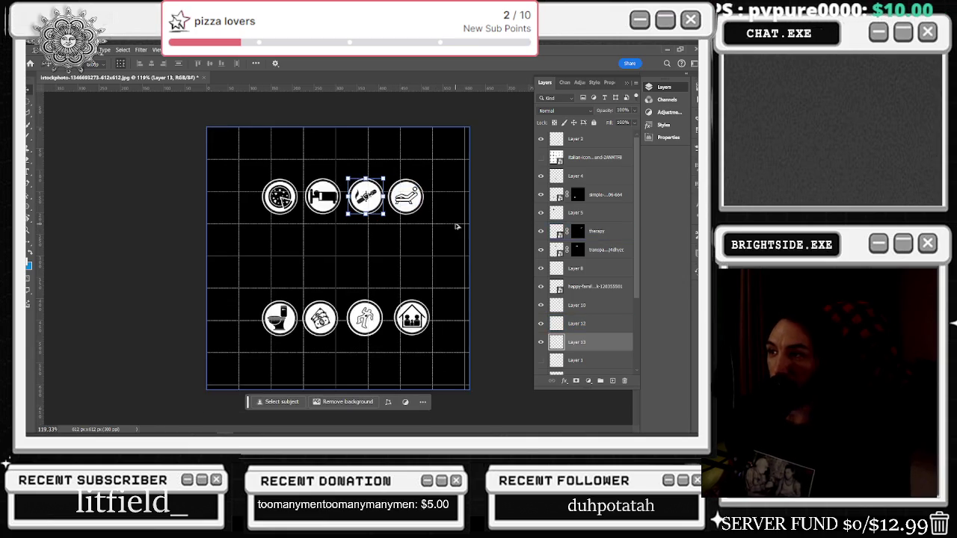
pyautogui.scroll(-1, 411, 215)
pyautogui.scroll(1, 410, 215)
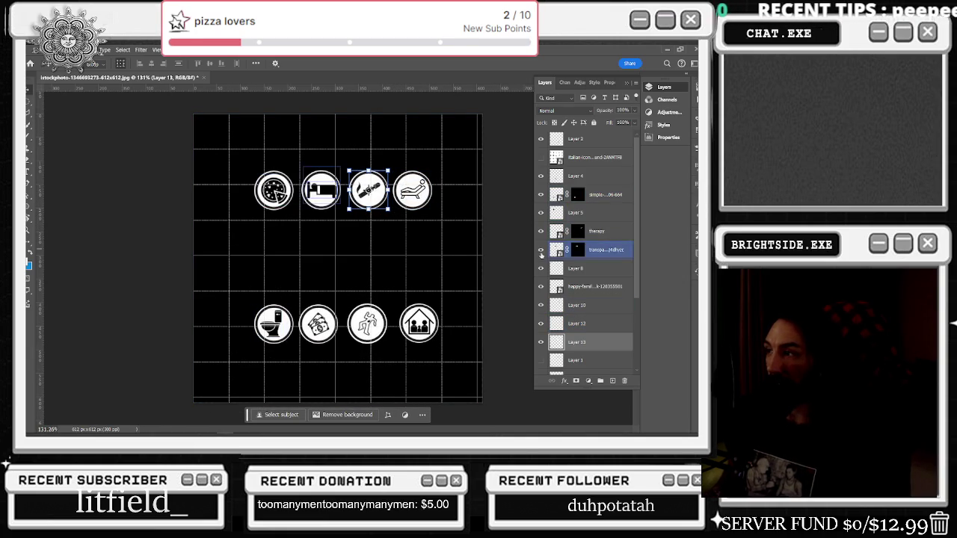
pyautogui.scroll(-3, 590, 251)
pyautogui.click(583, 336)
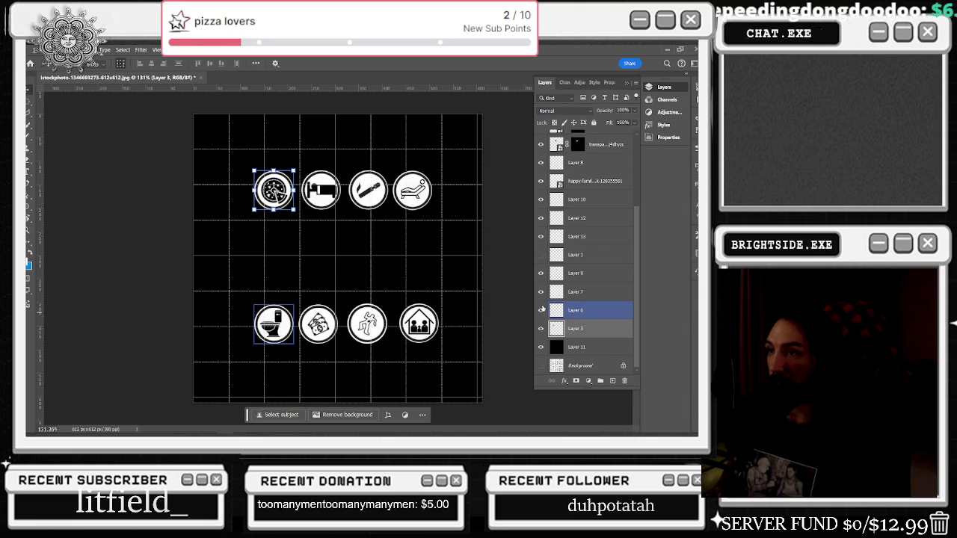
pyautogui.click(540, 328)
pyautogui.click(579, 310)
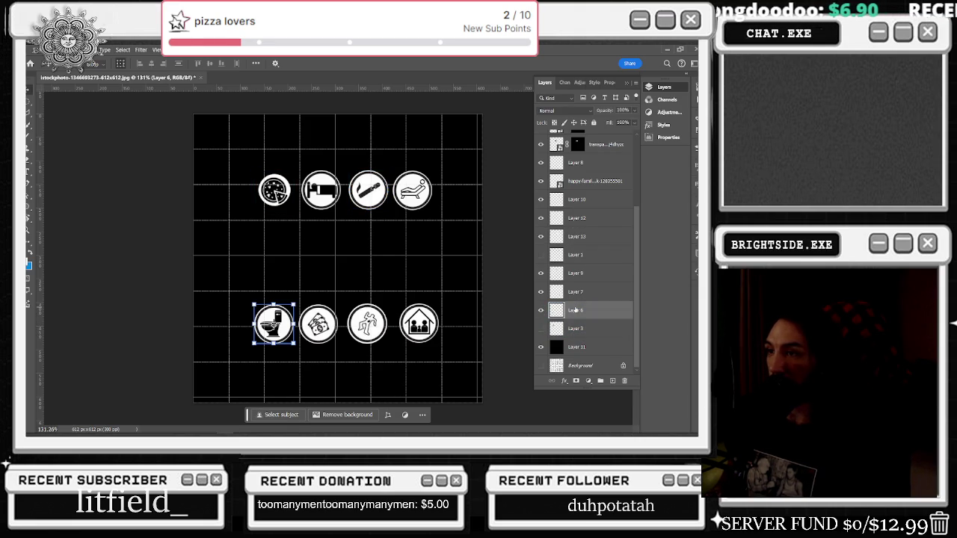
pyautogui.hotkey('alt', 'Tab')
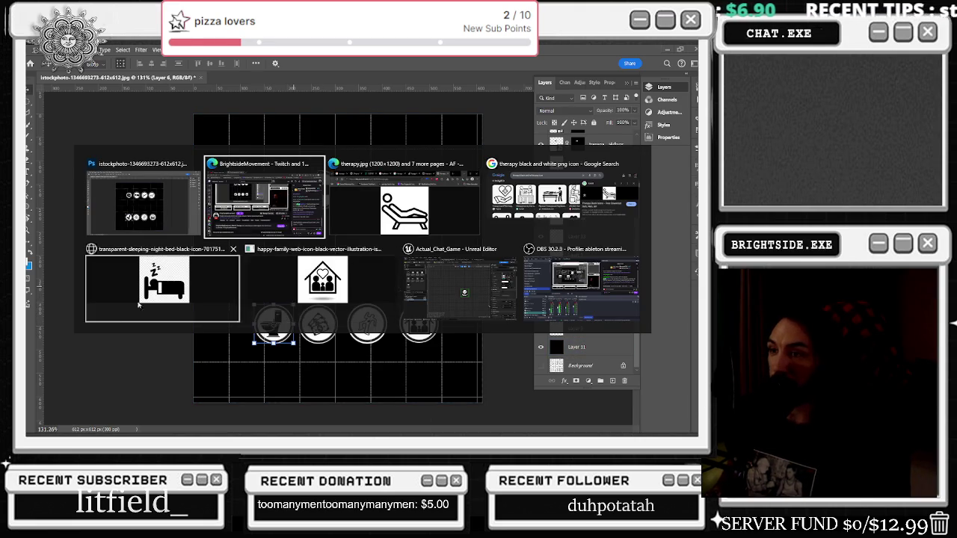
# Step: Maximize Edge and close the therapy, toilet and Tamagotchi image tabs
pyautogui.click(539, 202)
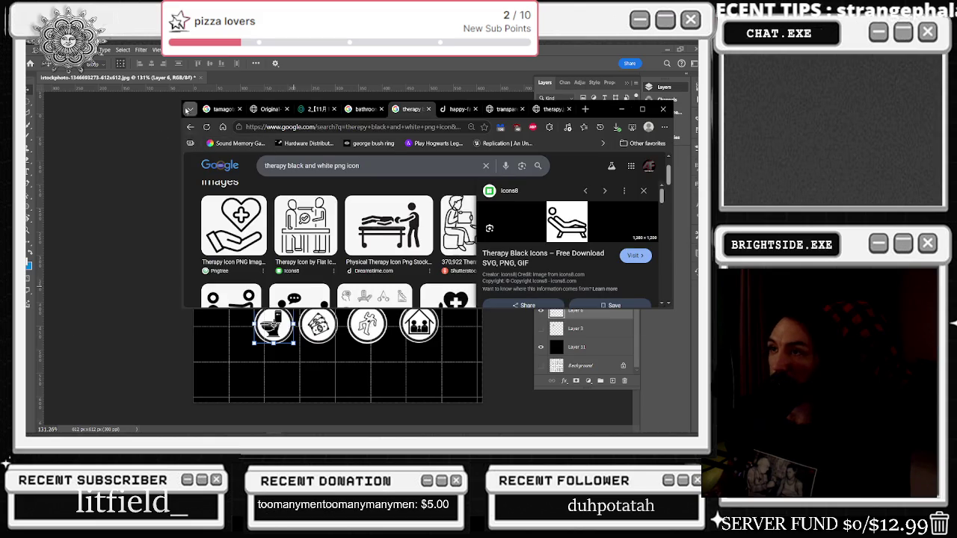
pyautogui.click(641, 109)
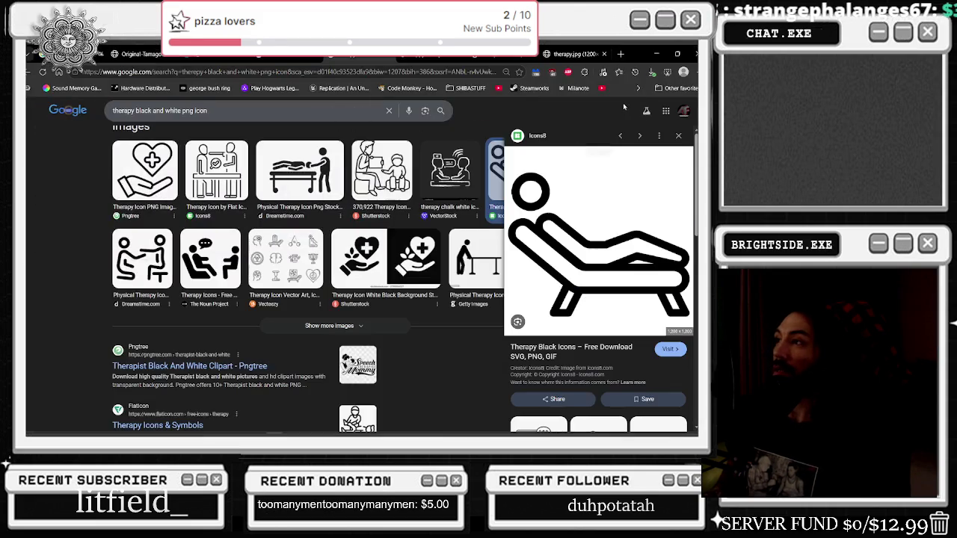
pyautogui.click(604, 53)
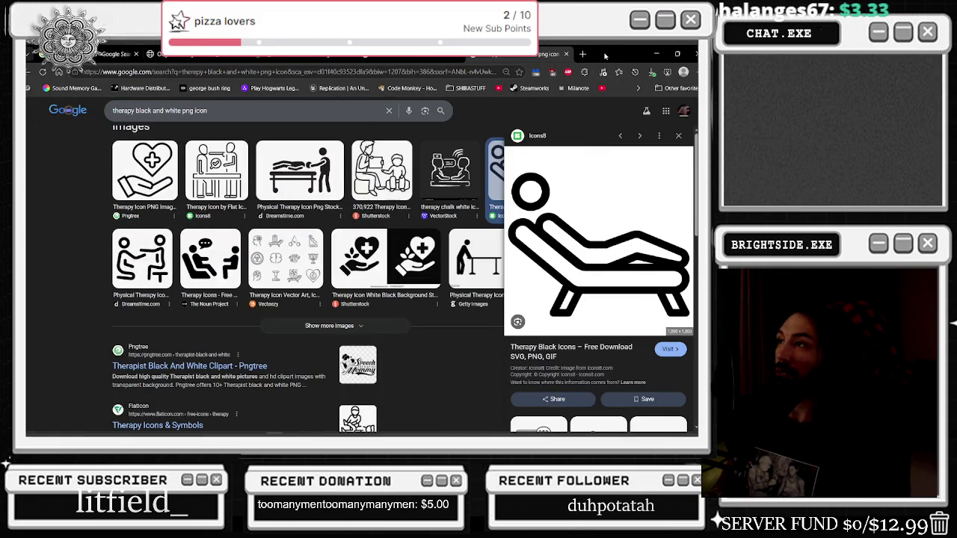
pyautogui.click(566, 54)
pyautogui.click(461, 55)
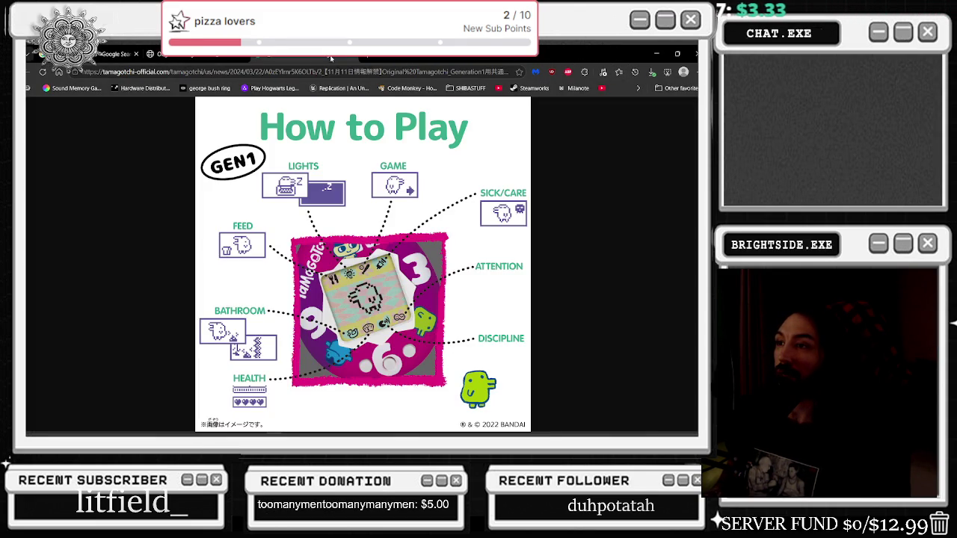
pyautogui.hotkey('ctrl', 'w')
pyautogui.hotkey('ctrl', 'w')
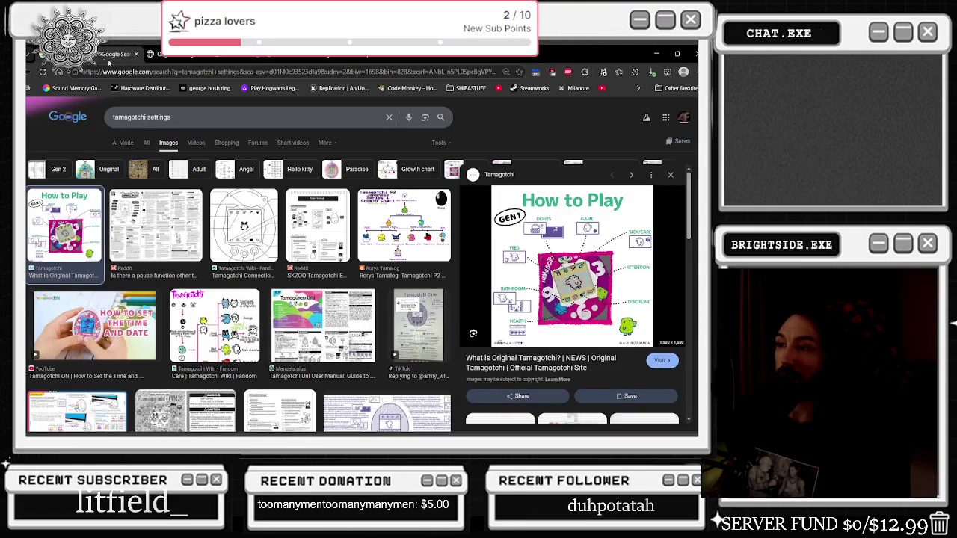
# Step: Return to the Tamagotchi image results and preview the Tamagotchi Wiki Care chart
pyautogui.hotkey('alt', 'tab')
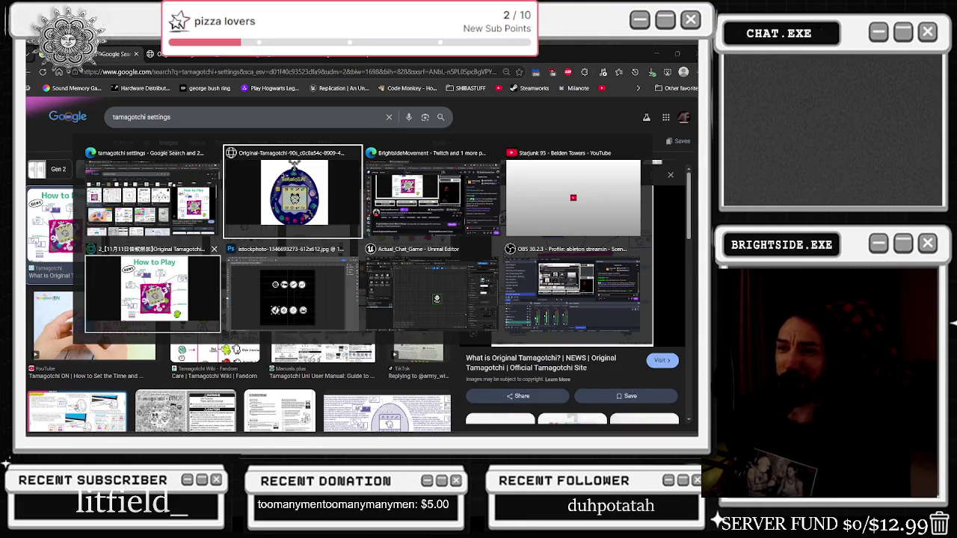
pyautogui.press('Escape')
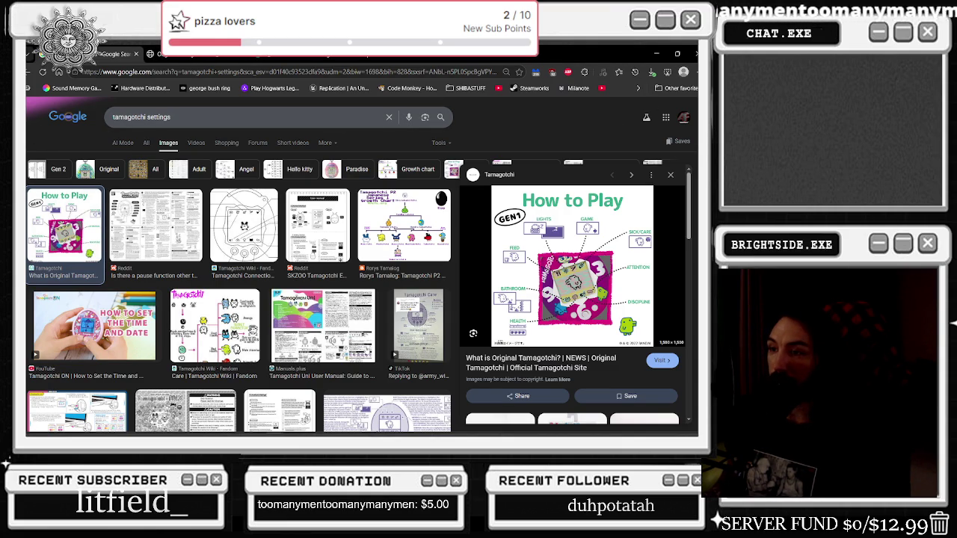
pyautogui.click(220, 329)
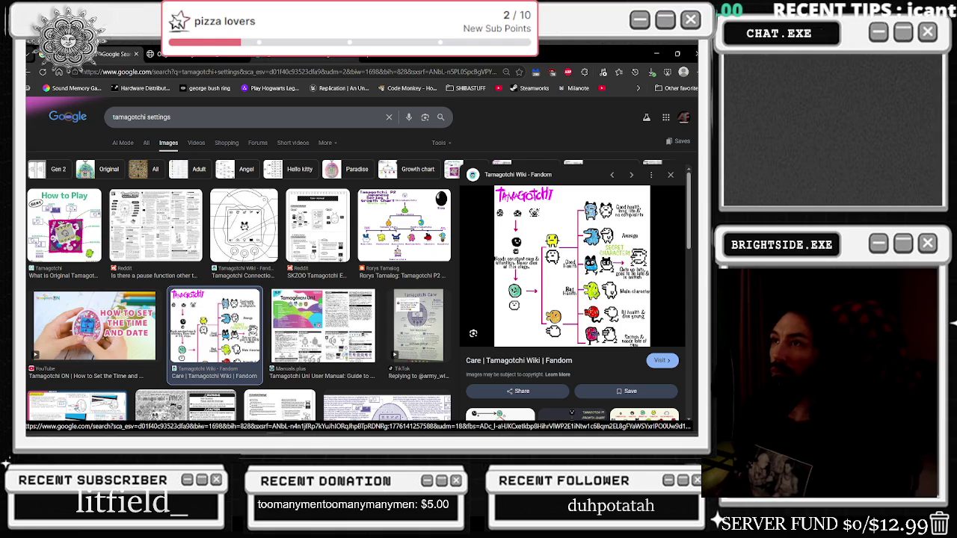
pyautogui.hotkey('ctrl', 'Tab')
pyautogui.hotkey('ctrl', 'Tab')
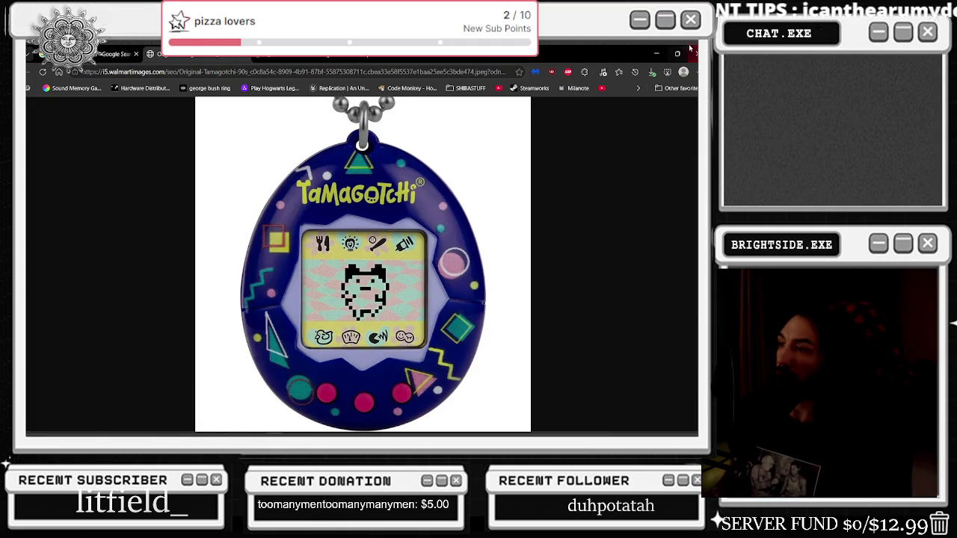
# Step: Minimize the browser, then commit the toilet icon's resize and switch to the Rectangular Marquee tool
pyautogui.click(656, 53)
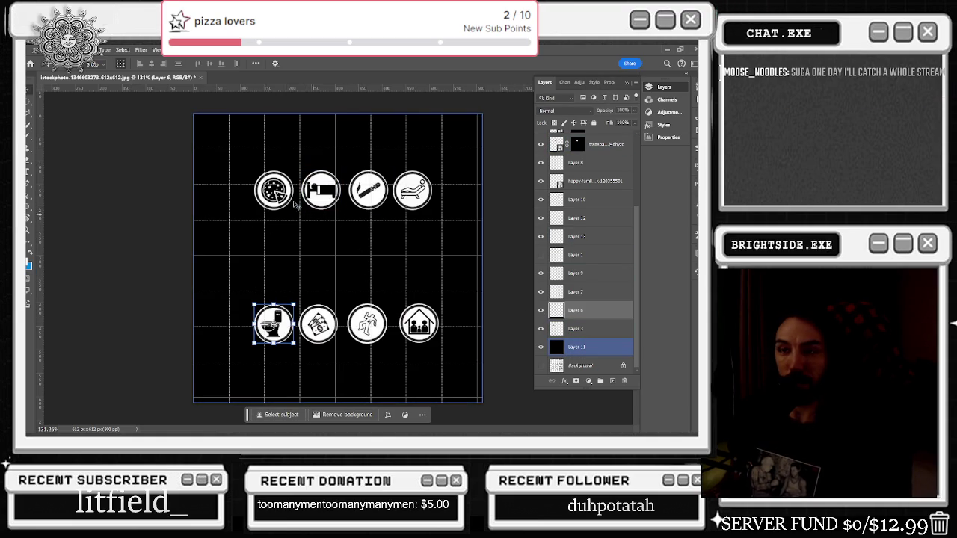
pyautogui.press('m')
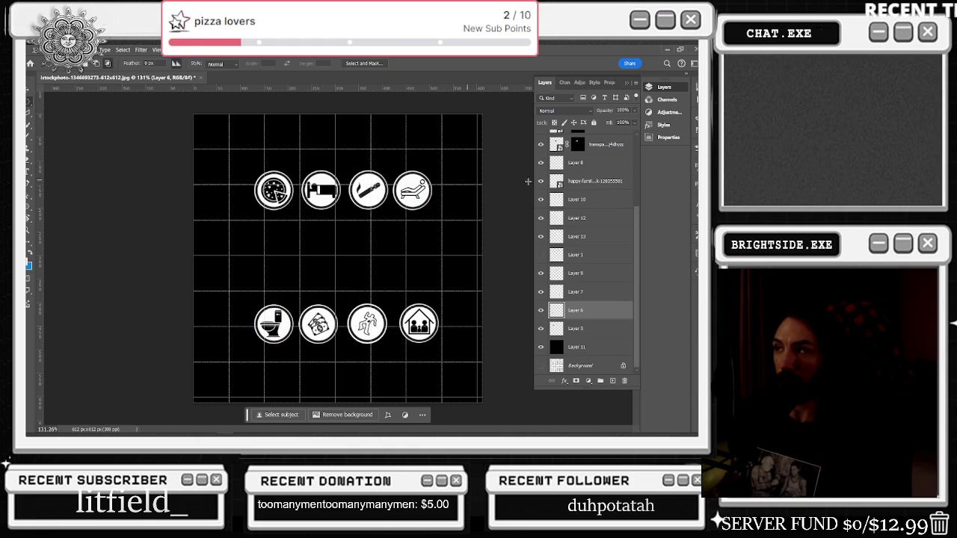
pyautogui.scroll(3, 597, 187)
pyautogui.scroll(3, 576, 189)
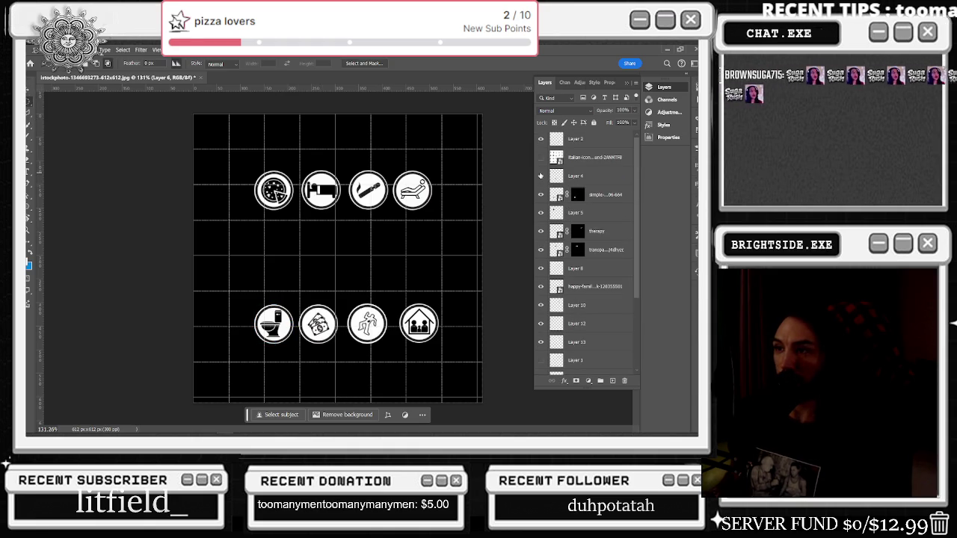
pyautogui.click(541, 194)
pyautogui.click(541, 194)
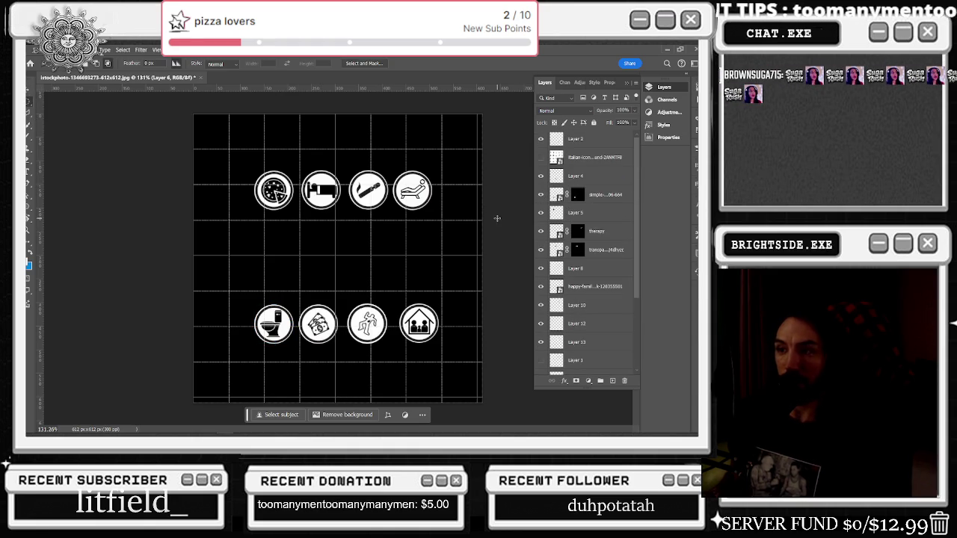
pyautogui.click(541, 231)
pyautogui.click(541, 231)
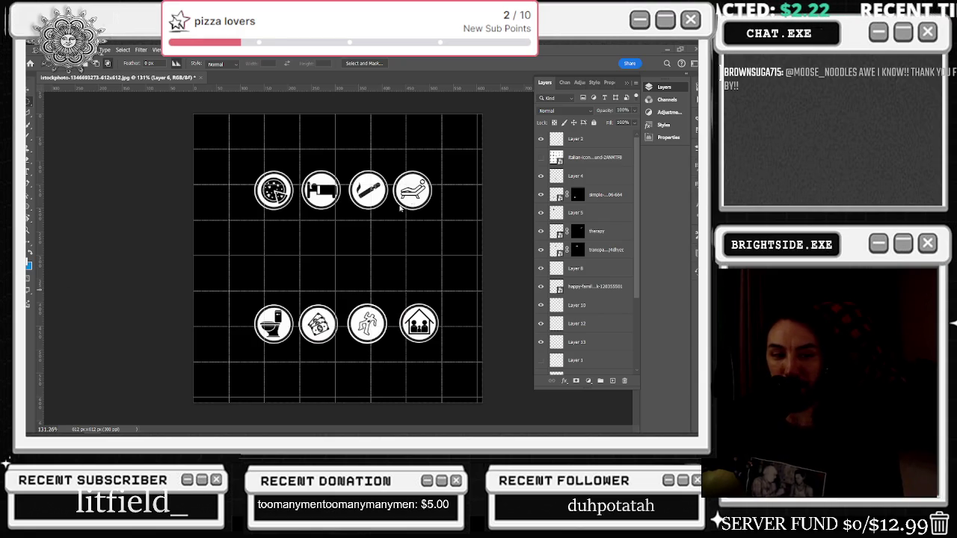
pyautogui.hotkey('alt', 'Tab')
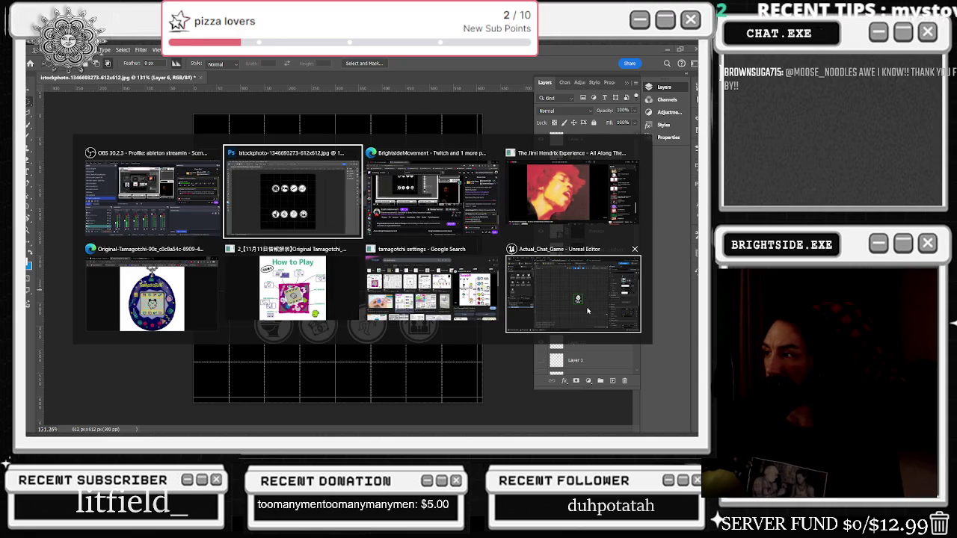
pyautogui.moveTo(432, 193)
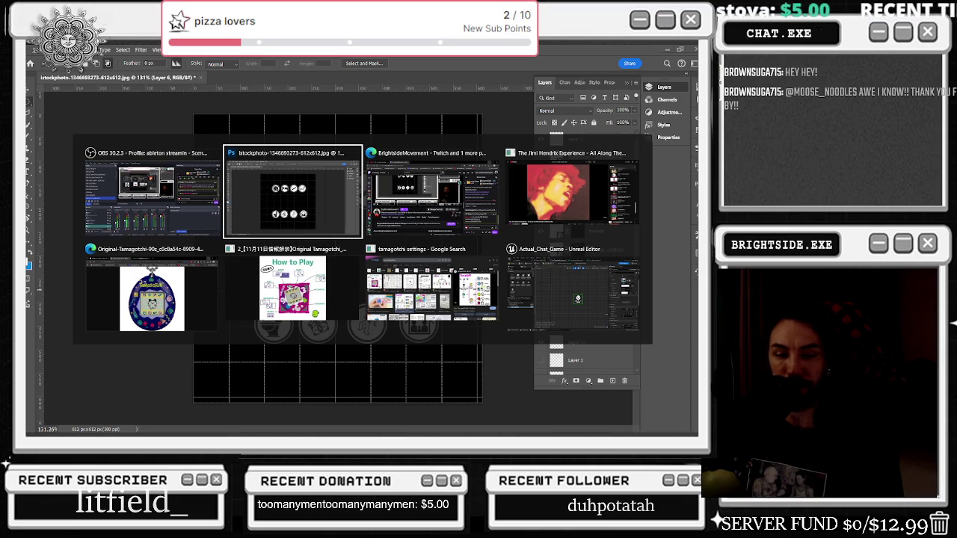
pyautogui.press('Return')
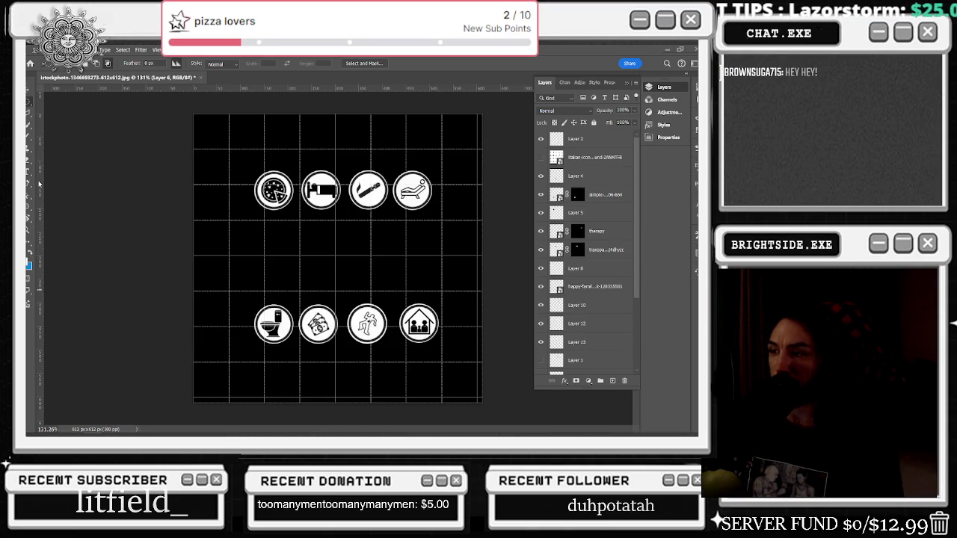
pyautogui.hotkey('alt', 'Tab')
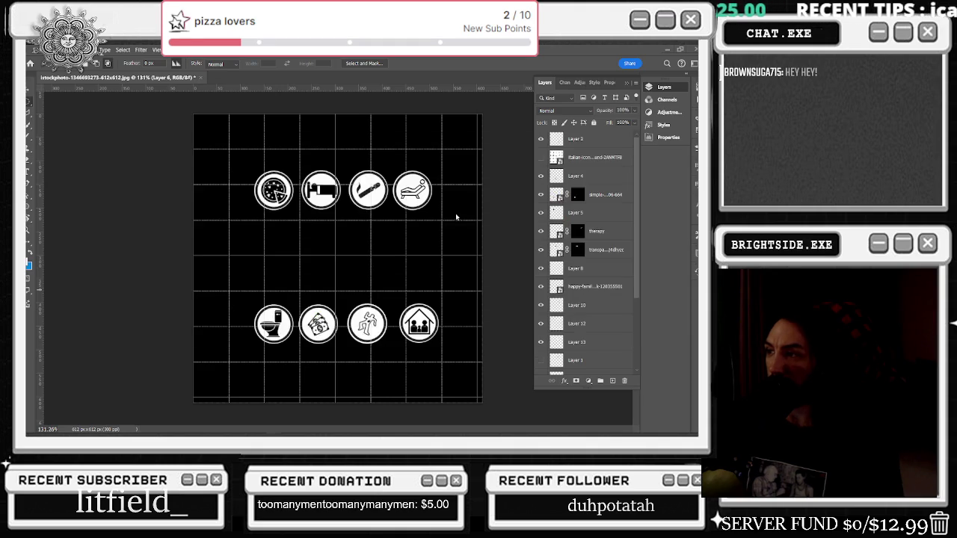
pyautogui.press('Return')
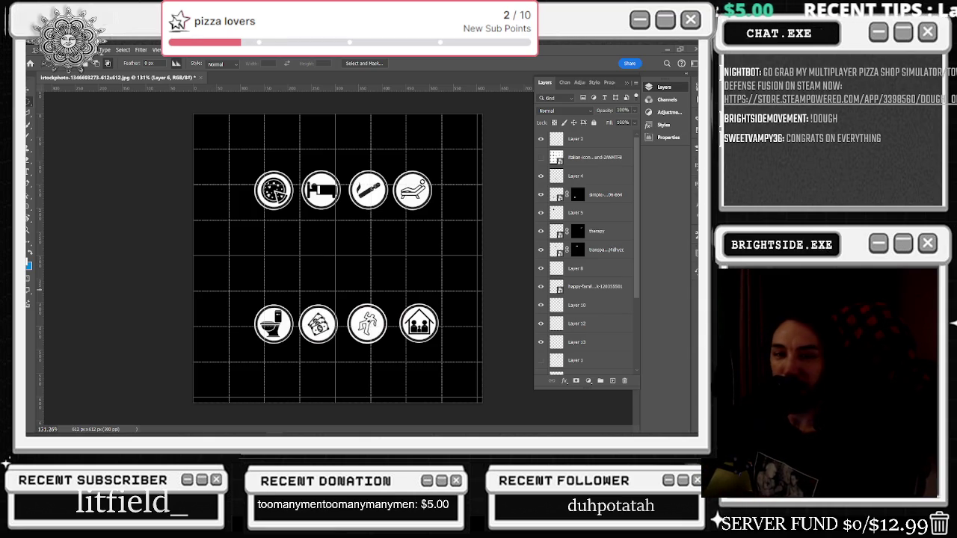
pyautogui.hotkey('alt', 'Tab')
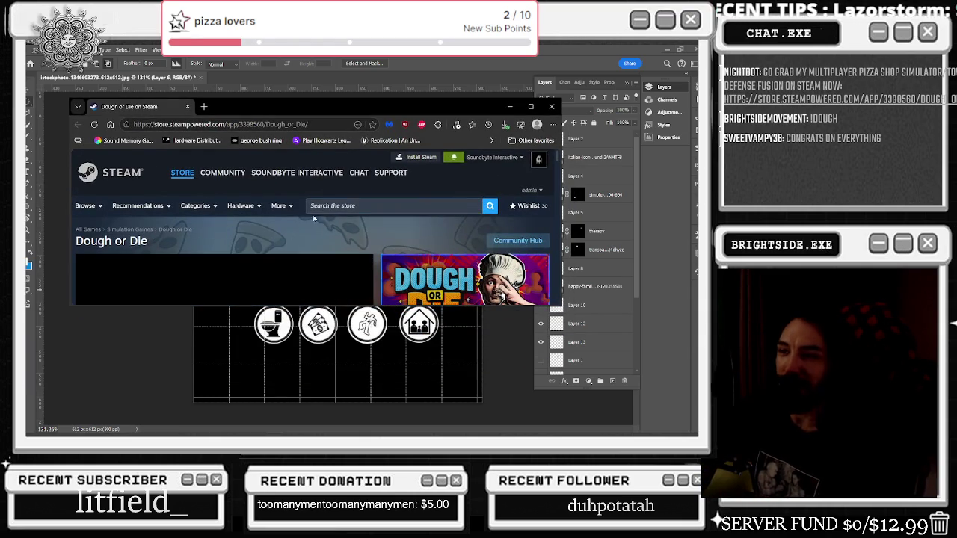
# Step: Maximize the Steam window, watch the Dough or Die trailer full screen, then pause it
pyautogui.click(530, 106)
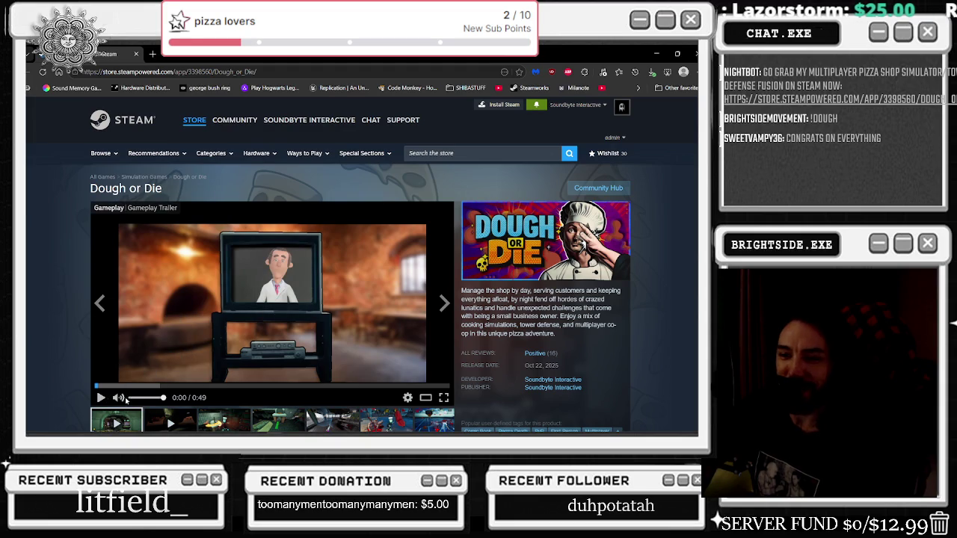
pyautogui.click(442, 397)
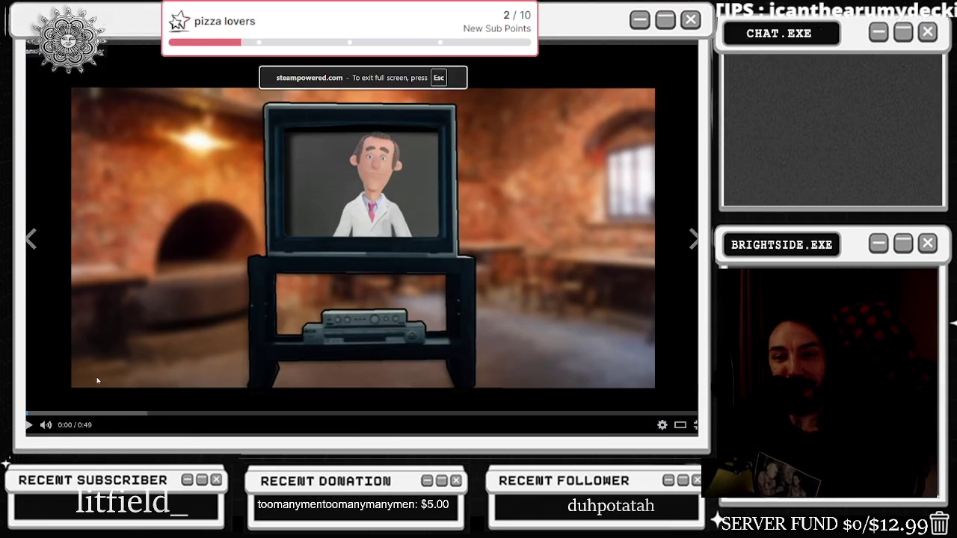
pyautogui.moveTo(118, 397)
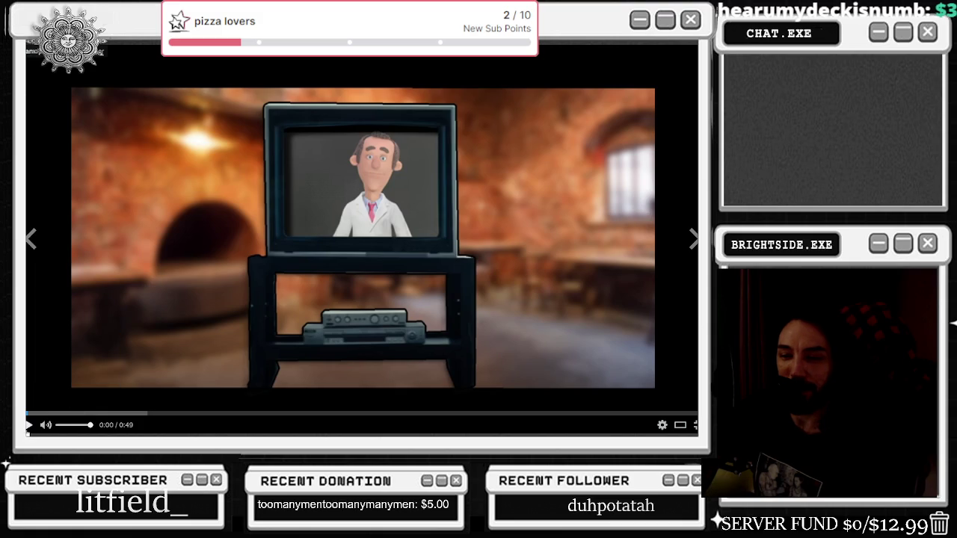
pyautogui.click(30, 423)
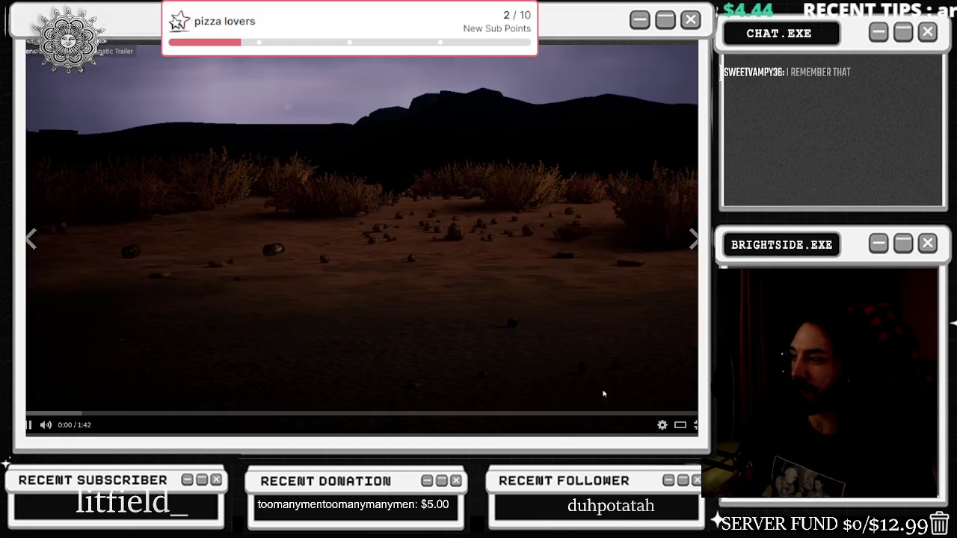
pyautogui.click(687, 421)
pyautogui.click(325, 288)
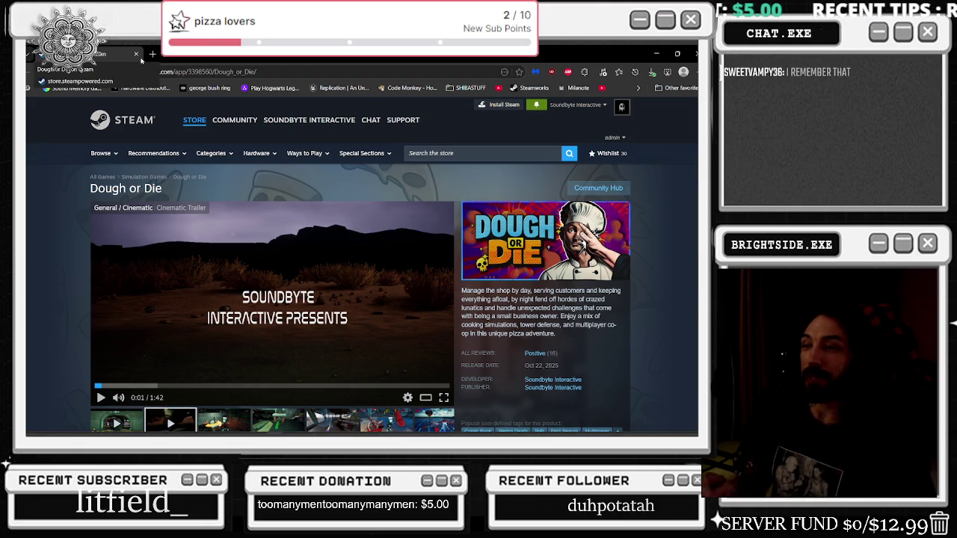
pyautogui.hotkey('alt', 'Tab')
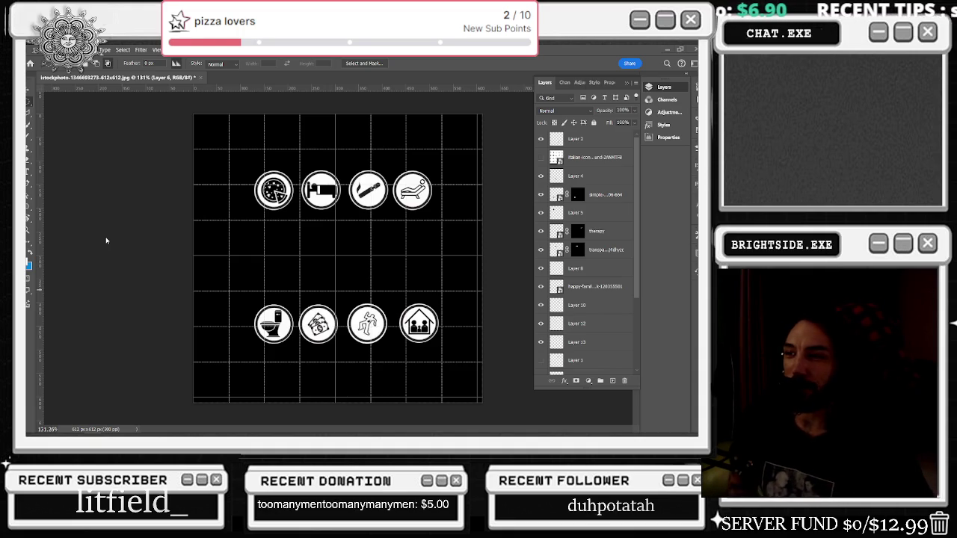
# Step: Bring up the Alt+Tab window switcher from the Photoshop icon canvas
pyautogui.hotkey('alt', 'Tab')
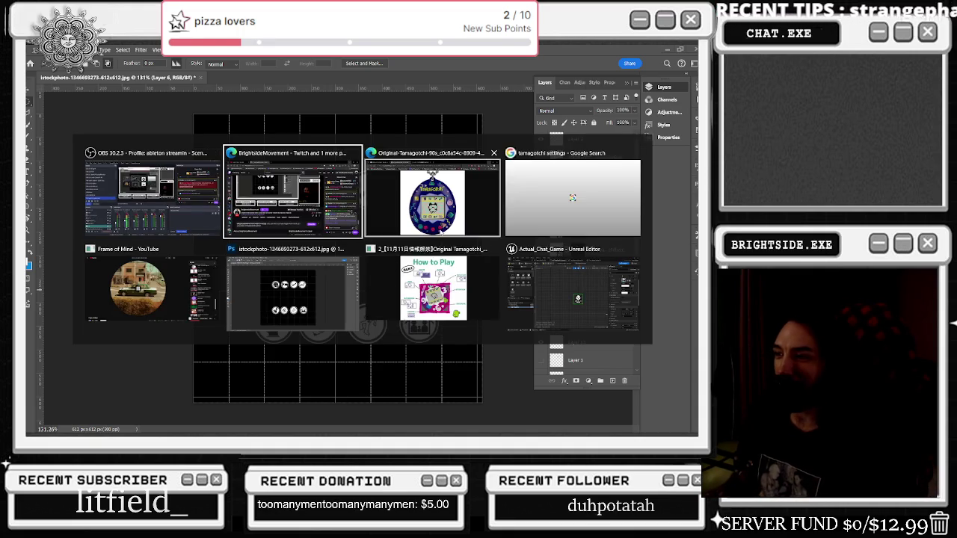
# Step: View the Tamagotchi toy reference photo in Edge, then minimize the browser
pyautogui.click(446, 200)
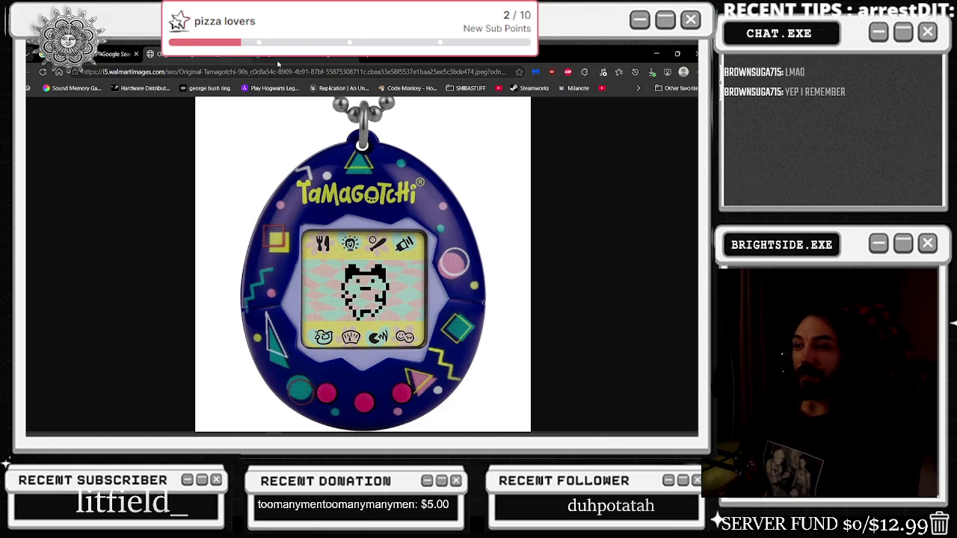
pyautogui.click(655, 54)
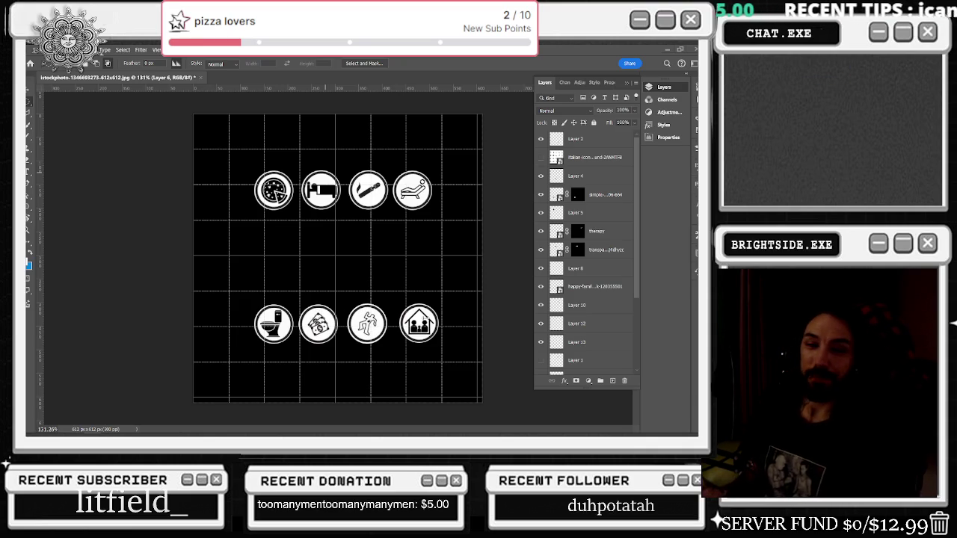
# Step: Open the Windows task switcher with Alt+Tab from Photoshop
pyautogui.hotkey('alt', 'Tab')
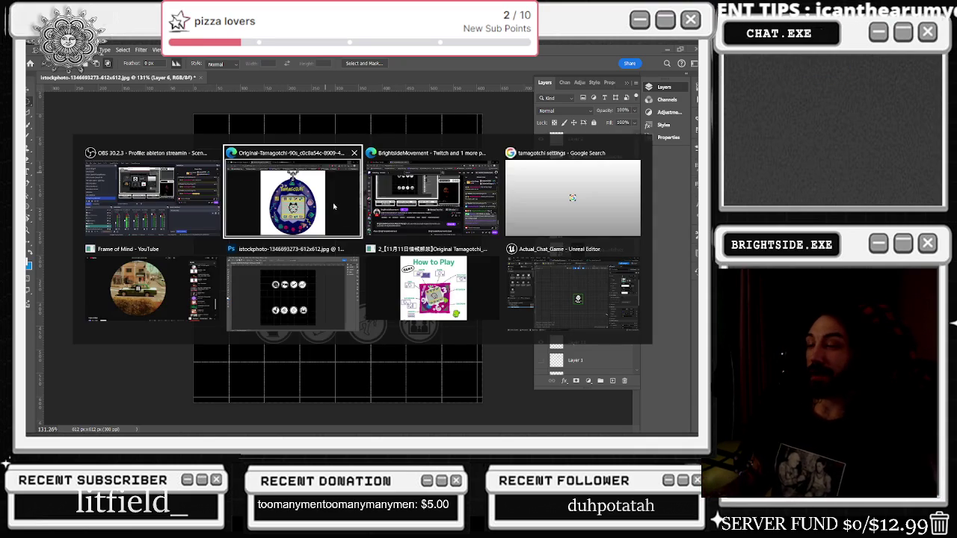
# Step: Bring the How to Play diagram forward in Chrome, zoom into its top, then fit it
pyautogui.click(434, 290)
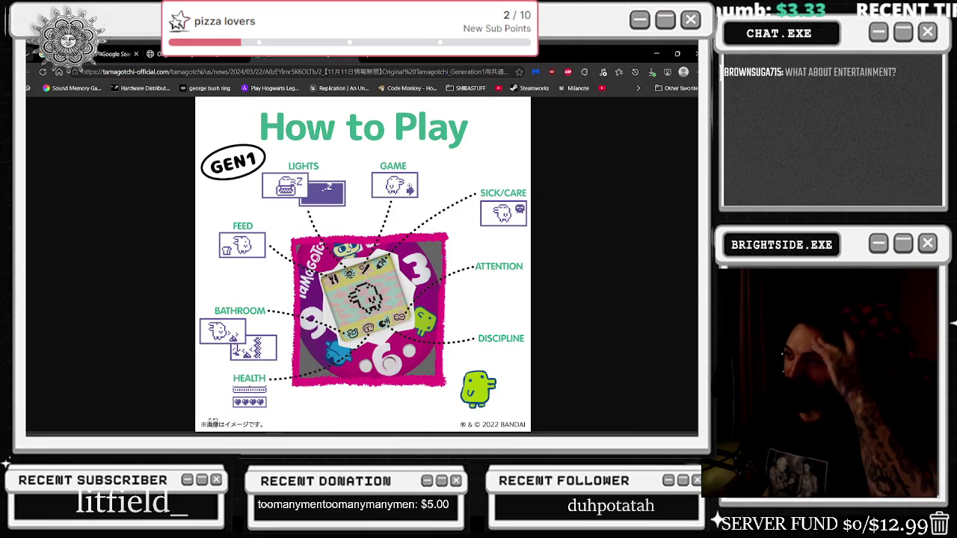
pyautogui.click(367, 157)
pyautogui.click(367, 157)
pyautogui.click(367, 157)
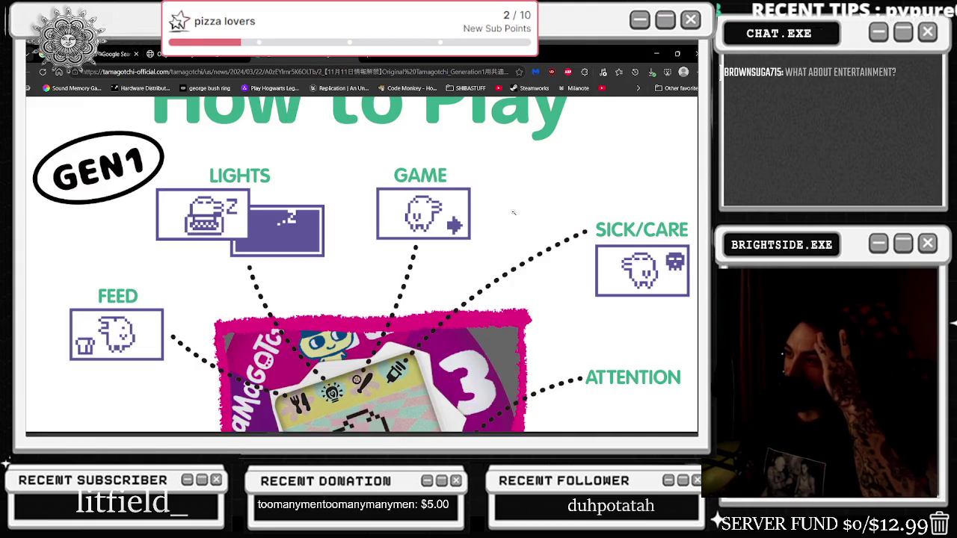
pyautogui.click(661, 256)
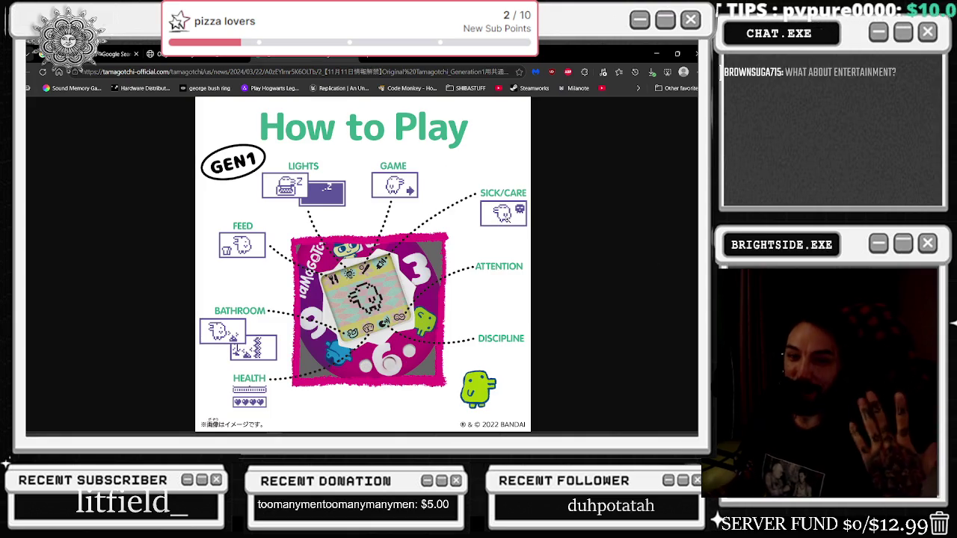
# Step: Zoom into the lower-middle parts of the diagram, refit it, and return to Photoshop
pyautogui.click(516, 299)
pyautogui.click(507, 338)
pyautogui.click(508, 338)
pyautogui.click(507, 338)
pyautogui.click(314, 352)
pyautogui.click(284, 336)
pyautogui.click(249, 322)
pyautogui.click(250, 321)
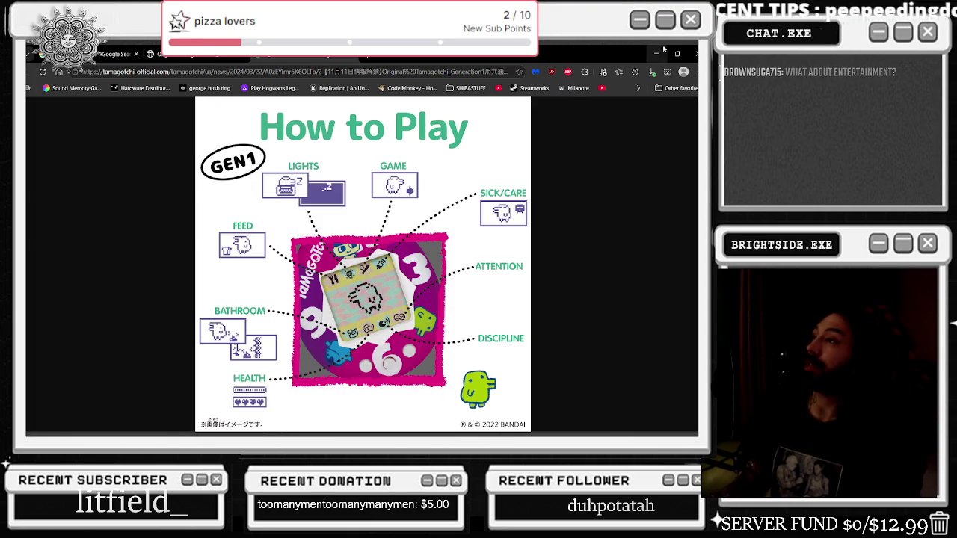
pyautogui.hotkey('alt', 'Tab')
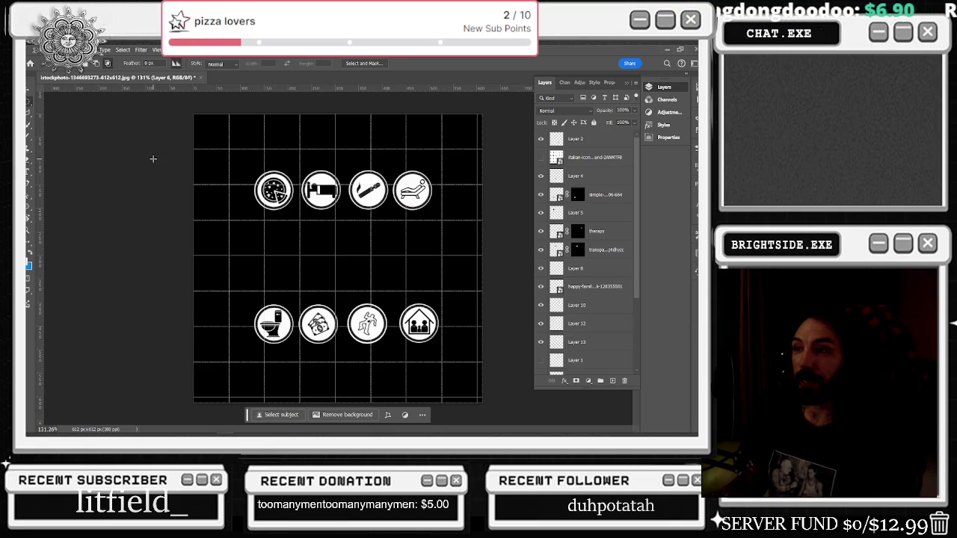
pyautogui.scroll(3, 338, 192)
pyautogui.scroll(-2, 338, 191)
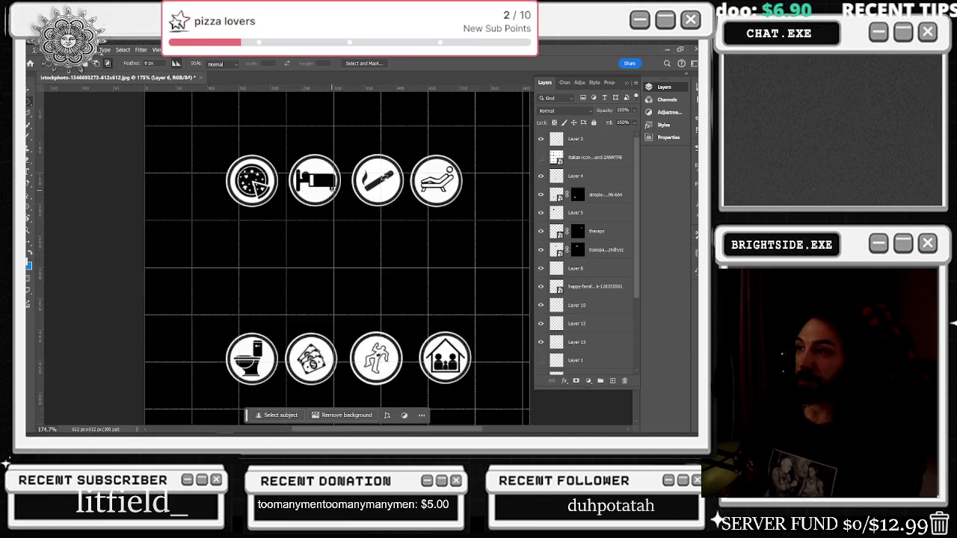
pyautogui.scroll(-1, 331, 188)
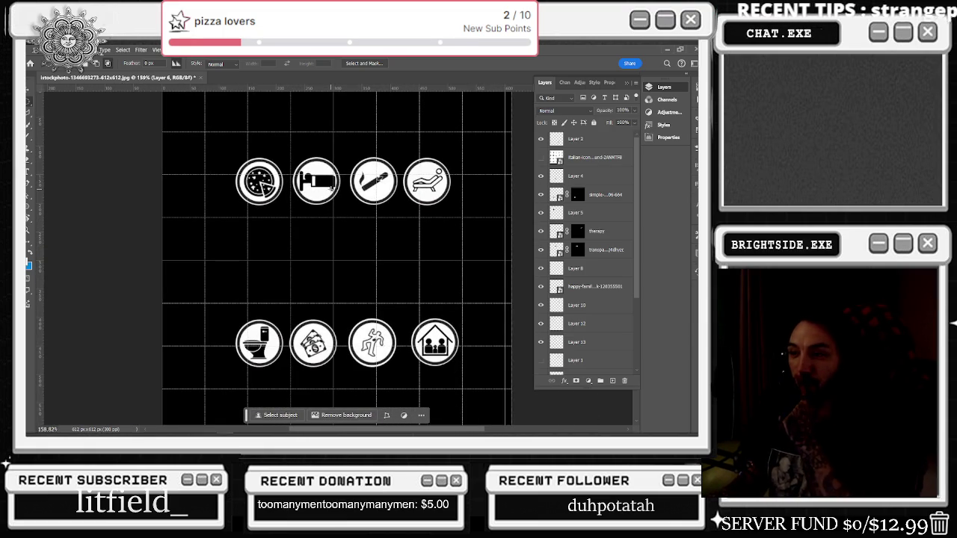
pyautogui.hotkey('alt', 'Tab')
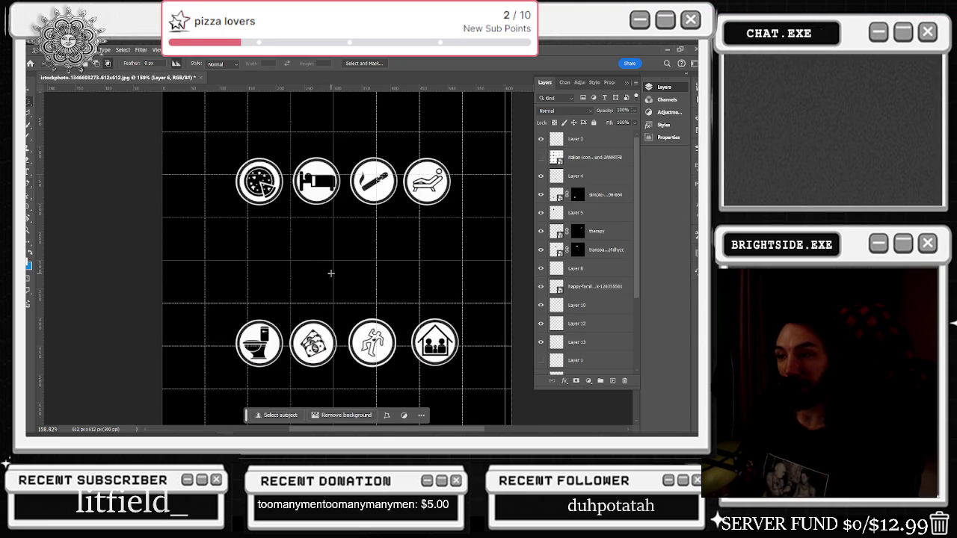
pyautogui.scroll(2, 299, 345)
pyautogui.scroll(2, 434, 299)
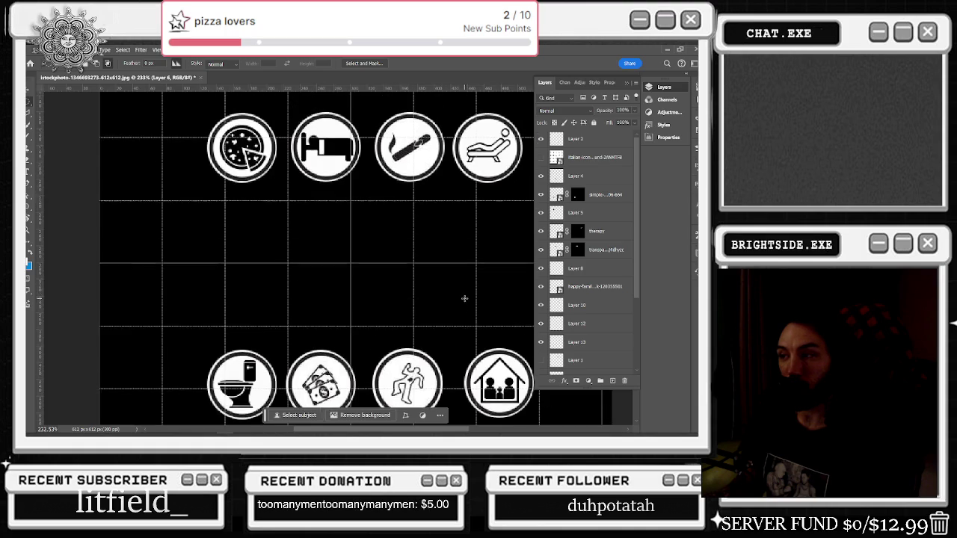
pyautogui.scroll(1, 463, 297)
pyautogui.scroll(-1, 448, 278)
pyautogui.scroll(-1, 443, 273)
pyautogui.scroll(-2, 444, 273)
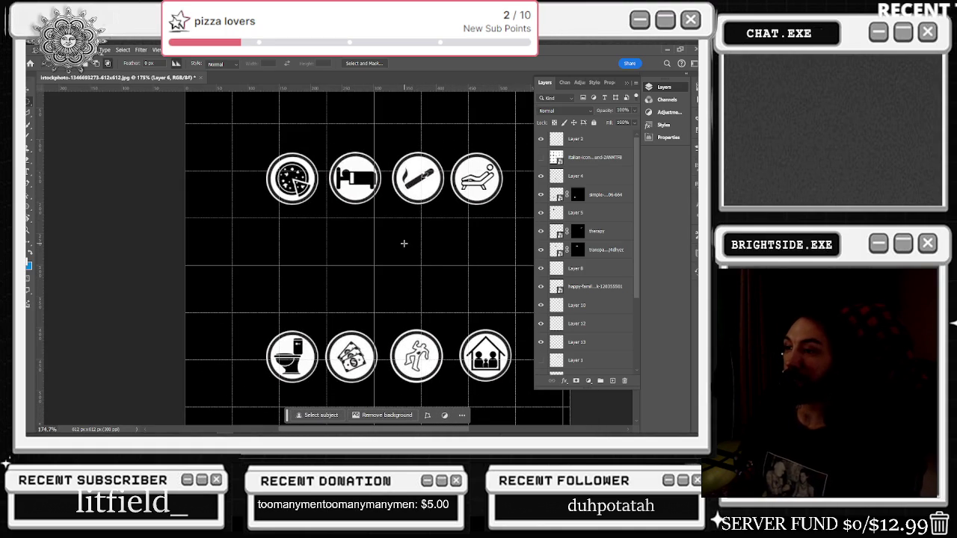
pyautogui.scroll(-5, 404, 243)
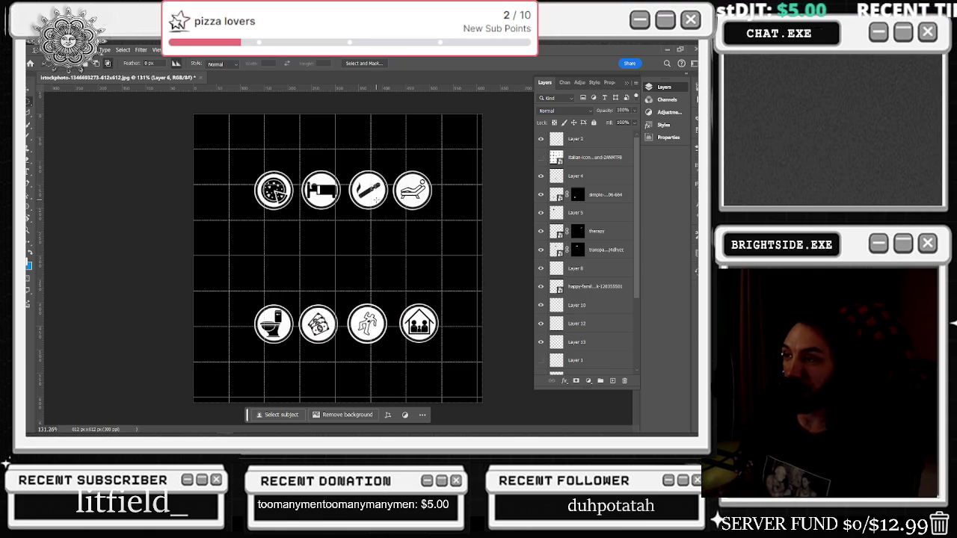
pyautogui.scroll(1, 376, 199)
pyautogui.scroll(2, 377, 200)
pyautogui.scroll(1, 376, 200)
pyautogui.scroll(1, 376, 200)
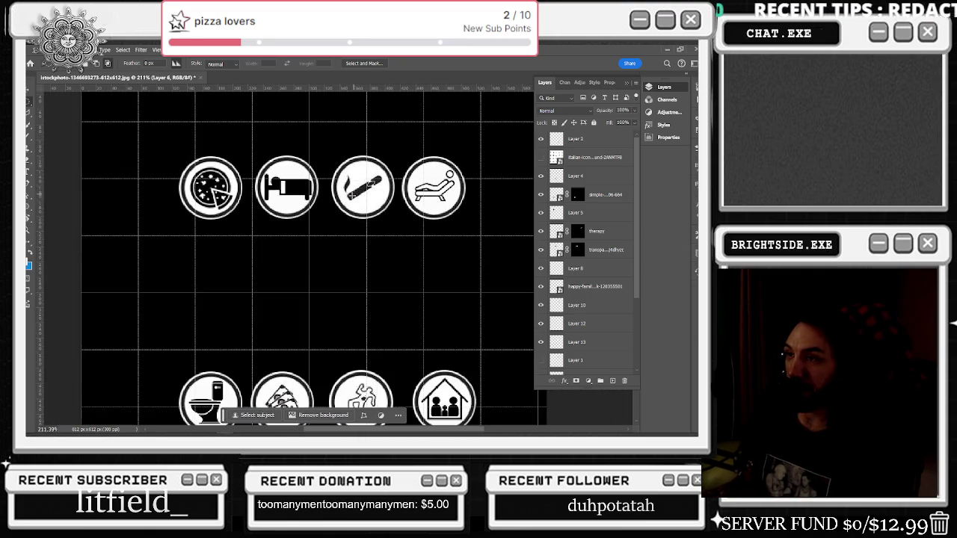
pyautogui.scroll(-2, 314, 264)
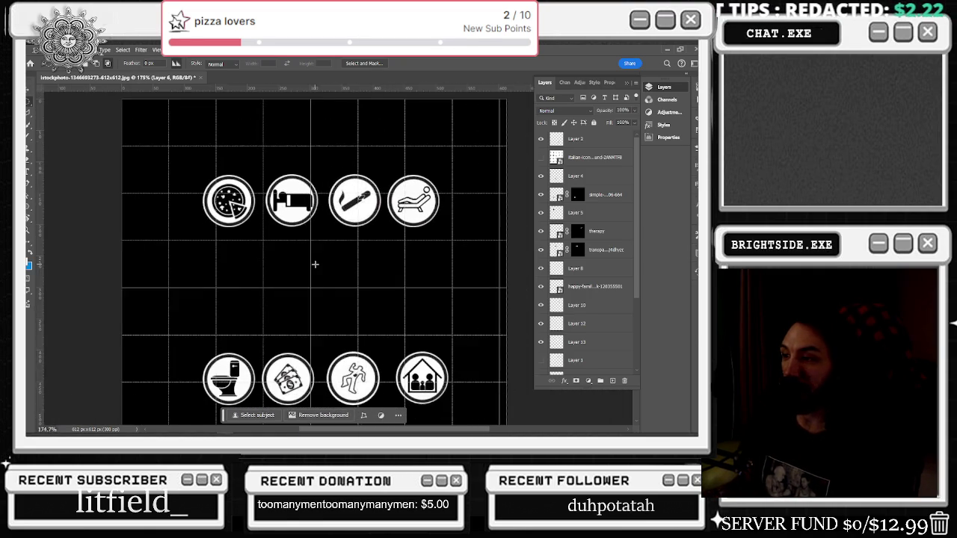
pyautogui.scroll(-1, 314, 263)
pyautogui.scroll(-1, 273, 214)
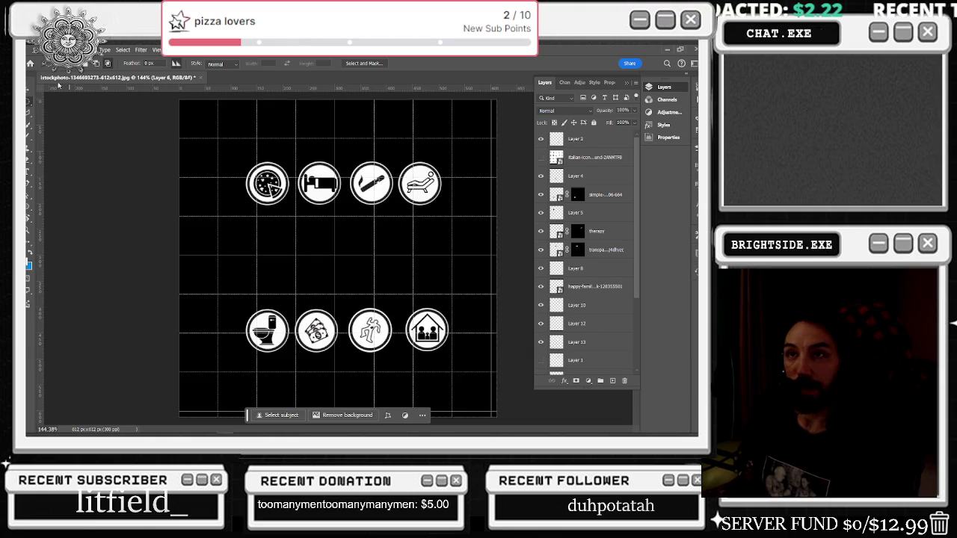
pyautogui.scroll(-1, 335, 257)
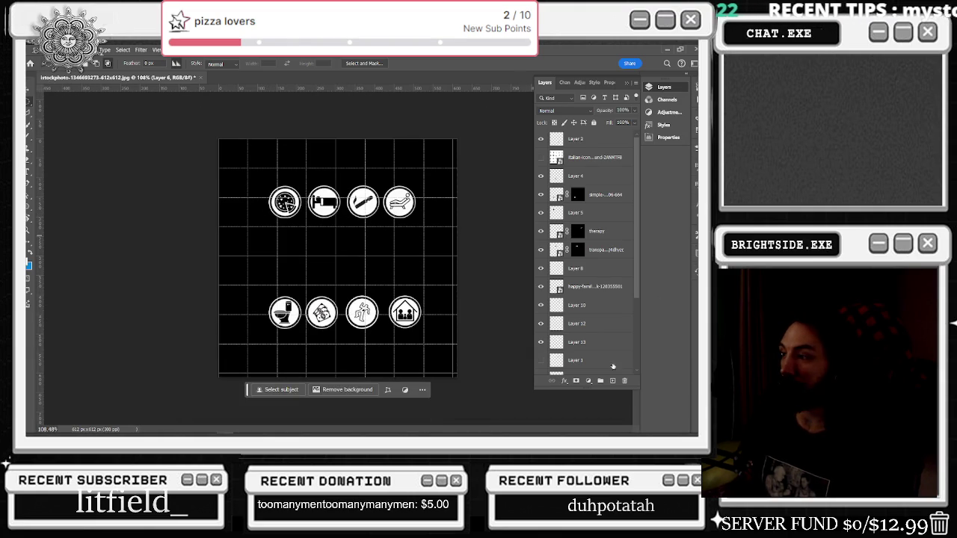
pyautogui.scroll(-3, 600, 330)
# Step: Toggle the black backdrop and pizza icon layers' visibility to identify them
pyautogui.click(541, 346)
pyautogui.click(542, 346)
pyautogui.click(541, 346)
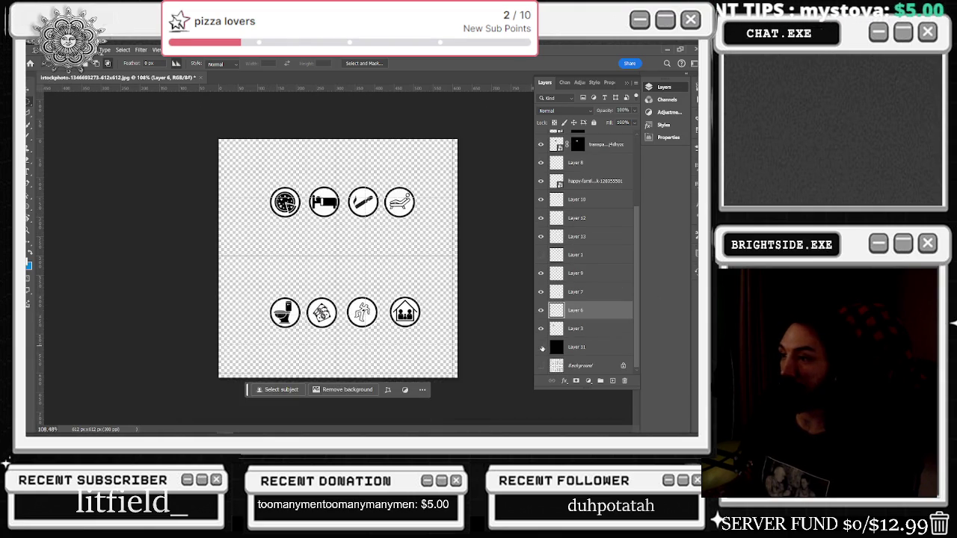
pyautogui.click(541, 346)
pyautogui.click(541, 328)
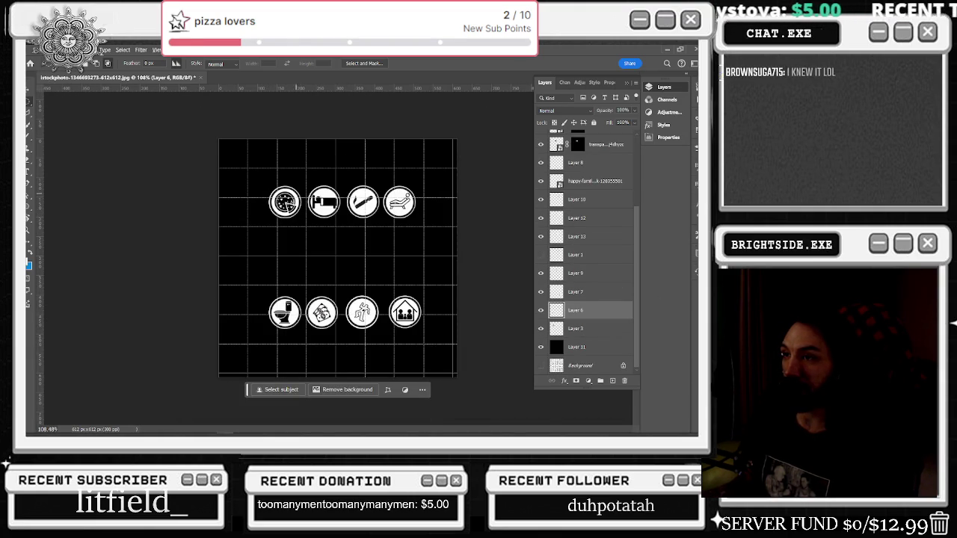
pyautogui.scroll(5, 285, 190)
pyautogui.click(541, 346)
pyautogui.click(541, 346)
pyautogui.click(541, 329)
pyautogui.click(541, 329)
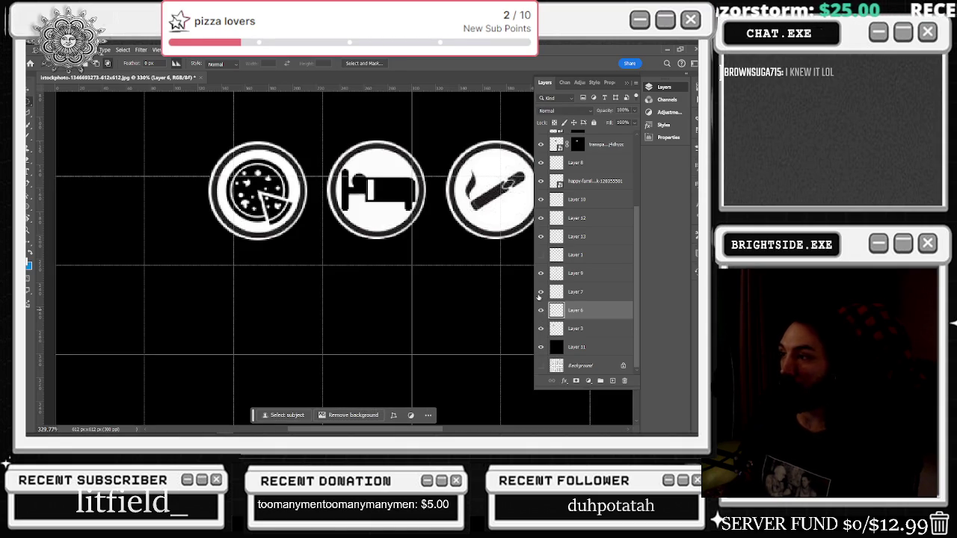
# Step: Toggle the bed and cigarette icon layers off and on to identify them
pyautogui.scroll(-3, 446, 289)
pyautogui.scroll(1, 380, 254)
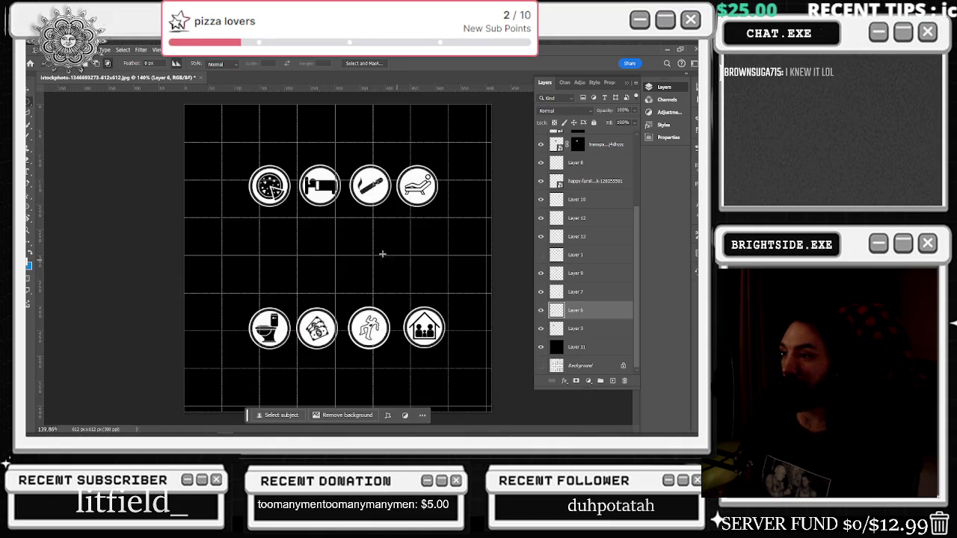
pyautogui.scroll(1, 351, 243)
pyautogui.click(542, 273)
pyautogui.click(542, 273)
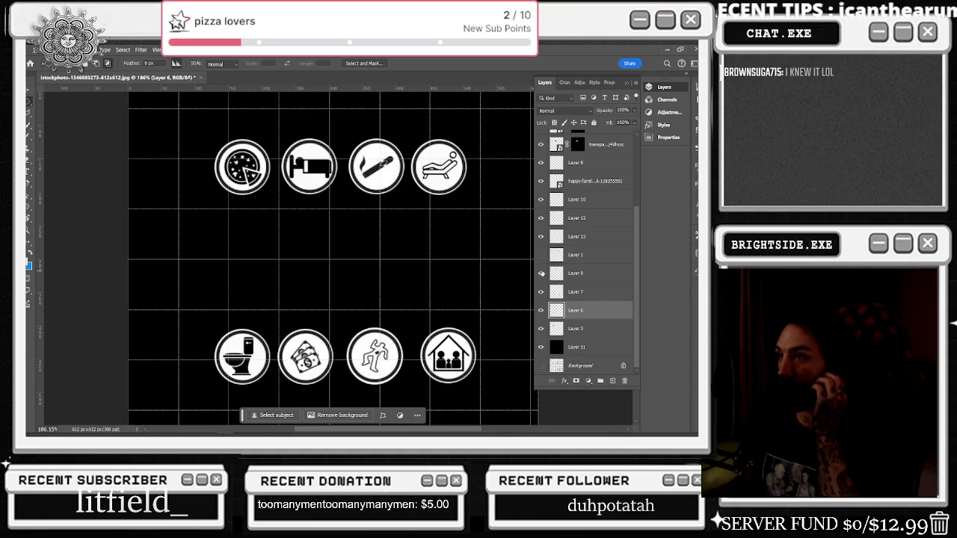
pyautogui.click(542, 236)
pyautogui.click(542, 236)
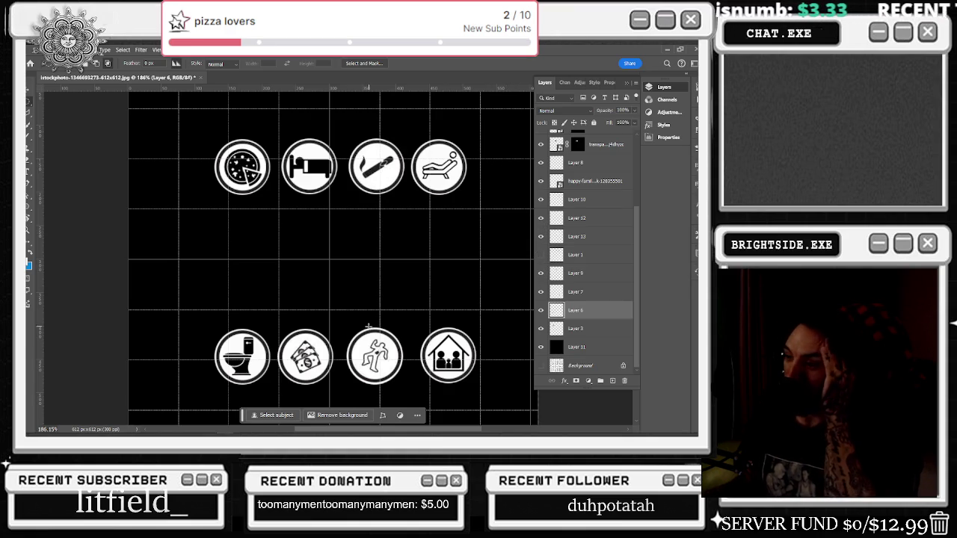
# Step: Draw a snug elliptical selection around the chalk-outline icon
pyautogui.moveTo(347, 319); pyautogui.dragTo(412, 387)
pyautogui.moveTo(331, 309); pyautogui.dragTo(409, 407)
pyautogui.click(409, 407)
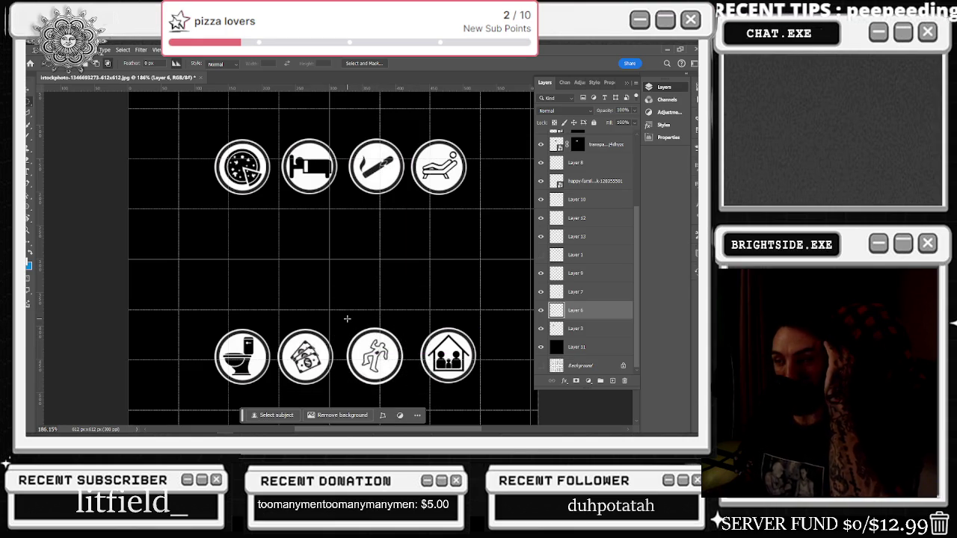
pyautogui.moveTo(345, 321); pyautogui.dragTo(404, 384)
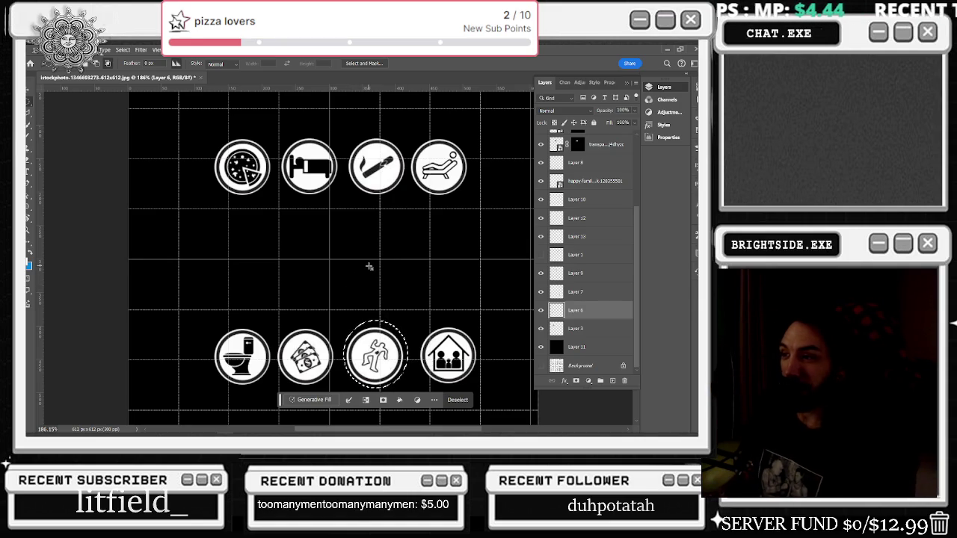
pyautogui.scroll(-1, 368, 266)
# Step: Switch to the Actual_Chat_Game Unreal project and open the Content Drawer on the Tonygatchi sprites
pyautogui.hotkey('alt', 'Tab')
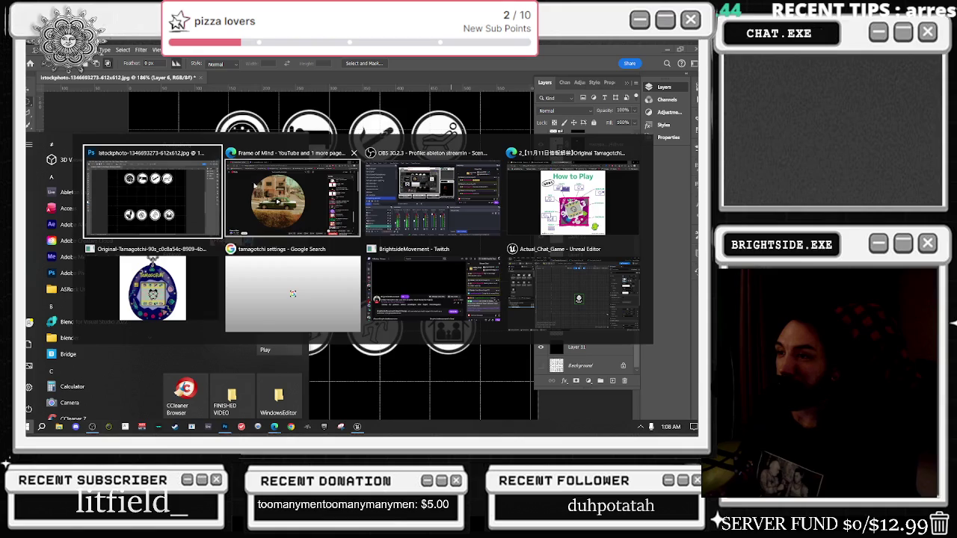
pyautogui.click(573, 292)
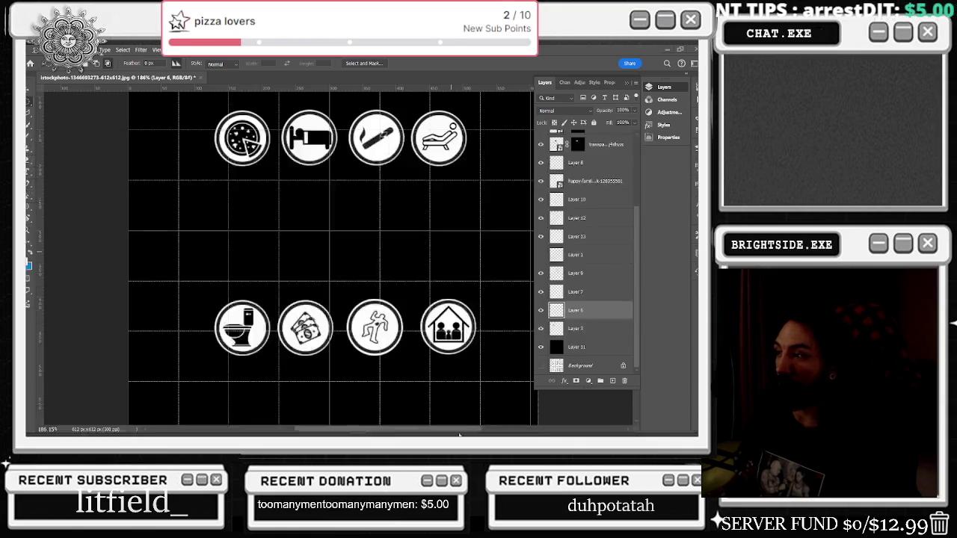
pyautogui.hotkey('ctrl', 'space')
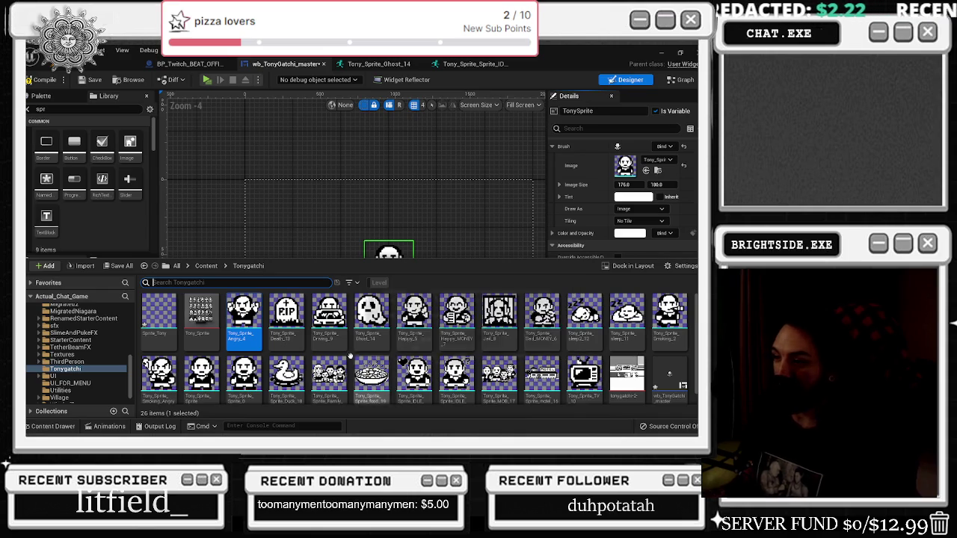
pyautogui.scroll(-1, 290, 364)
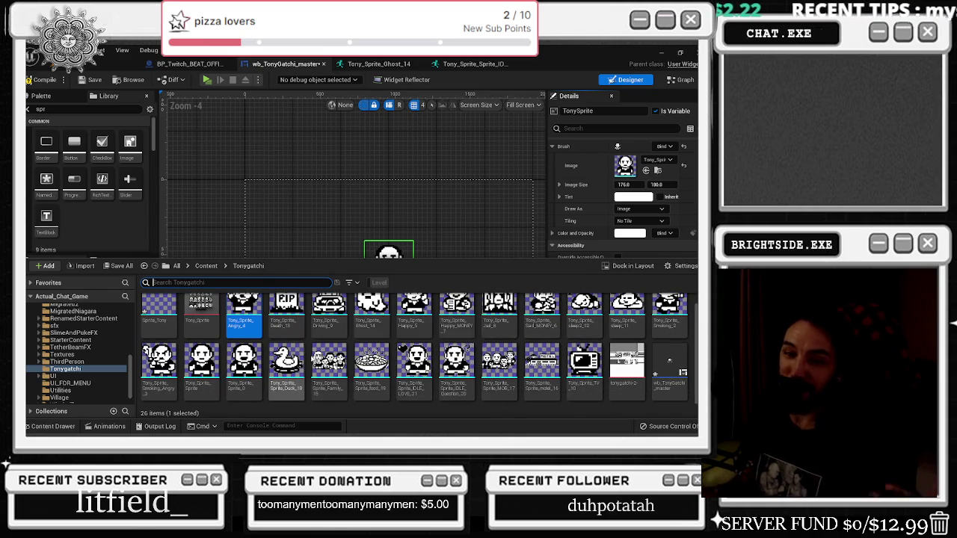